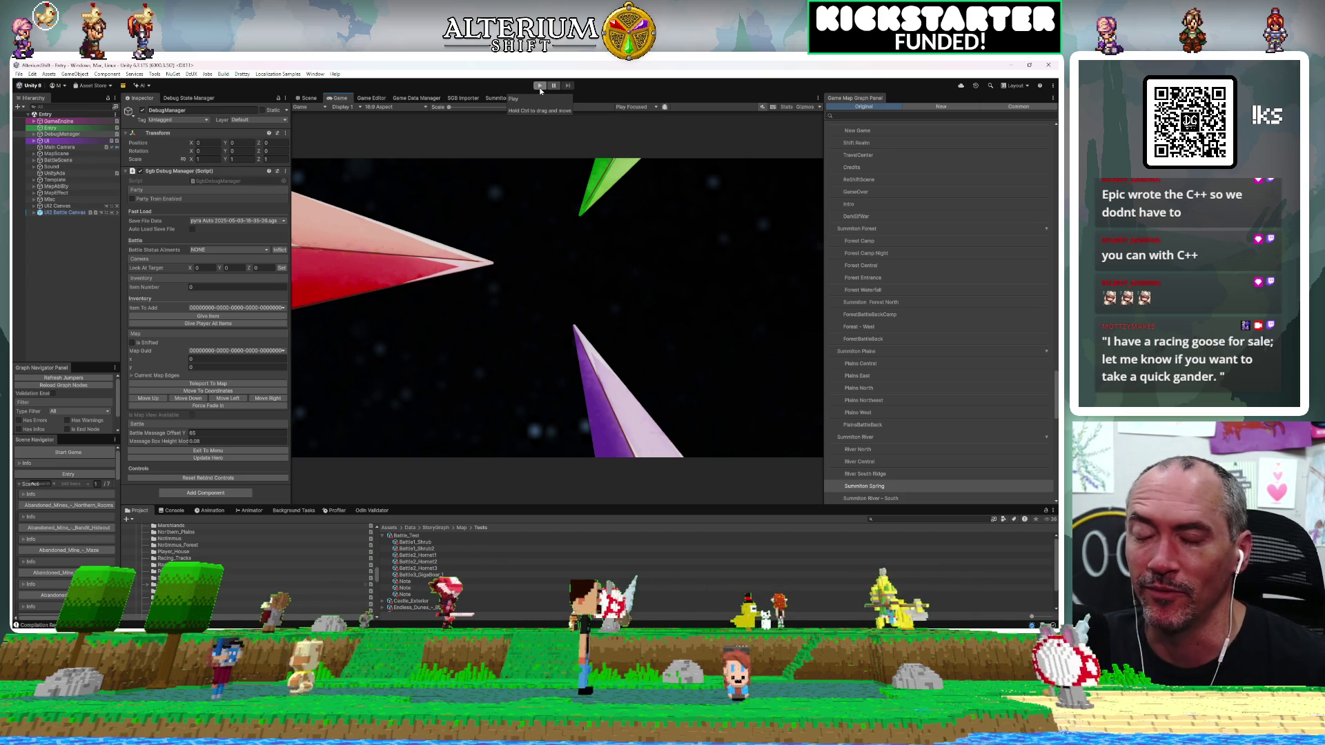
Enter play mode and load the Summiton Spring save from the game's title screen.
{"action": "left_click", "coordinate": [541, 88]}
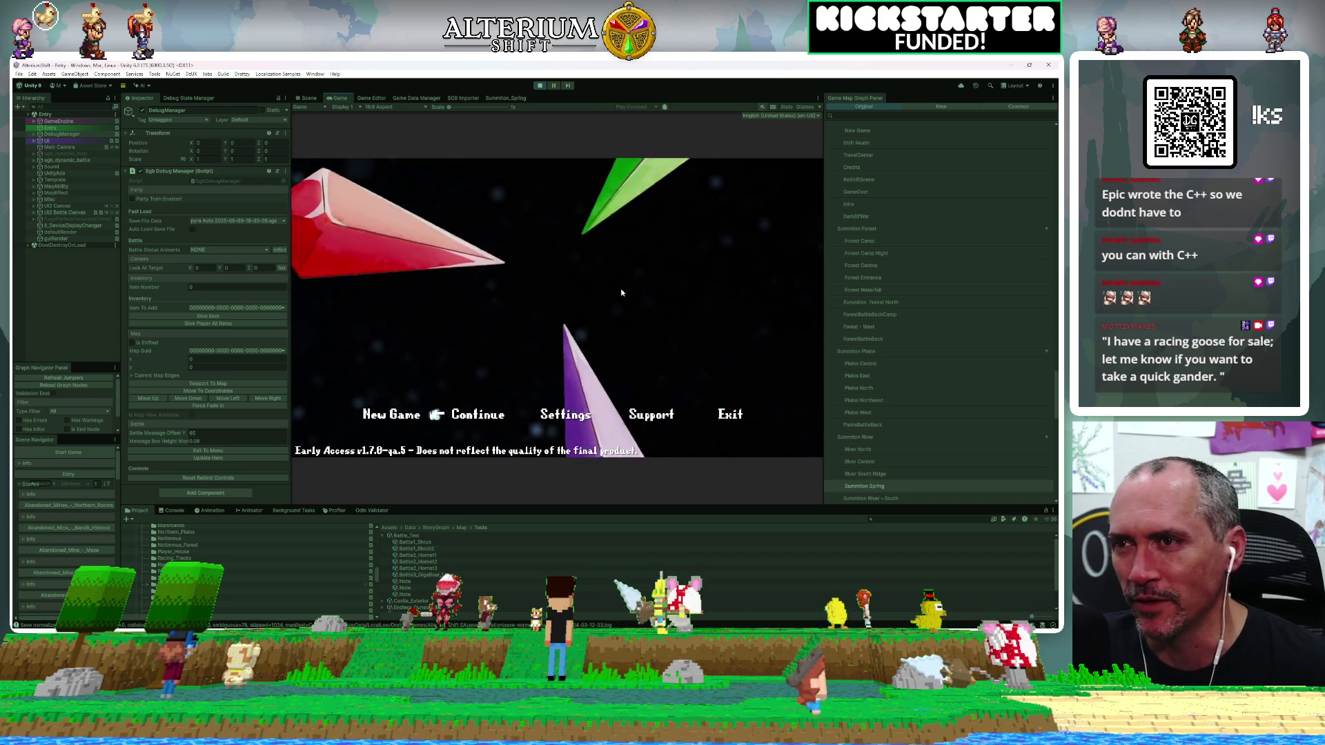
{"action": "key", "text": "space"}
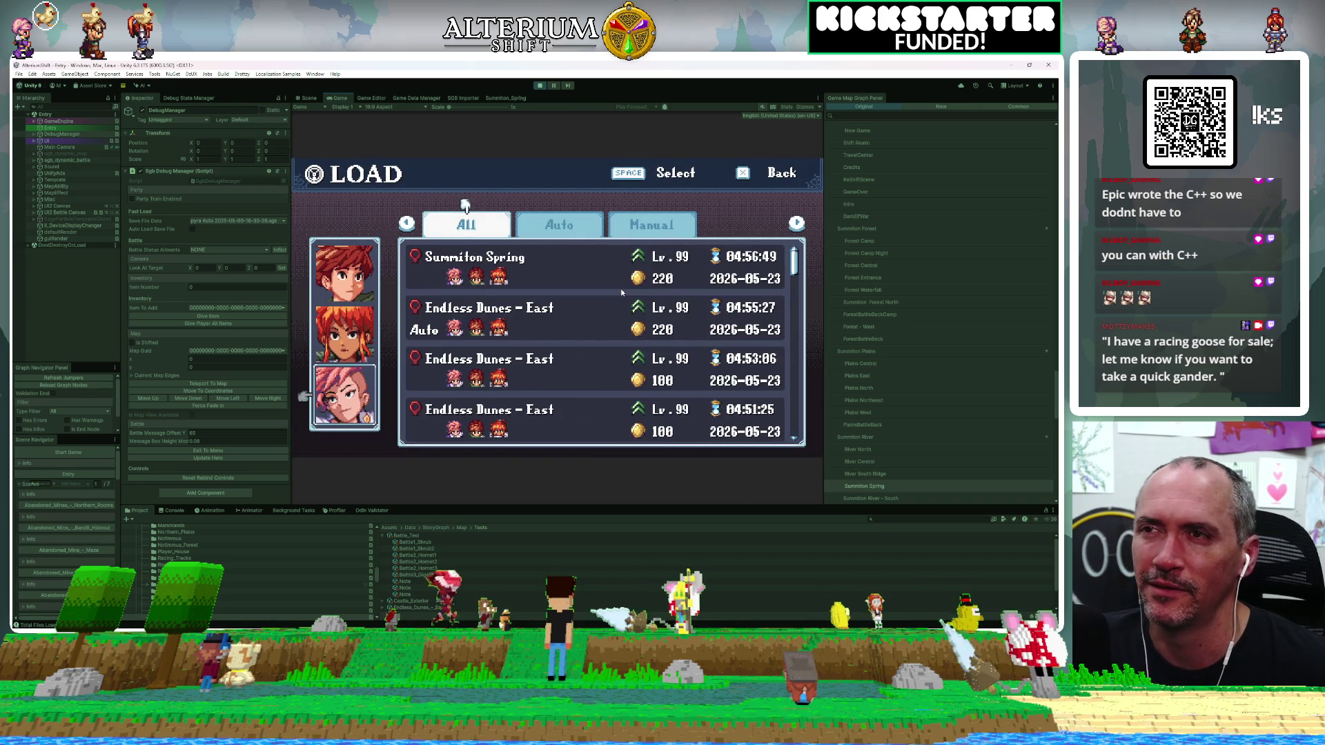
{"action": "key", "text": "space"}
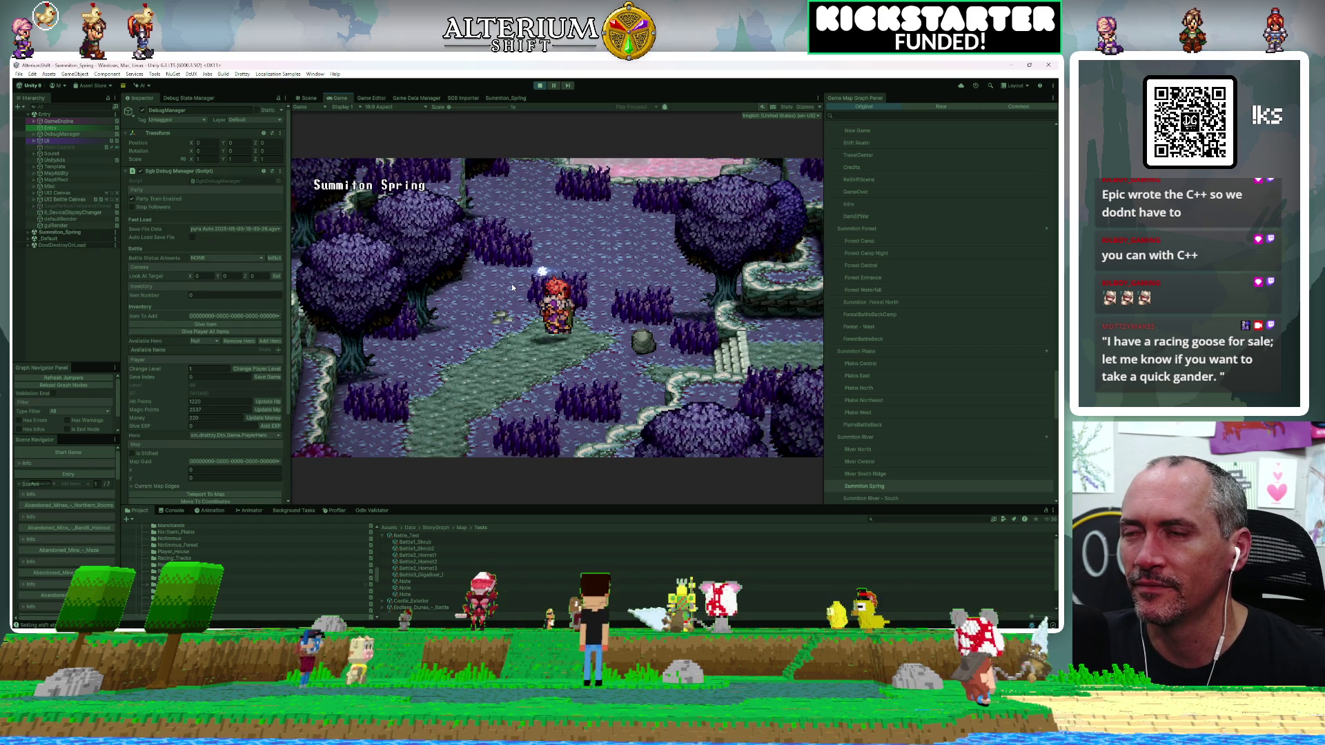
{"action": "key", "text": "alt+Tab"}
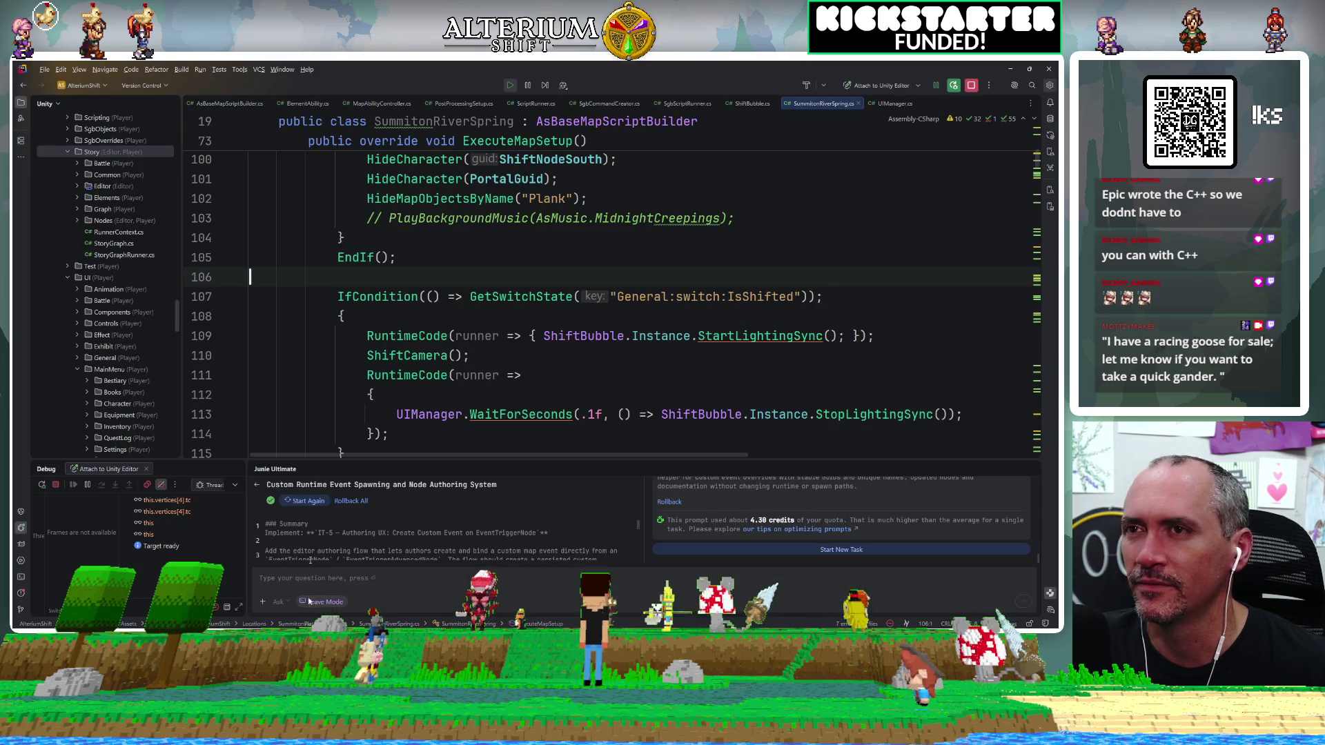
Jump to the UpdateMap method in the map setup script using File Structure.
{"action": "scroll", "coordinate": [607, 304], "scroll_direction": "down", "scroll_amount": 3}
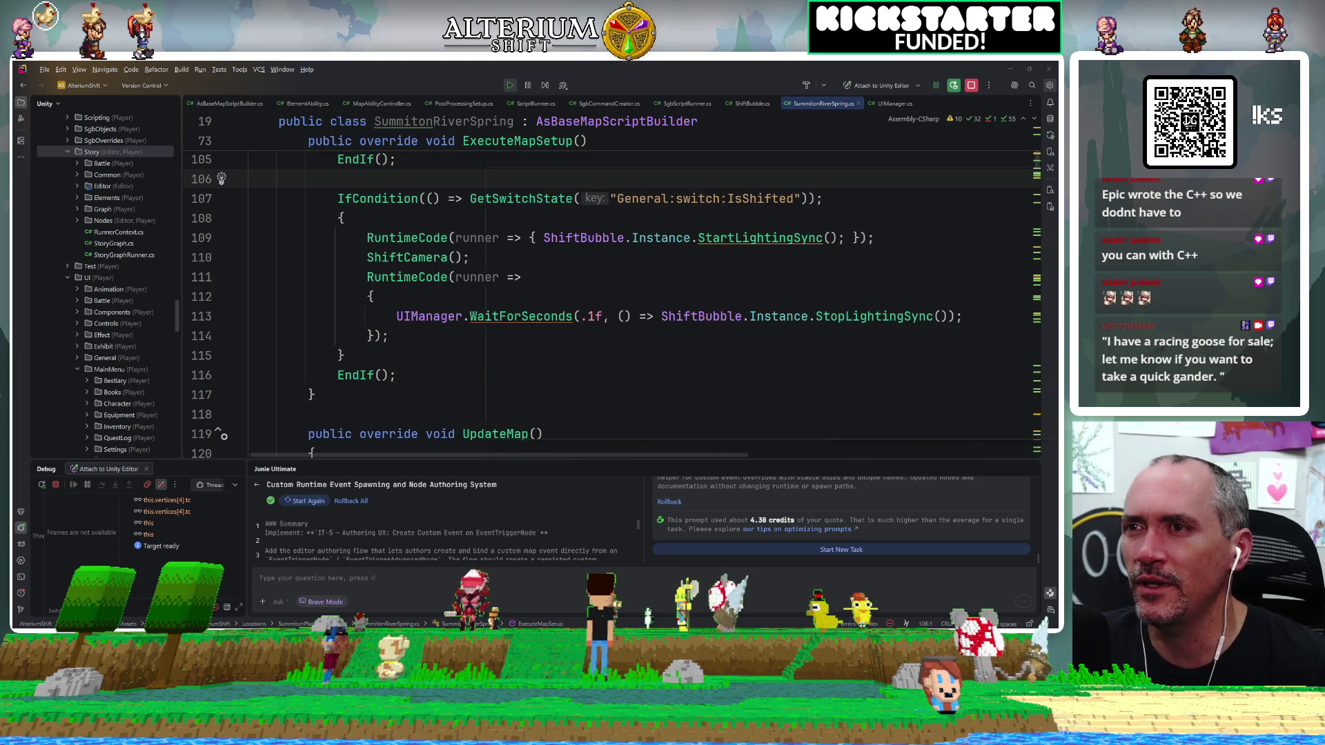
{"action": "key", "text": "ctrl+F12"}
{"action": "type", "text": "updat"}
{"action": "key", "text": "Return"}
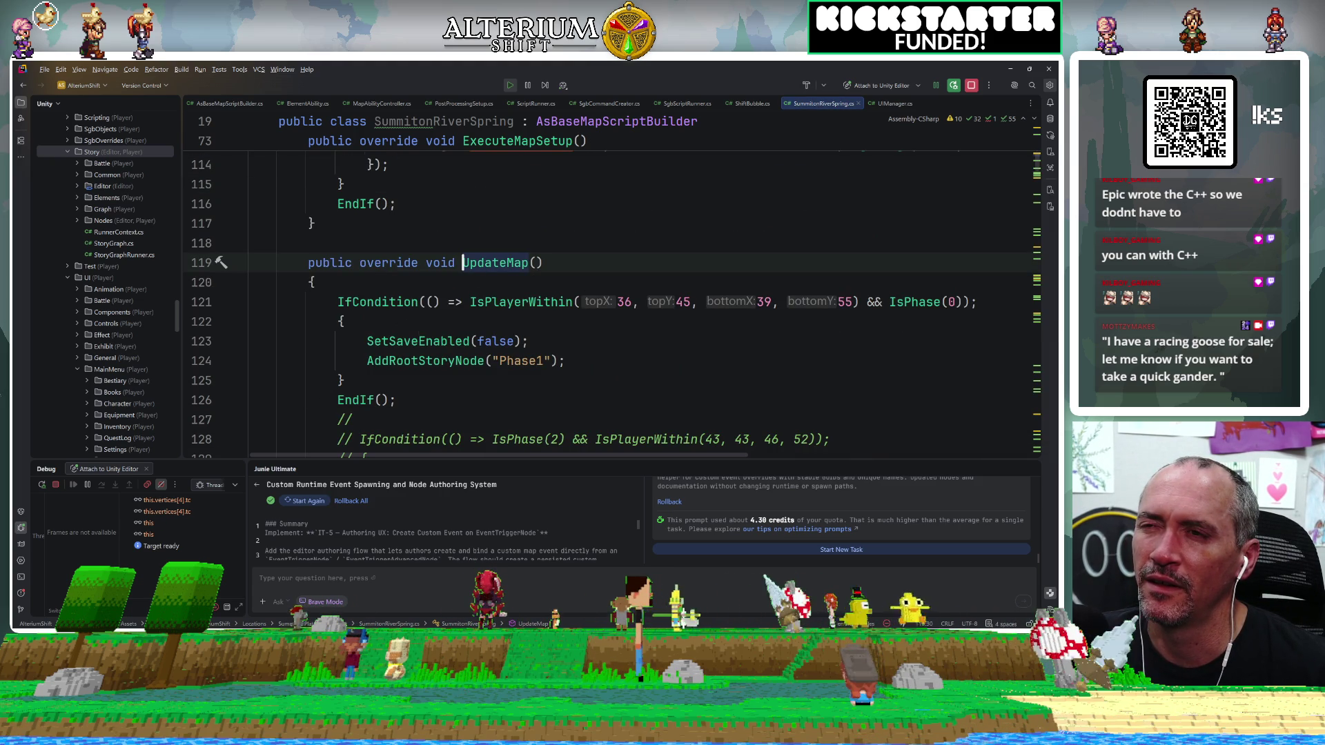
{"action": "key", "text": "ctrl+F12"}
{"action": "type", "text": "update"}
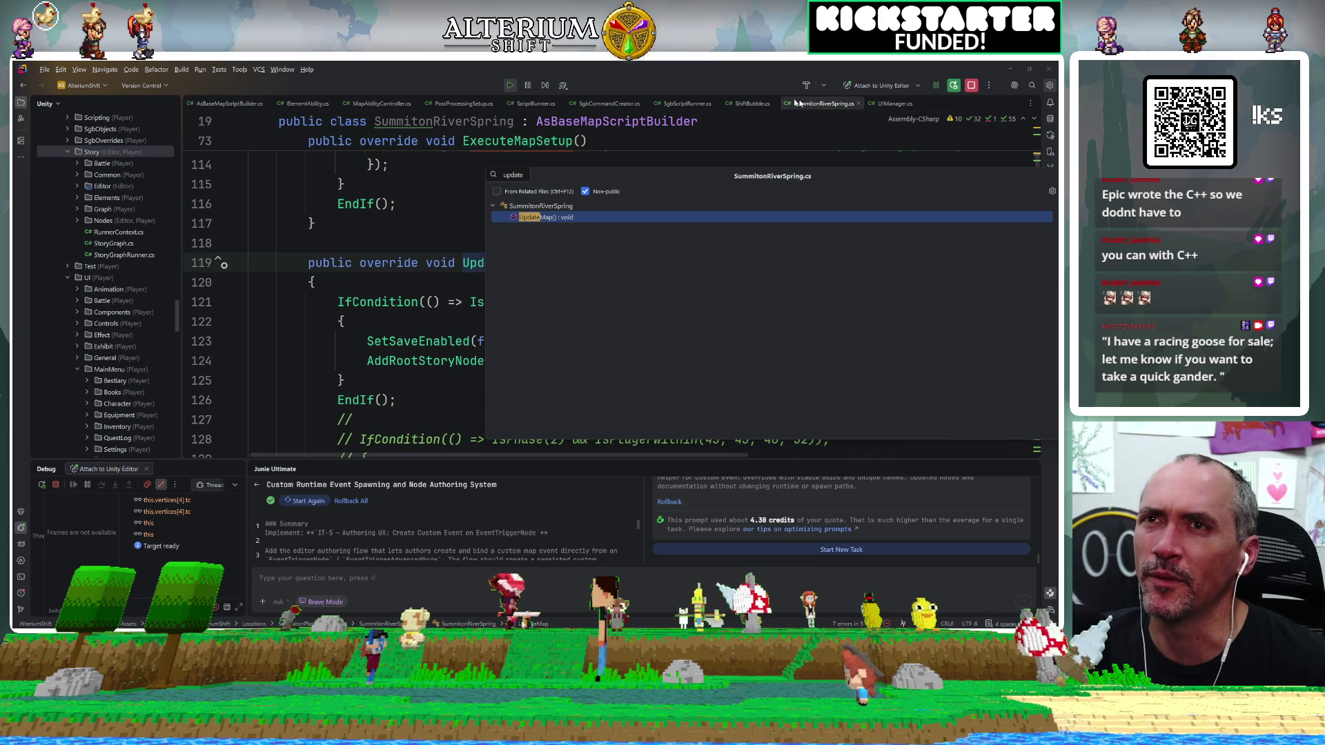
Switch to ShiftBubble.cs and jump to its Update() method.
{"action": "left_click", "coordinate": [751, 103]}
{"action": "key", "text": "ctrl+F12"}
{"action": "type", "text": "upat"}
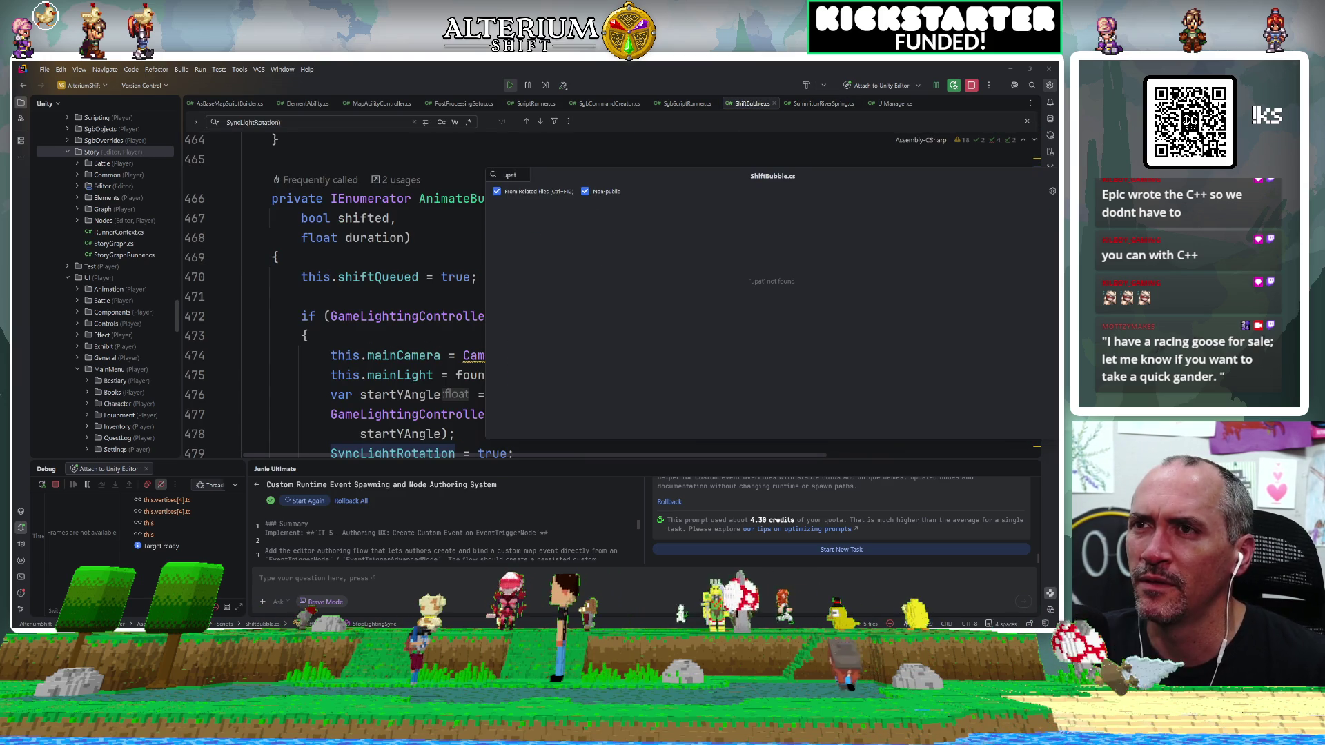
{"action": "key", "text": "BackSpace"}
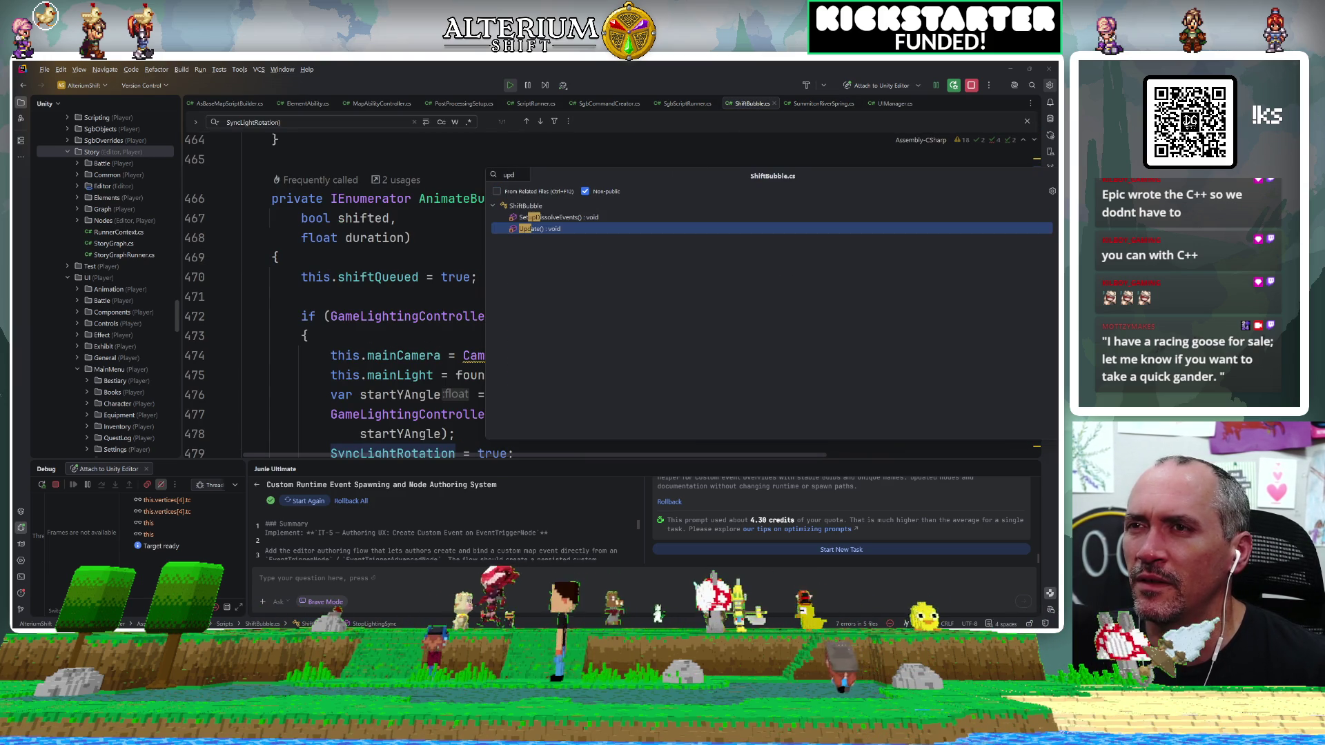
{"action": "key", "text": "Return"}
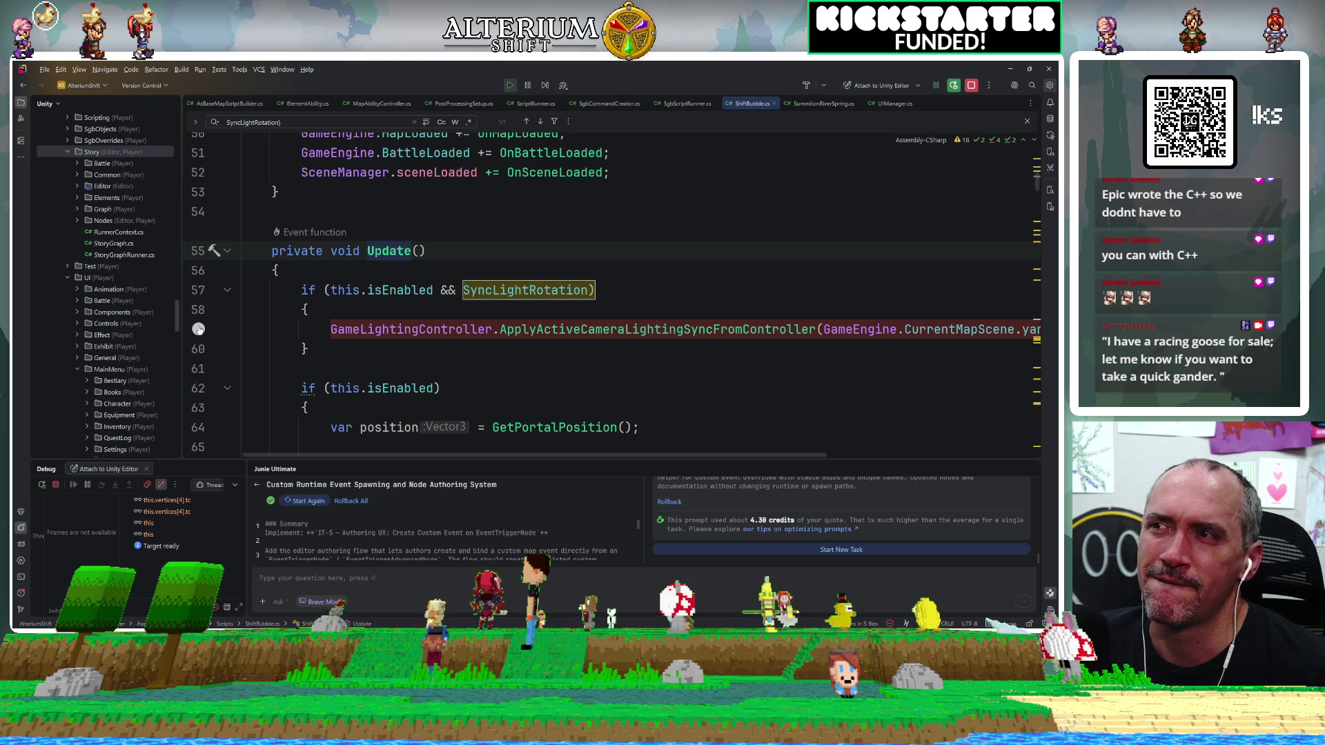
Re-set the breakpoint on line 59's lighting-sync call, then return to Unity.
{"action": "left_click", "coordinate": [198, 329]}
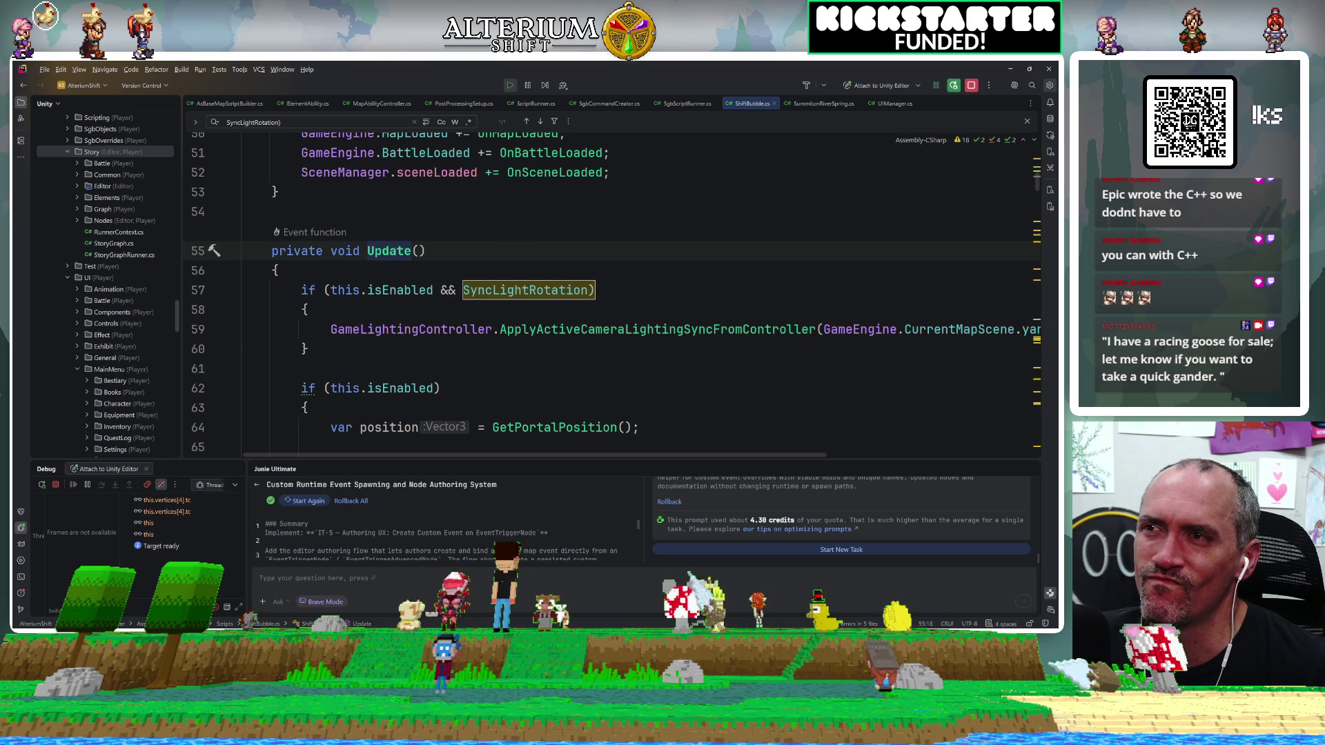
{"action": "left_click", "coordinate": [198, 330]}
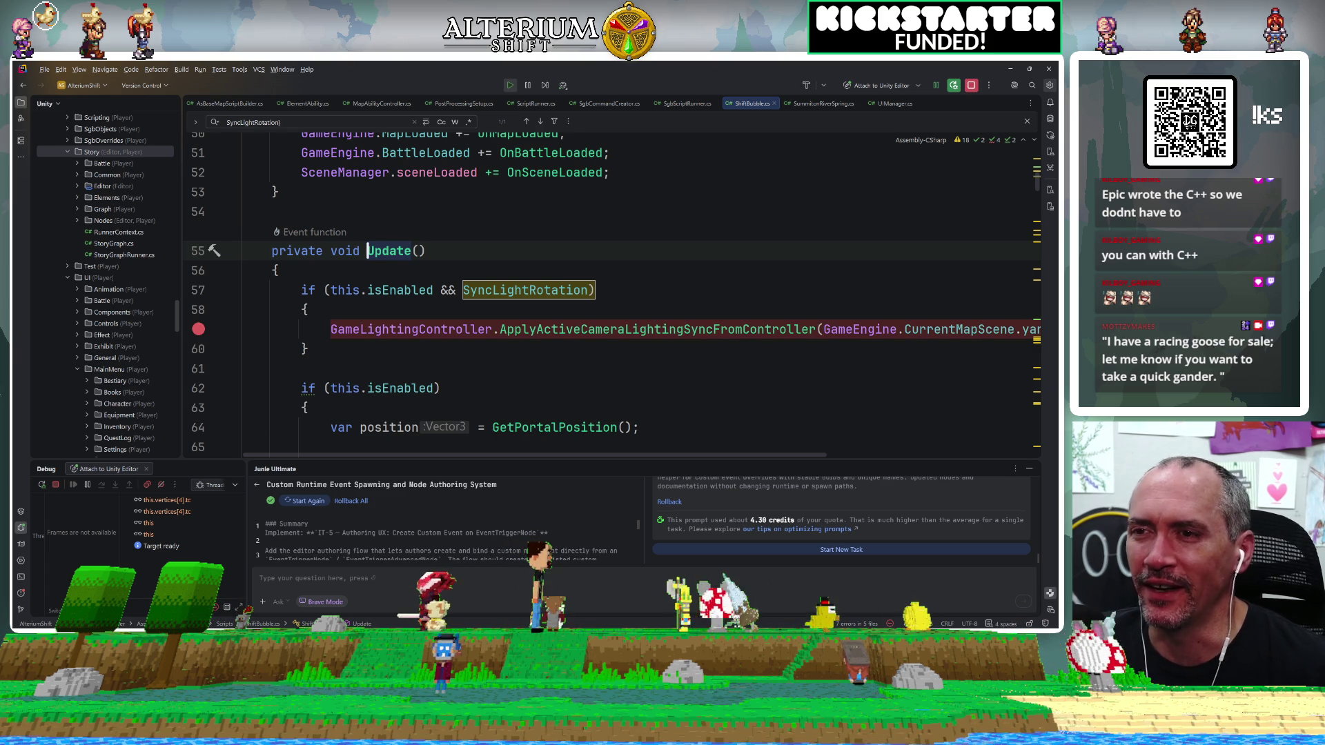
{"action": "key", "text": "alt+Tab"}
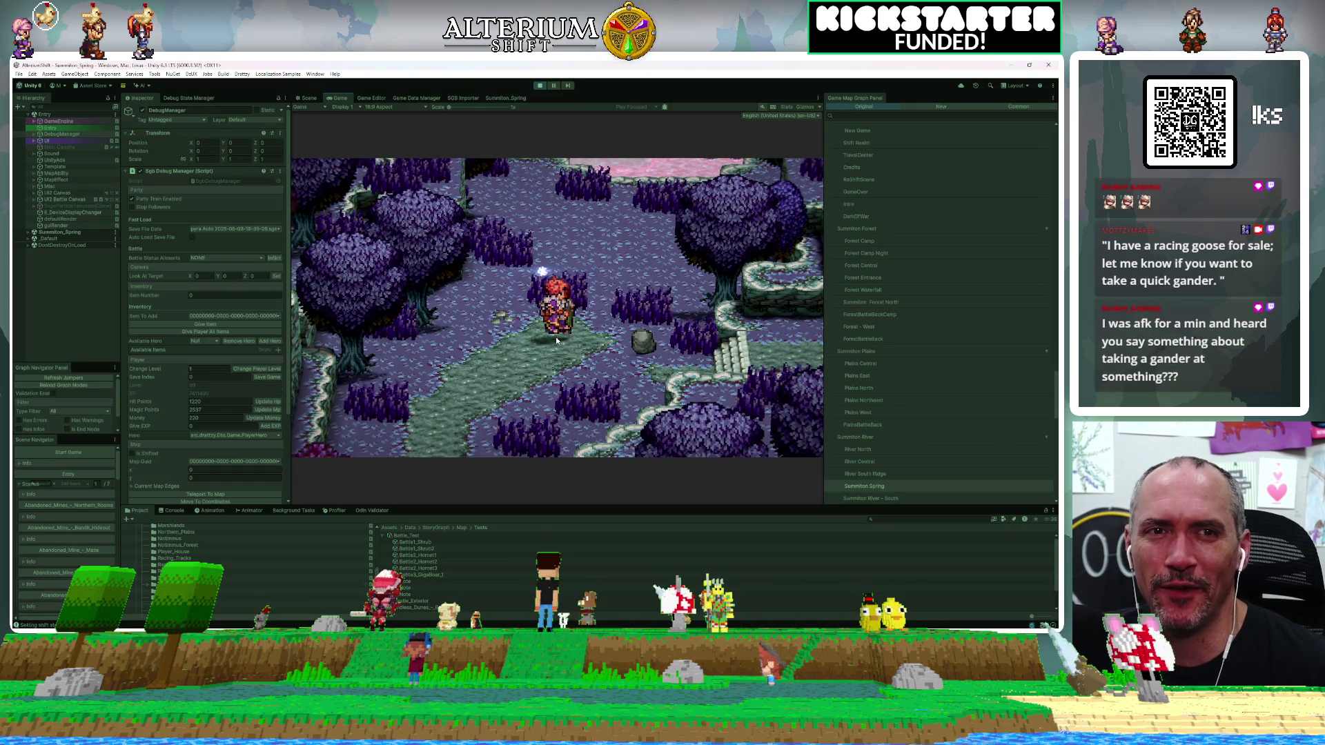
Reload the Summiton Spring save via the pause menu's Load screen, then return to Rider.
{"action": "key", "text": "Escape"}
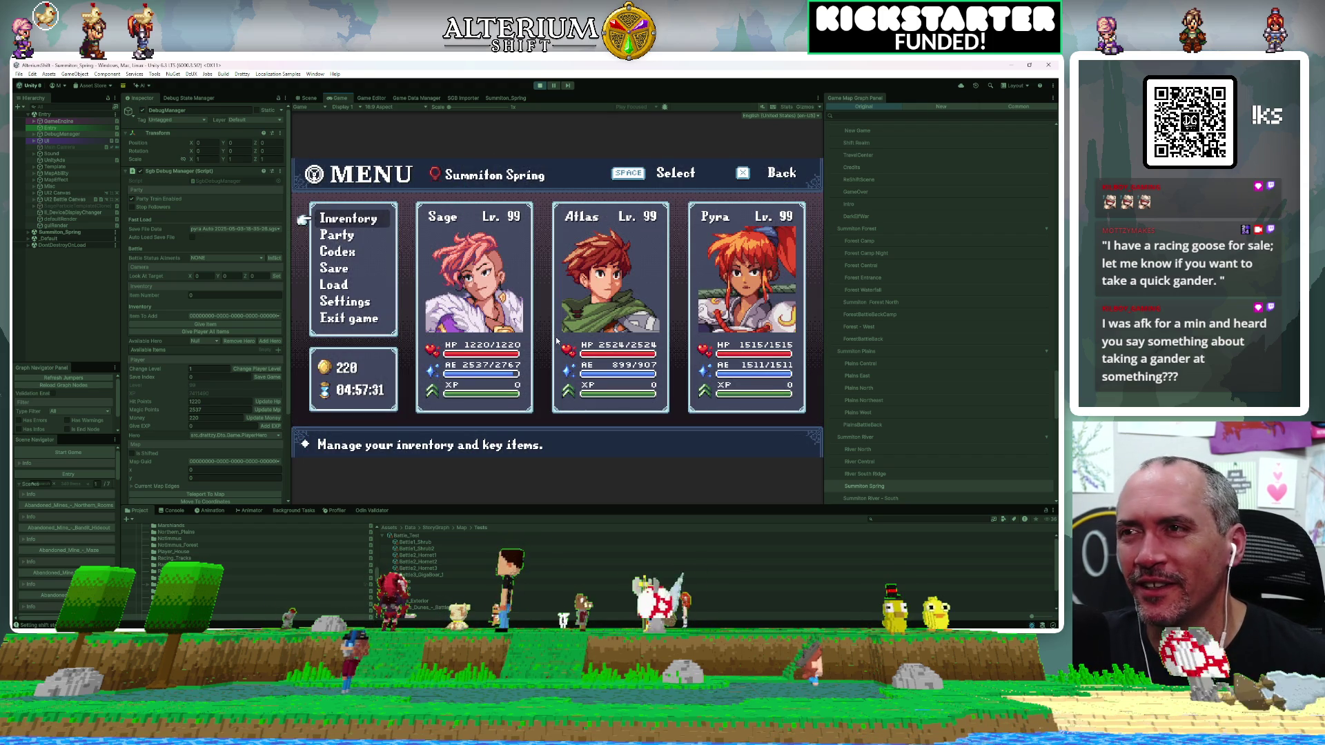
{"action": "key", "text": "Down"}
{"action": "key", "text": "Down"}
{"action": "key", "text": "Down"}
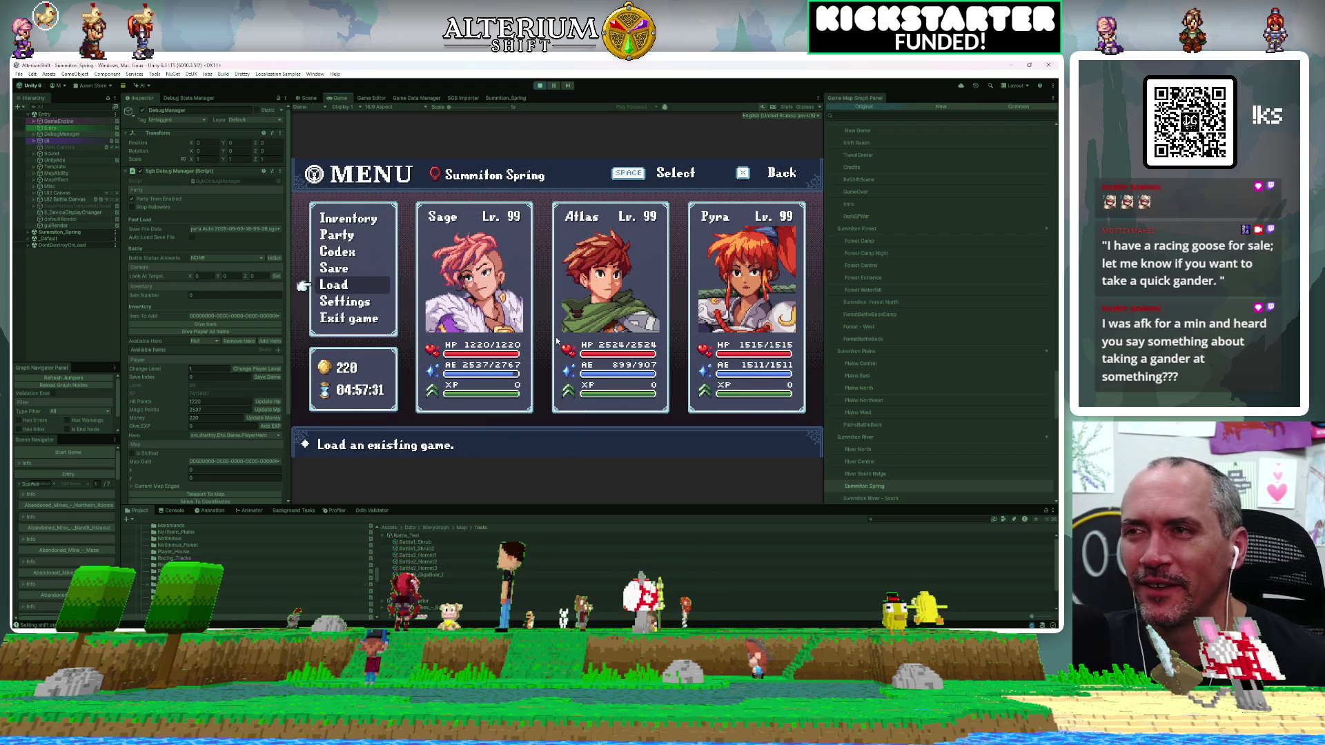
{"action": "key", "text": "space"}
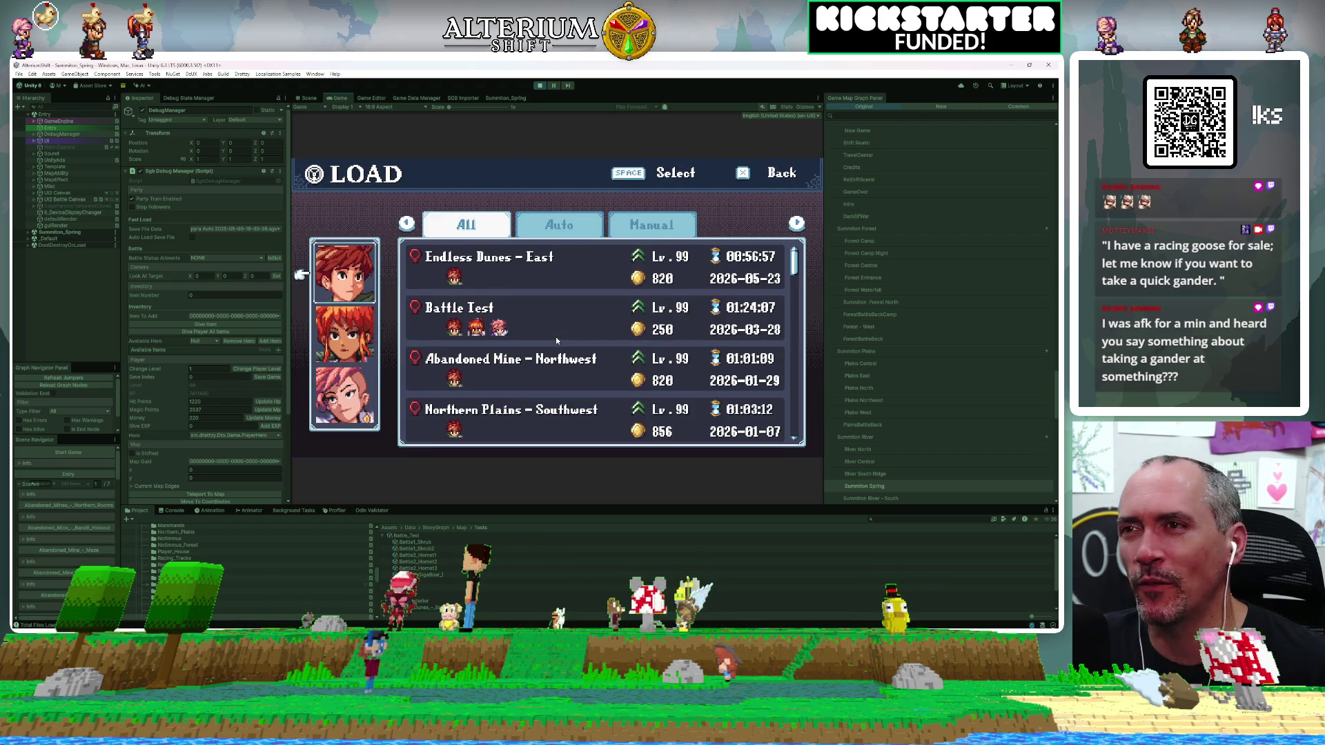
{"action": "key", "text": "Right"}
{"action": "key", "text": "space"}
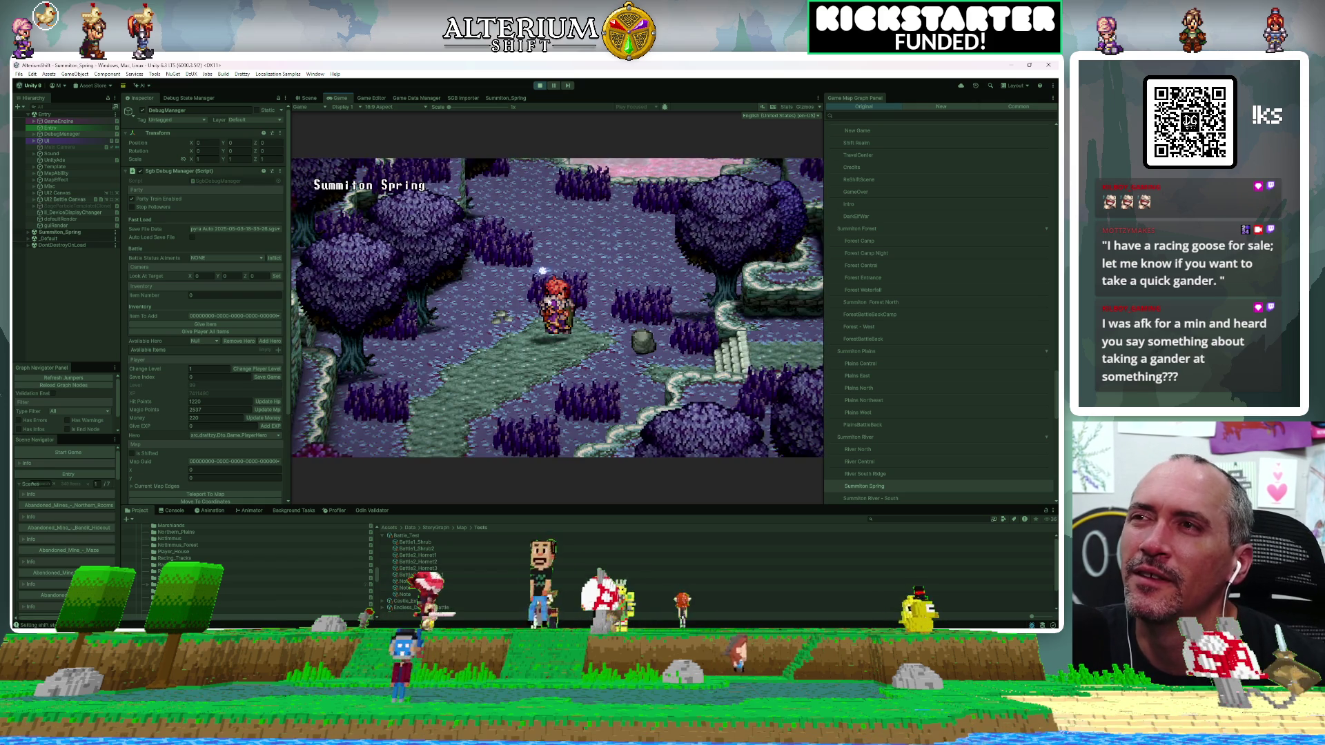
{"action": "key", "text": "alt+Tab"}
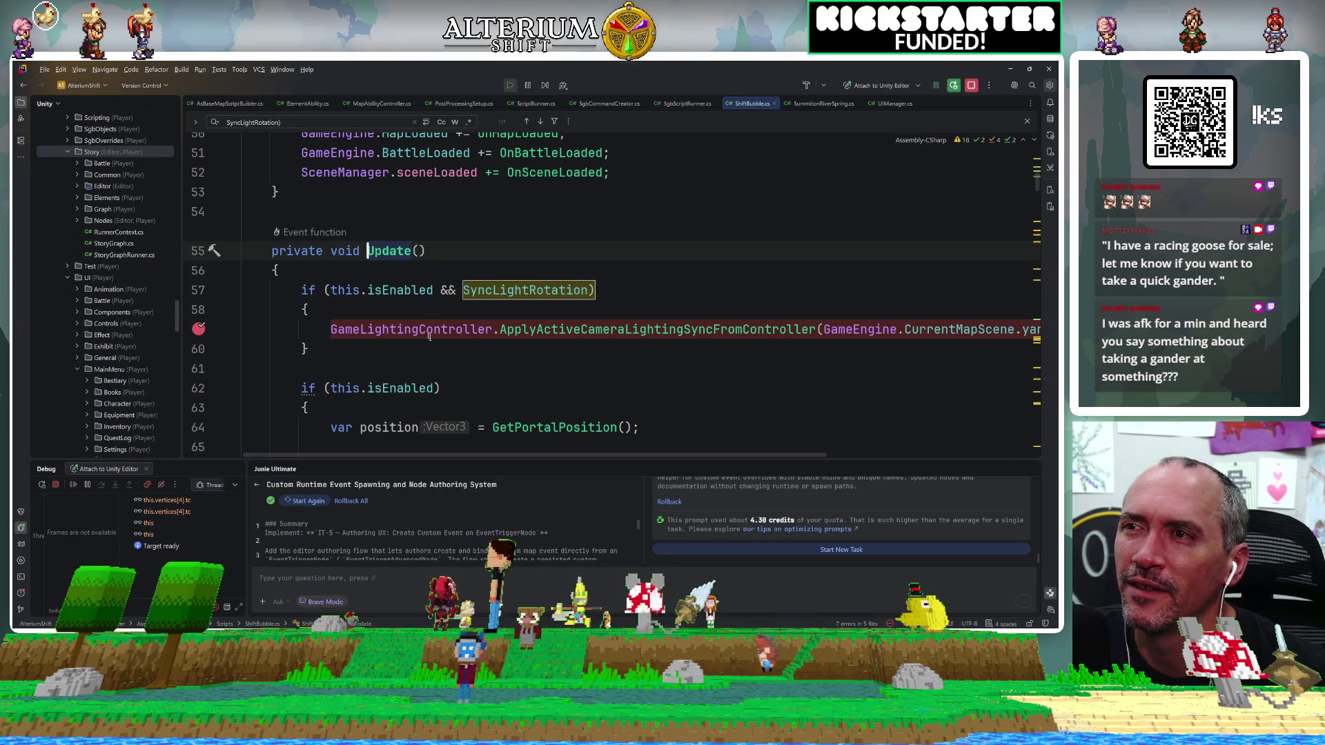
Check the isEnabled declaration and add a breakpoint on the line 57 condition.
{"action": "key", "text": "ctrl+alt+Left"}
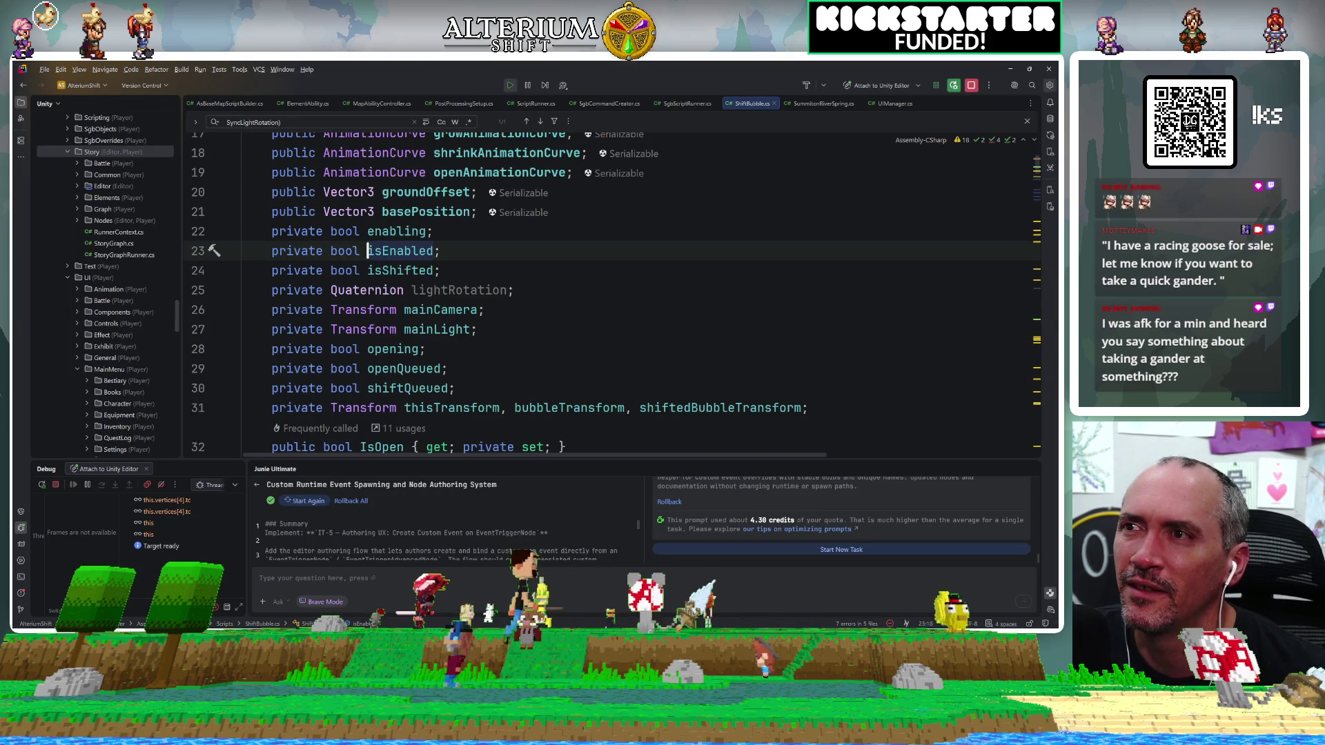
{"action": "key", "text": "ctrl+alt+Left"}
{"action": "key", "text": "ctrl+F8"}
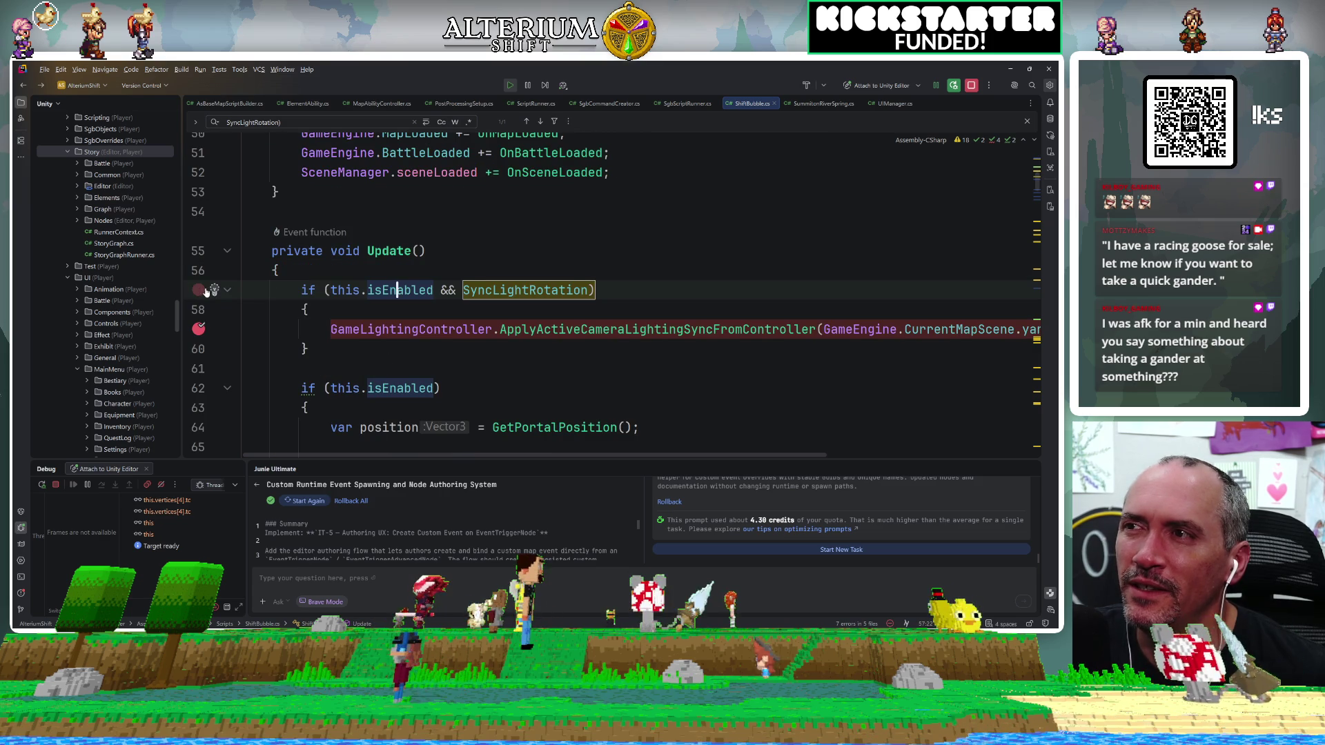
{"action": "mouse_move", "coordinate": [401, 293]}
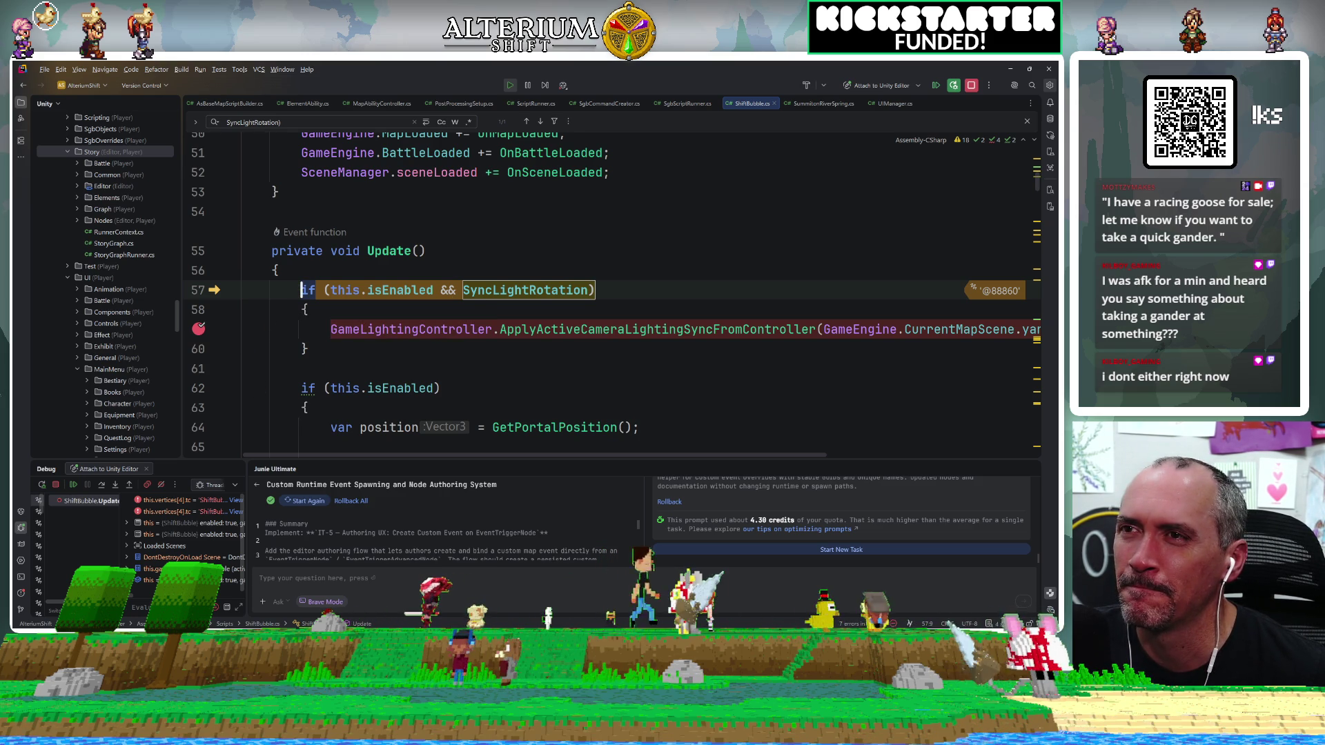
{"action": "mouse_move", "coordinate": [463, 290]}
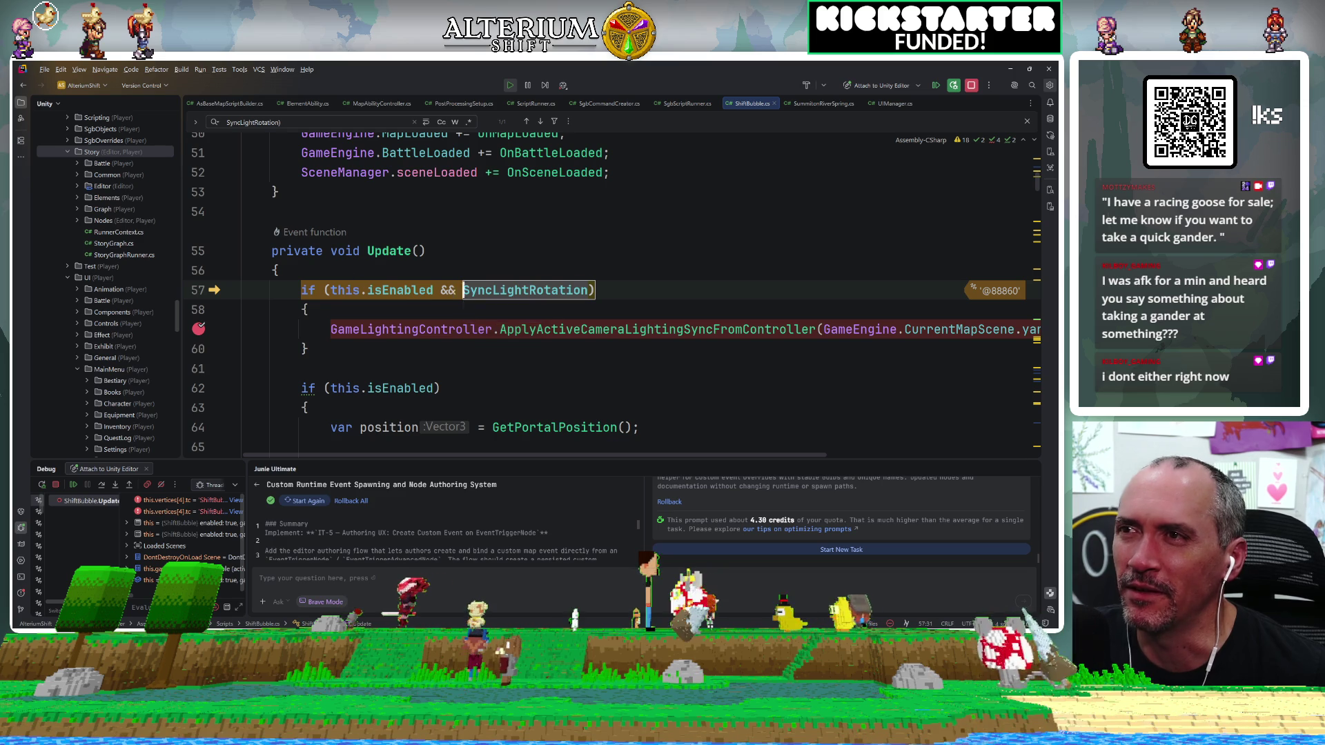
Delete 'this.isEnabled && ' so line 57 reads if (SyncLightRotation).
{"action": "left_click", "coordinate": [323, 290]}
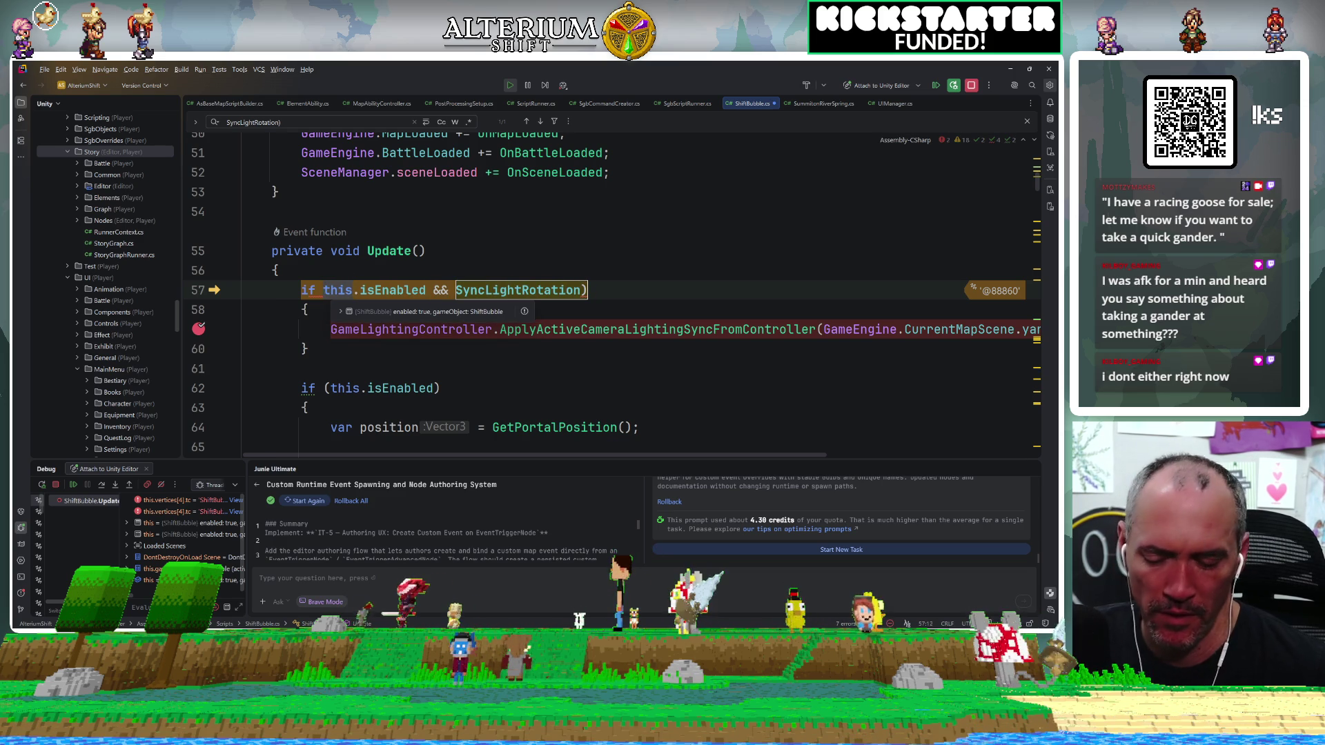
{"action": "type", "text": "("}
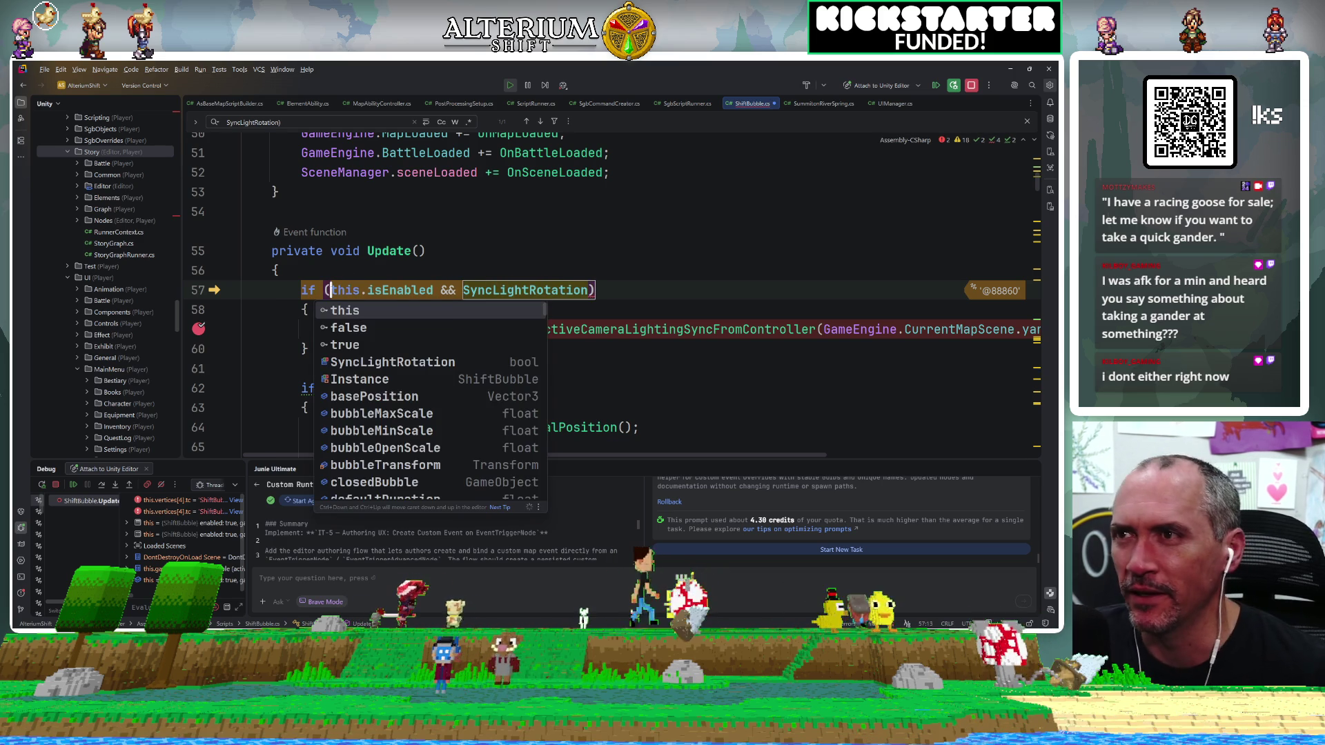
{"action": "key", "text": "Escape"}
{"action": "key", "text": "Right"}
{"action": "key", "text": "Right"}
{"action": "key", "text": "Right"}
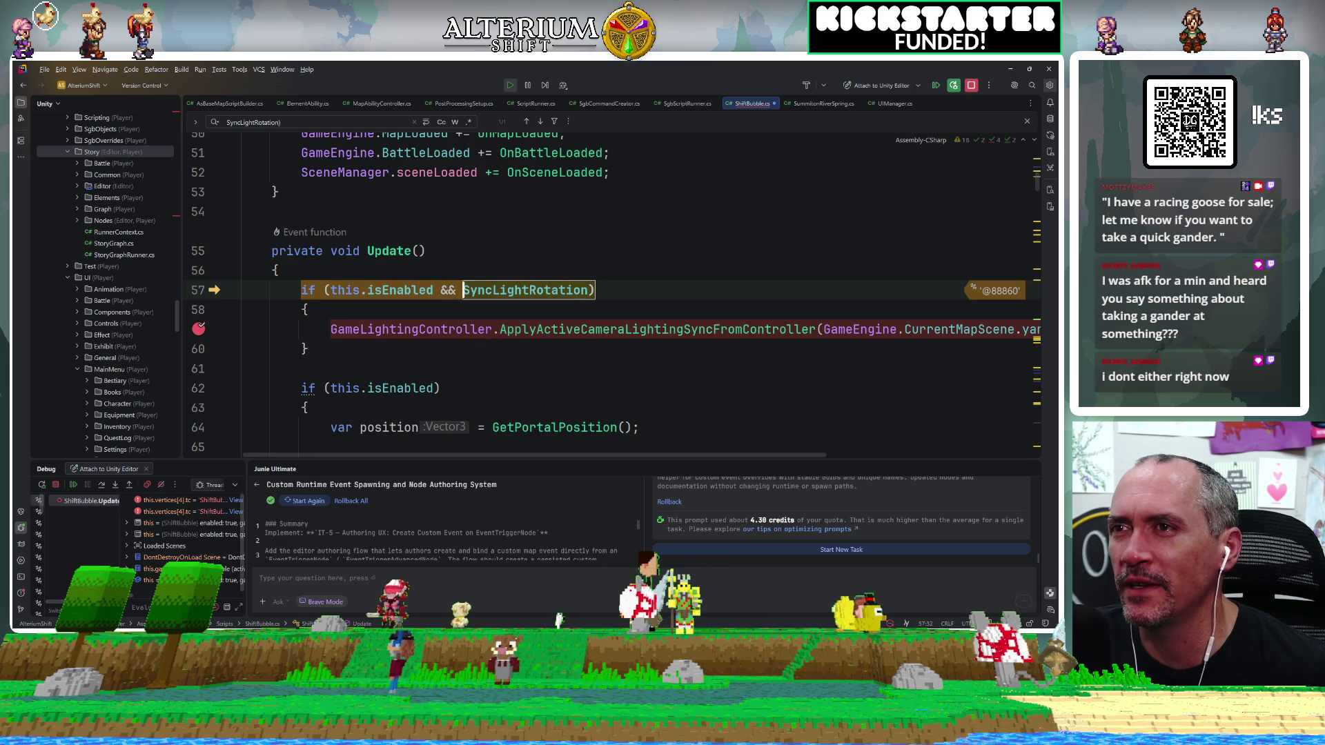
{"action": "key", "text": "shift+Left"}
{"action": "key", "text": "shift+Left"}
{"action": "key", "text": "shift+Left"}
{"action": "key", "text": "Delete"}
{"action": "left_click", "coordinate": [428, 250]}
Mute all breakpoints and resume the paused game.
{"action": "left_click", "coordinate": [161, 484]}
{"action": "left_click", "coordinate": [73, 484]}
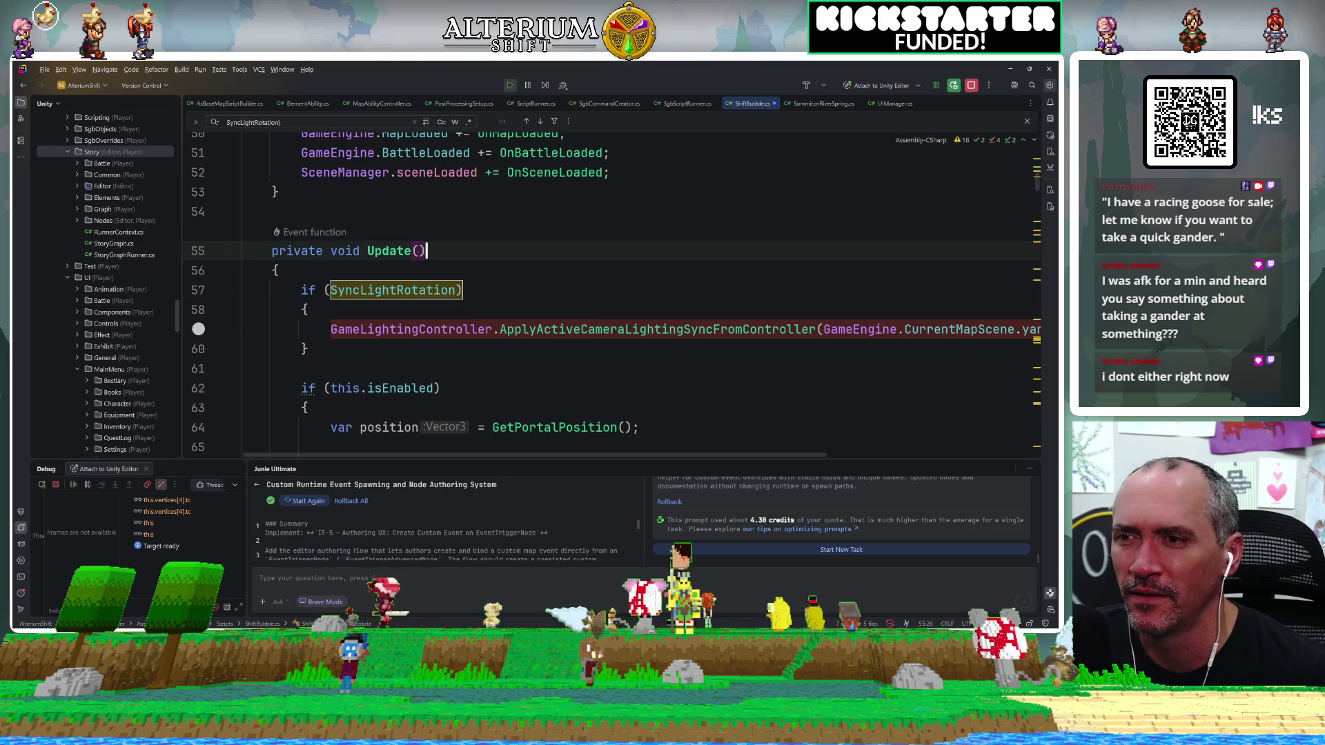
{"action": "key", "text": "ctrl+r"}
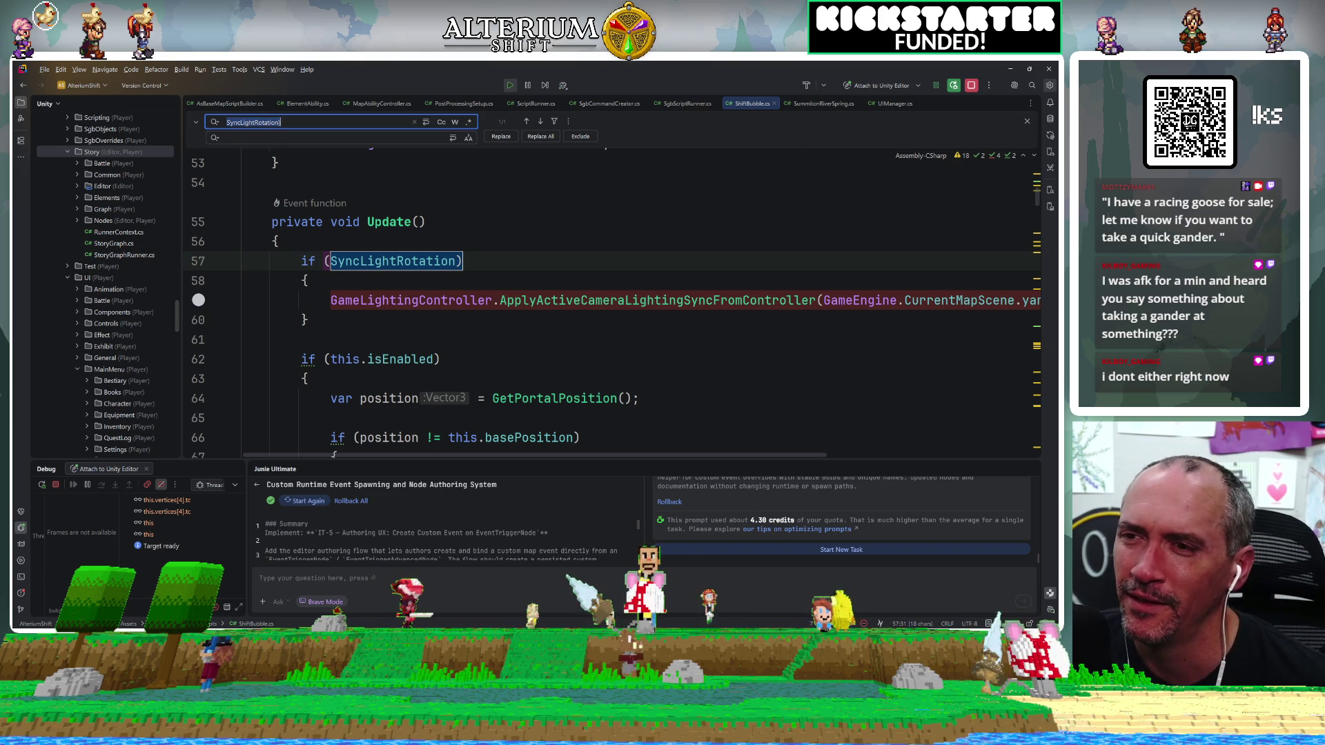
{"action": "key", "text": "alt+Tab"}
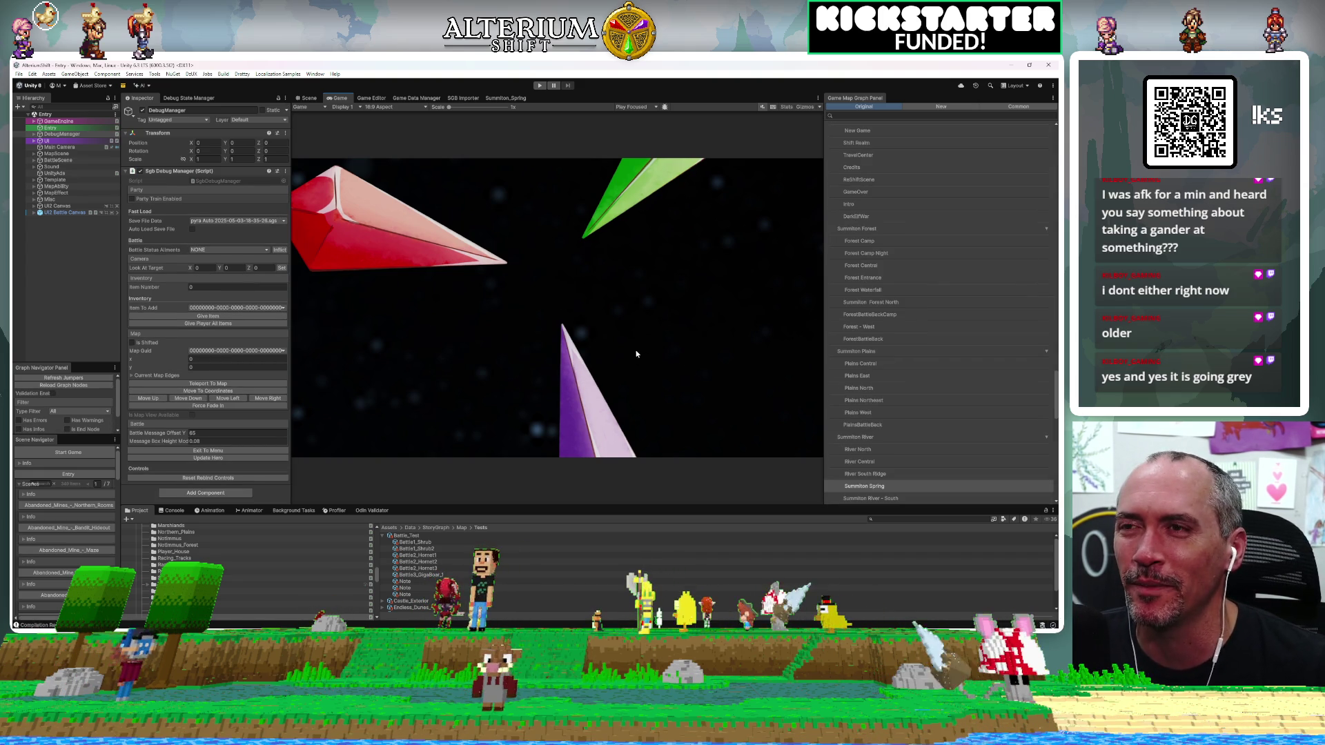
{"action": "left_click", "coordinate": [544, 85]}
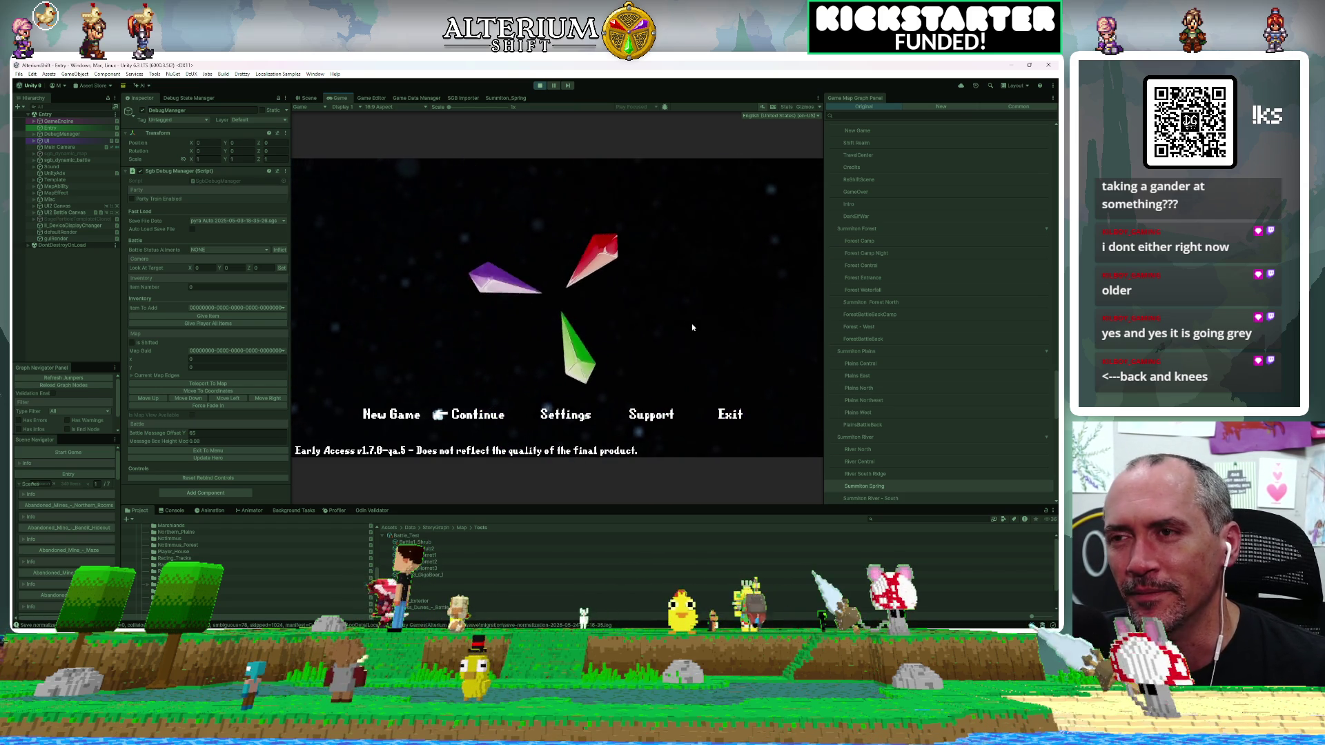
{"action": "key", "text": "space"}
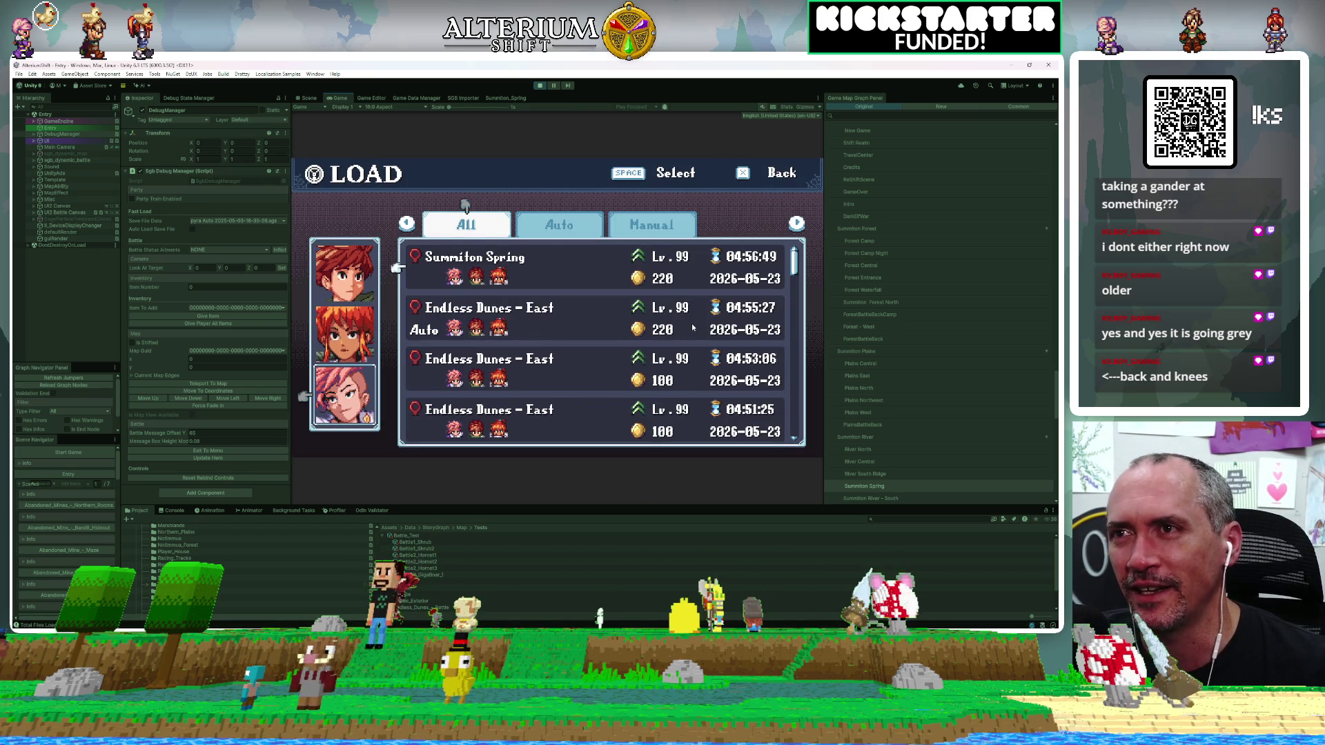
{"action": "key", "text": "space"}
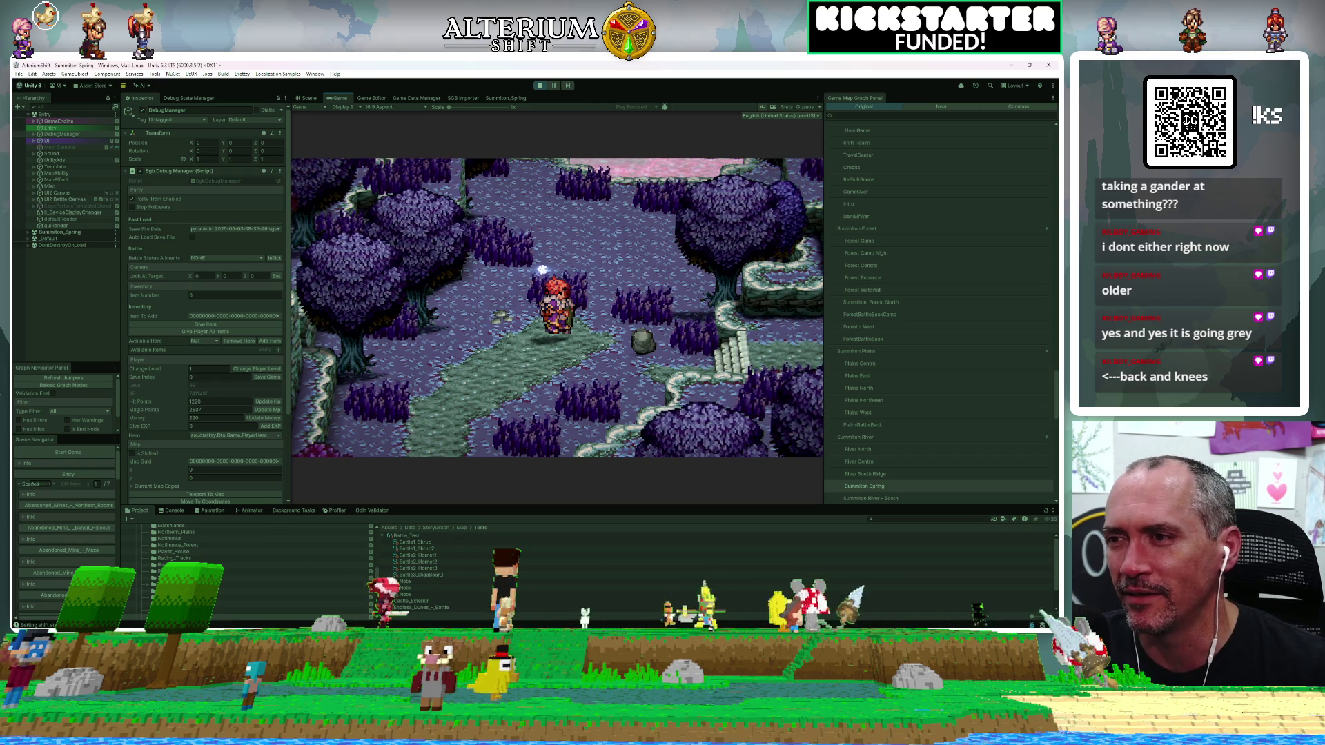
{"action": "key", "text": "alt+Tab"}
Set breakpoints on lines 59 and 57, then remove line 57's, keeping only line 59.
{"action": "left_click", "coordinate": [198, 300]}
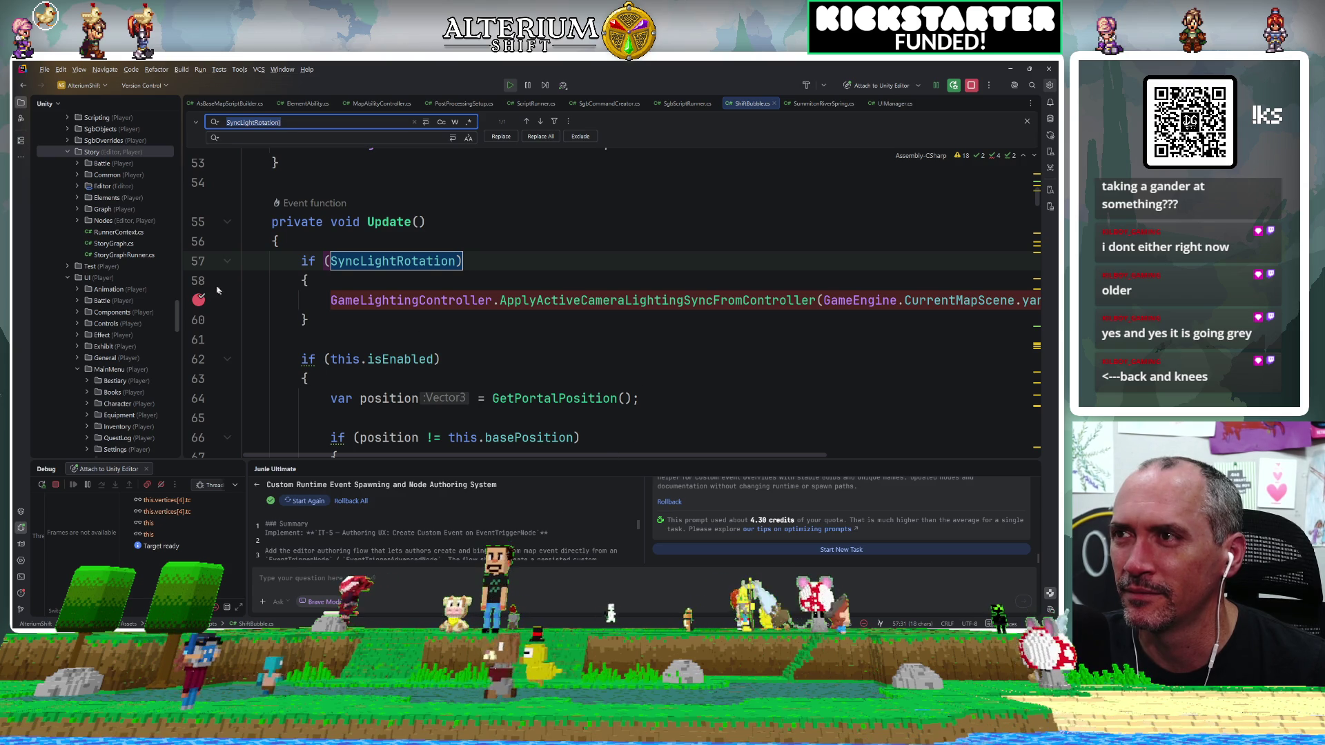
{"action": "left_click", "coordinate": [198, 260]}
{"action": "mouse_move", "coordinate": [352, 267]}
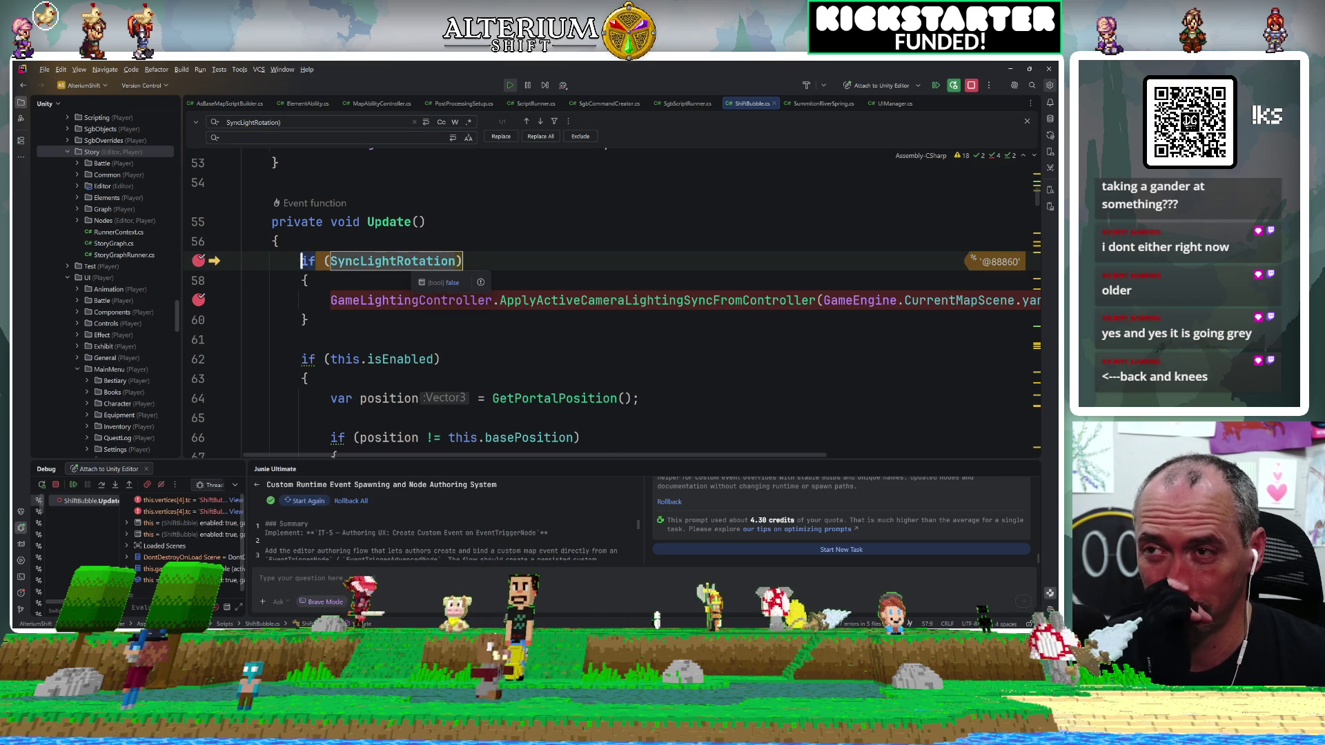
{"action": "left_click", "coordinate": [198, 261]}
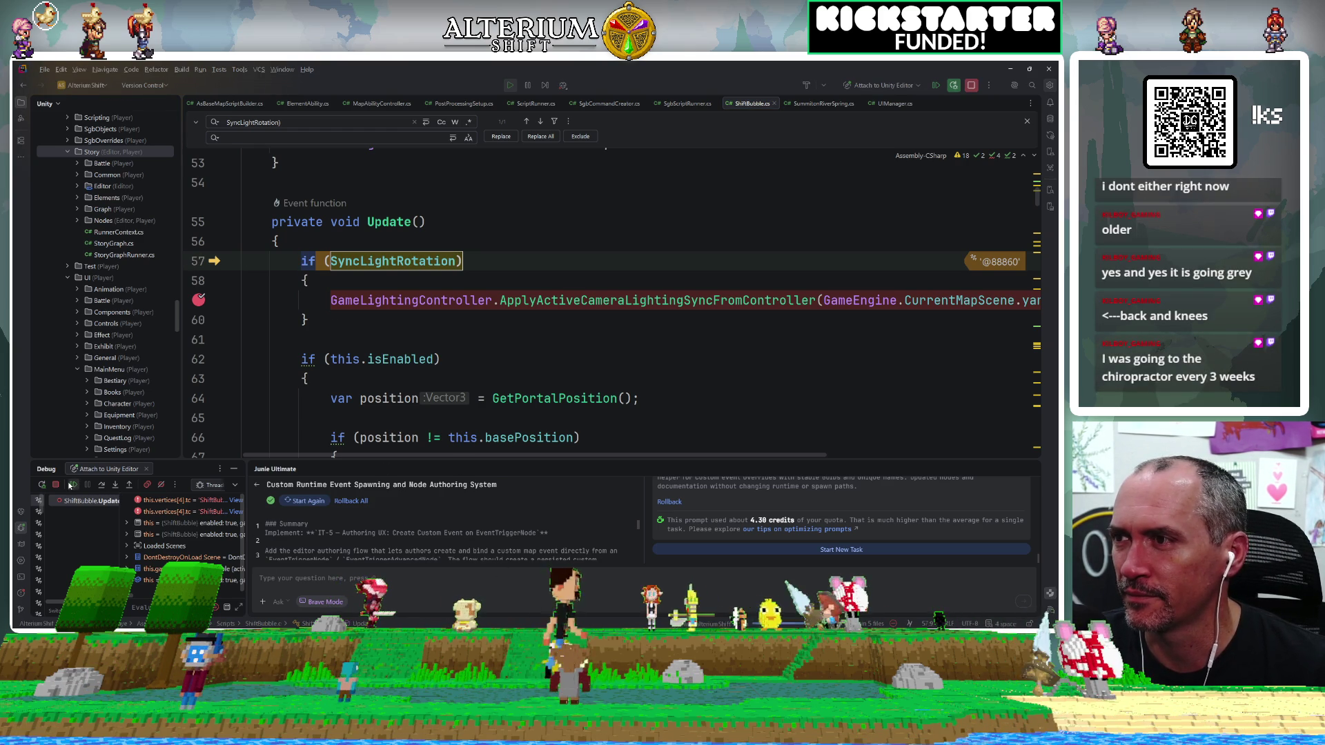
{"action": "left_click", "coordinate": [102, 487]}
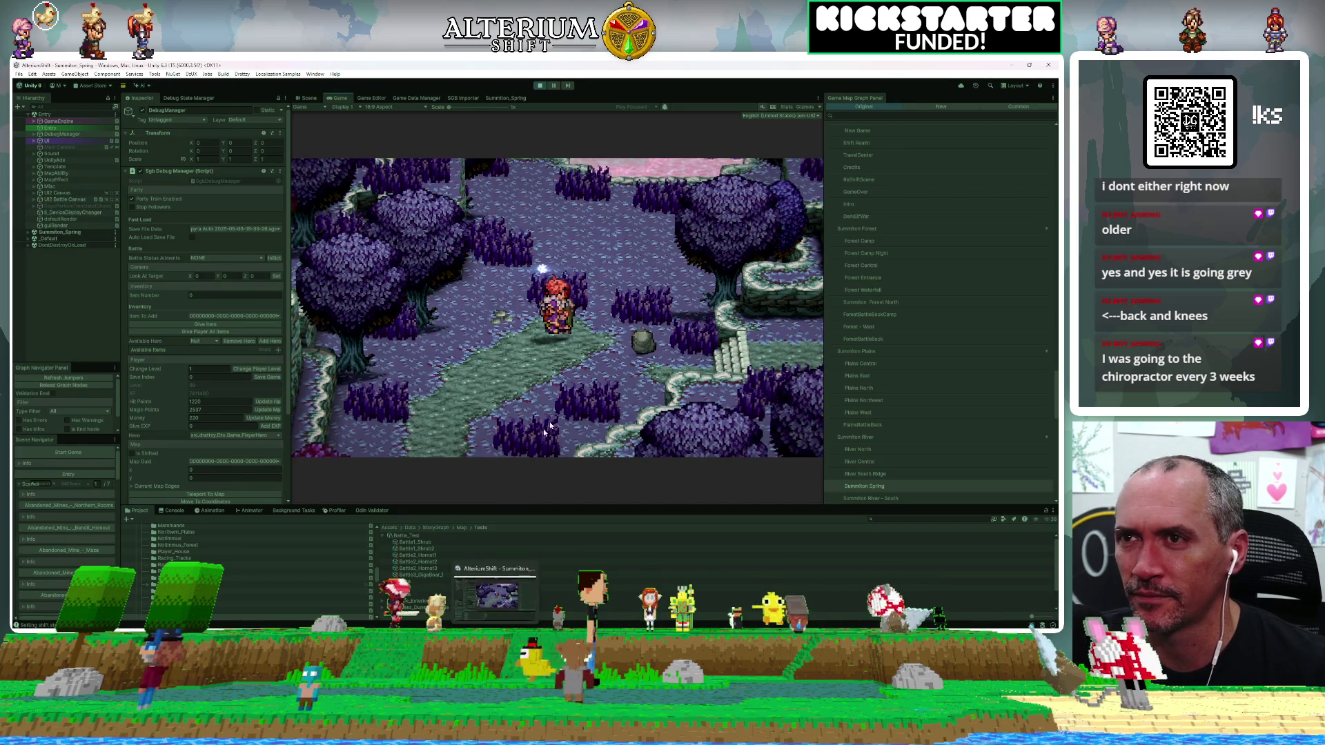
Reload the Summiton Spring save from the pause menu, then switch to the paused Rider debugger.
{"action": "key", "text": "Escape"}
{"action": "key", "text": "Down"}
{"action": "key", "text": "Down"}
{"action": "key", "text": "Down"}
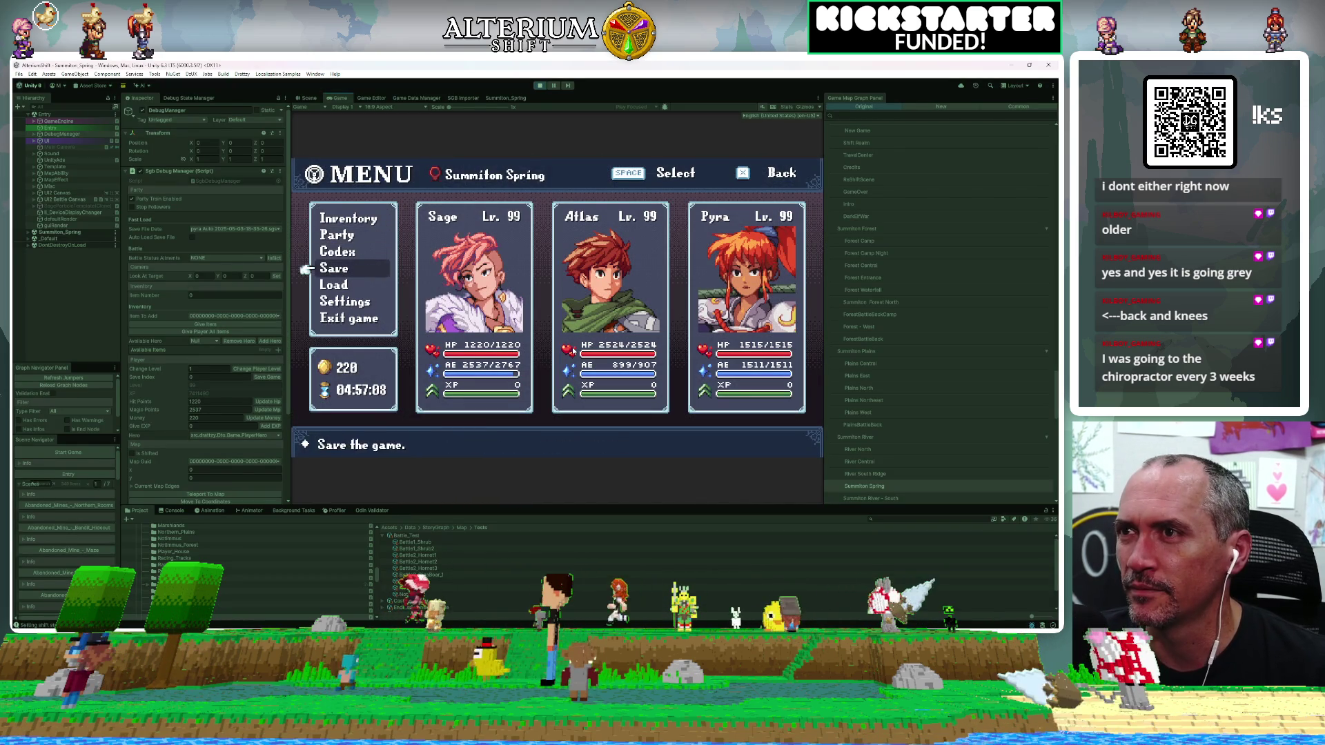
{"action": "key", "text": "space"}
{"action": "key", "text": "Up"}
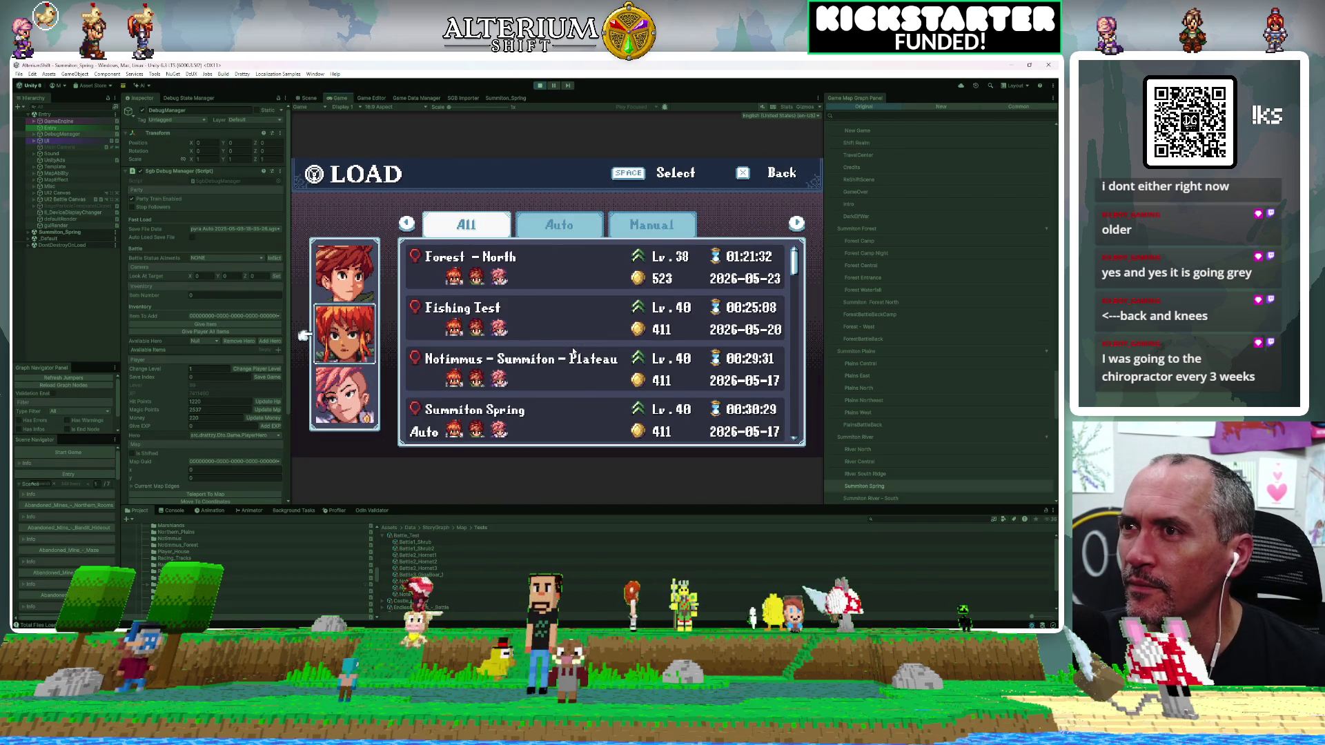
{"action": "key", "text": "space"}
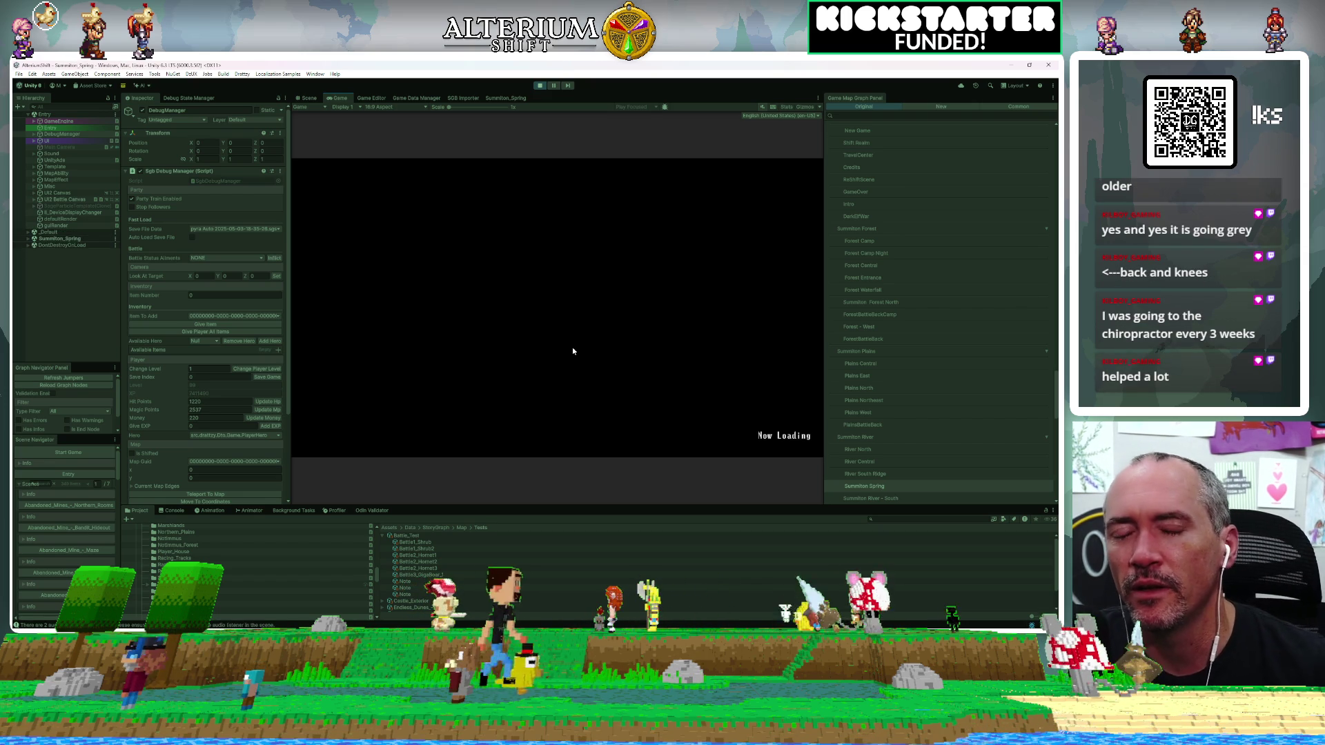
{"action": "key", "text": "alt+Tab"}
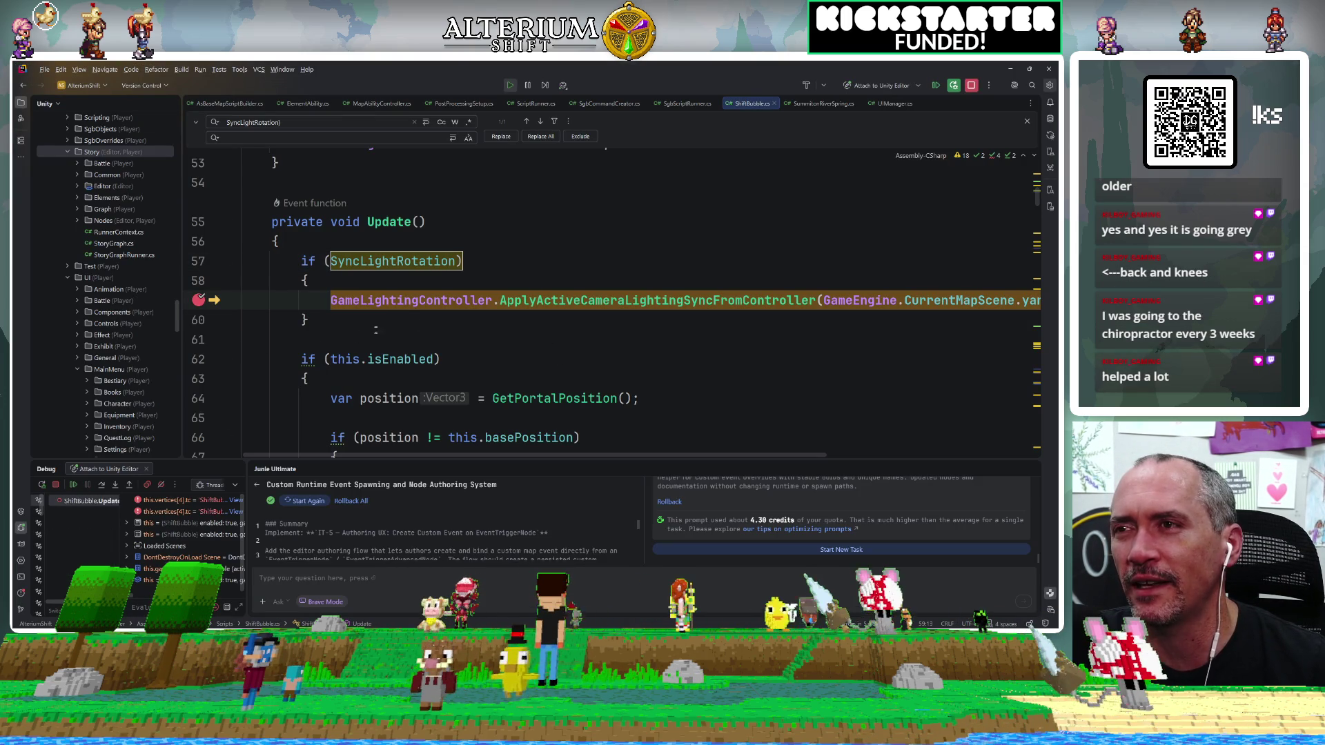
Resume execution past the line 59 lighting-sync breakpoint.
{"action": "left_click", "coordinate": [73, 485]}
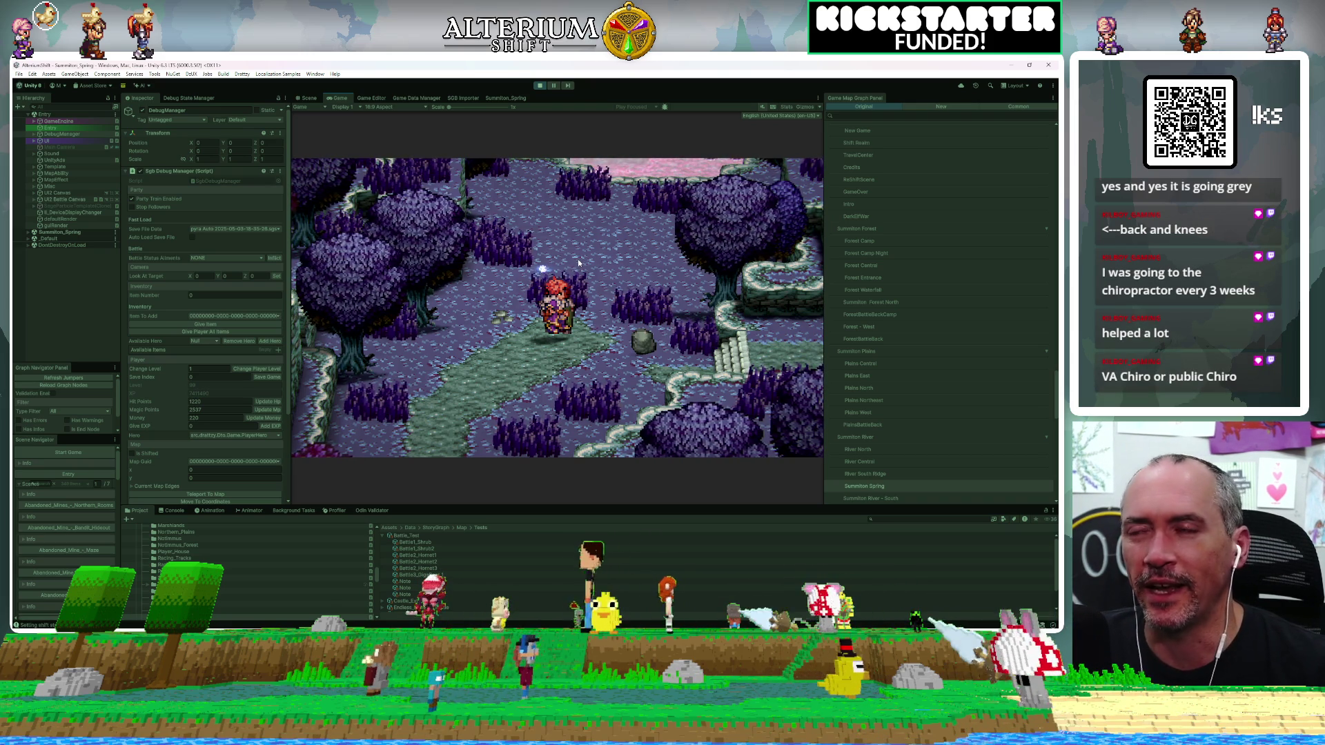
Walk the party with the arrow keys across the ledge, pink forest and big tree.
{"action": "key", "text": "Left"}
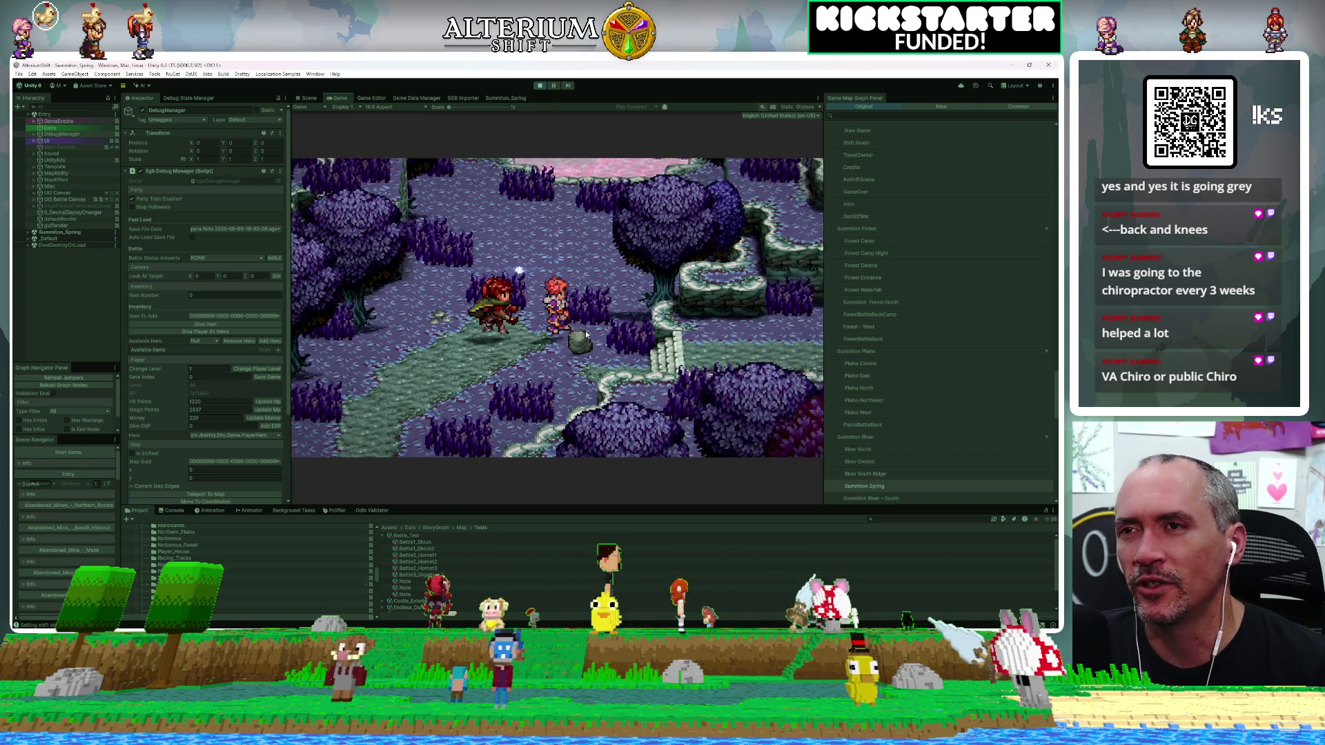
{"action": "key", "text": "Left"}
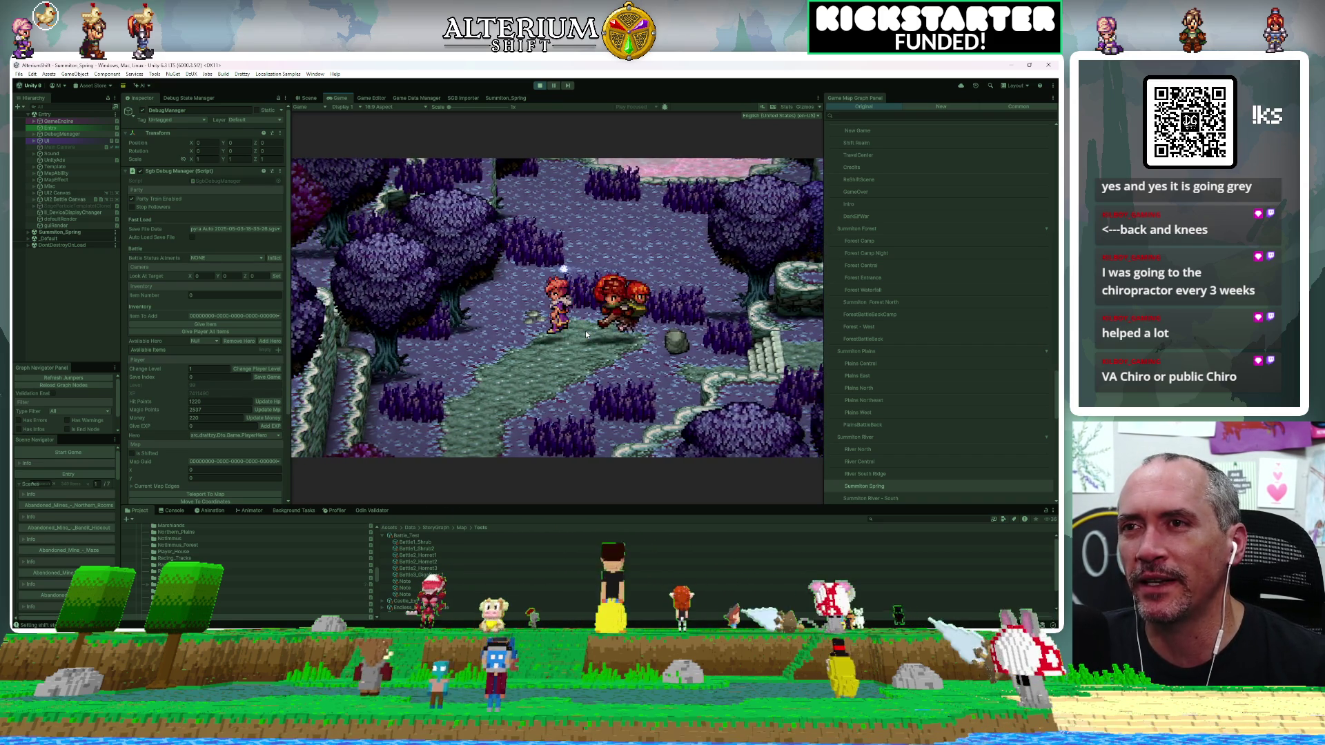
{"action": "key", "text": "Right"}
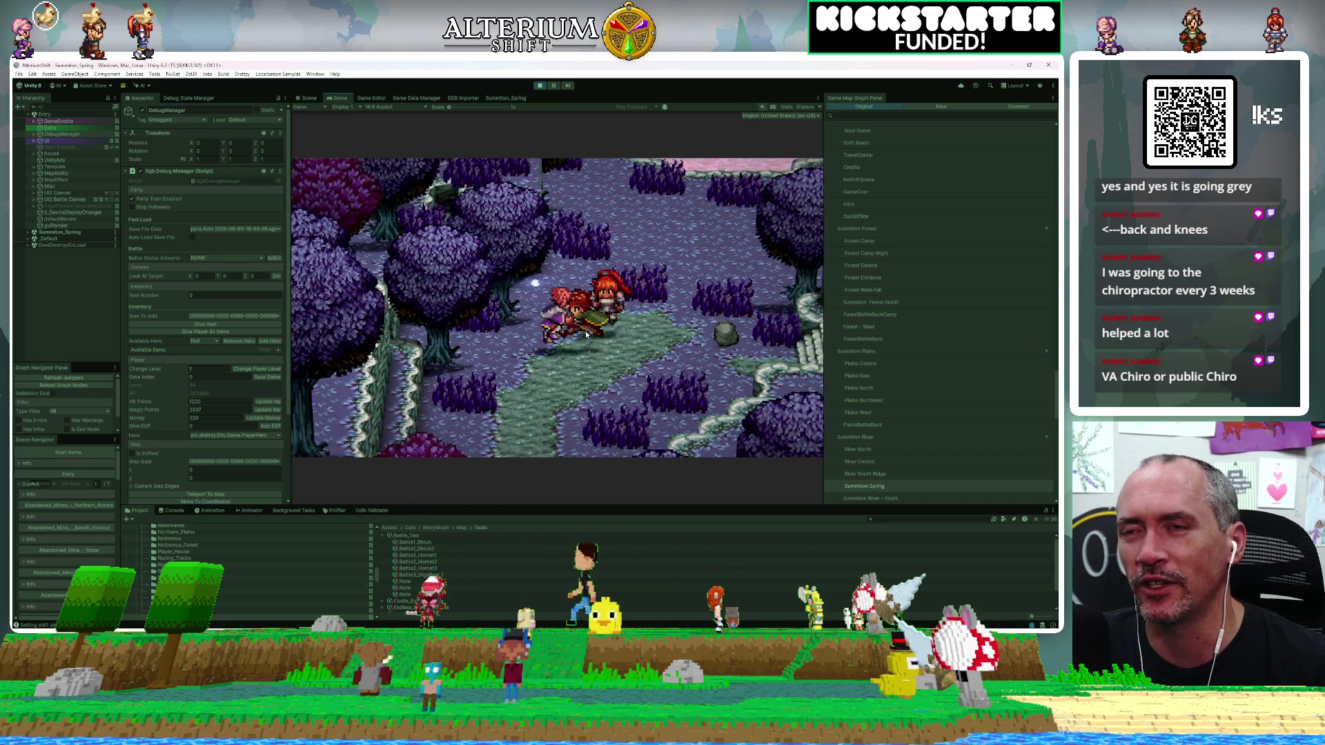
{"action": "key", "text": "Left"}
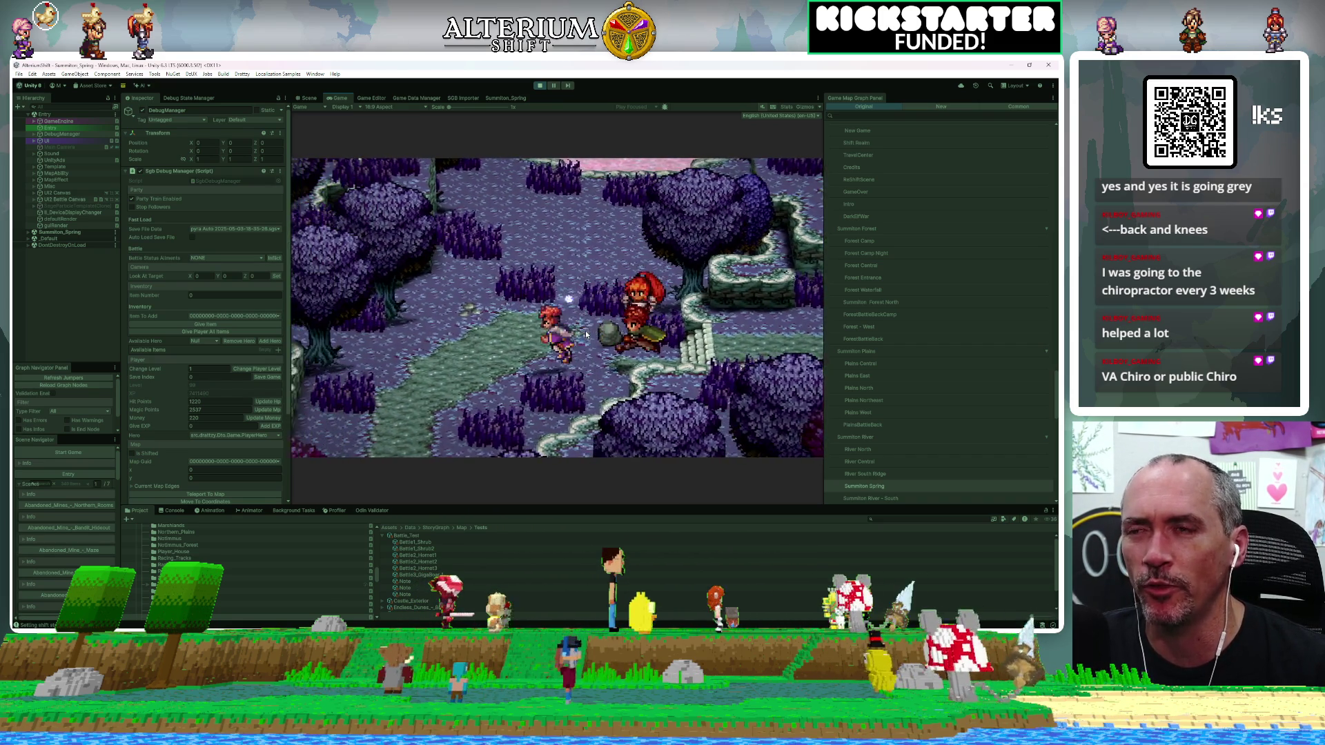
{"action": "key", "text": "Up"}
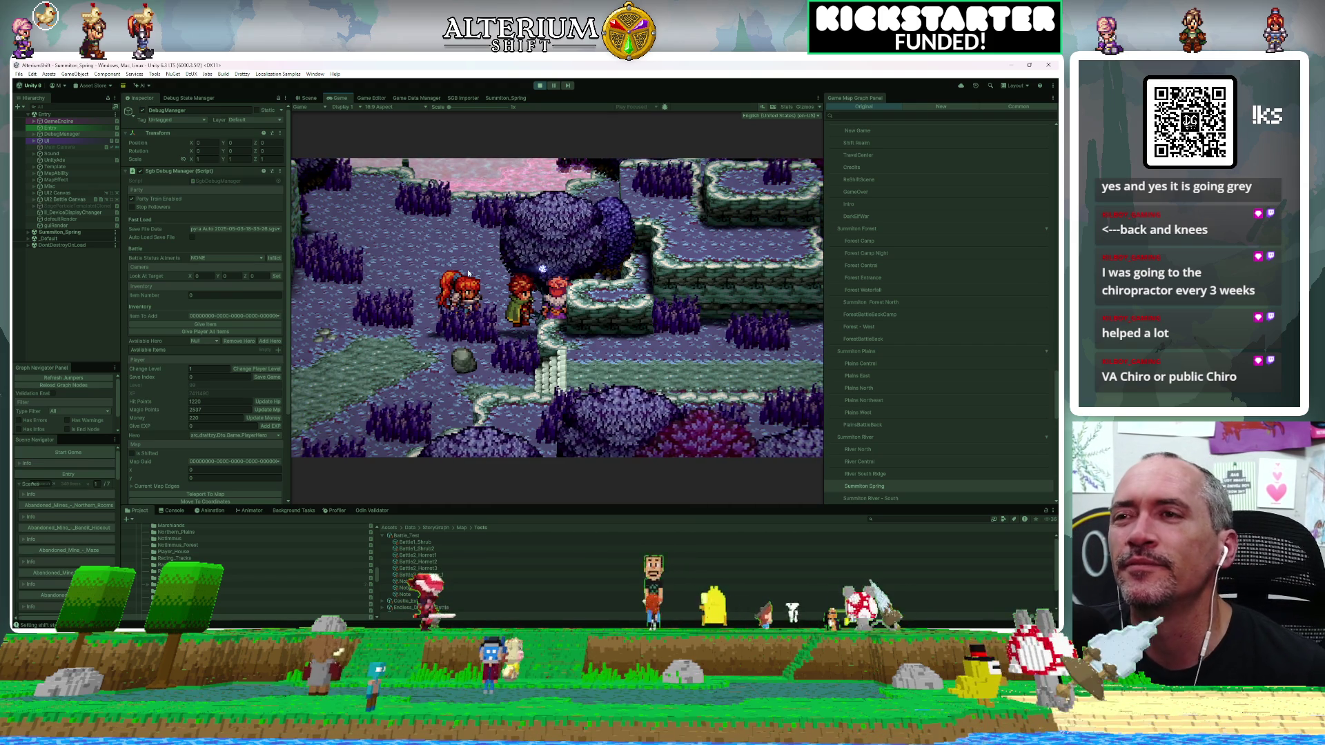
{"action": "key", "text": "Left"}
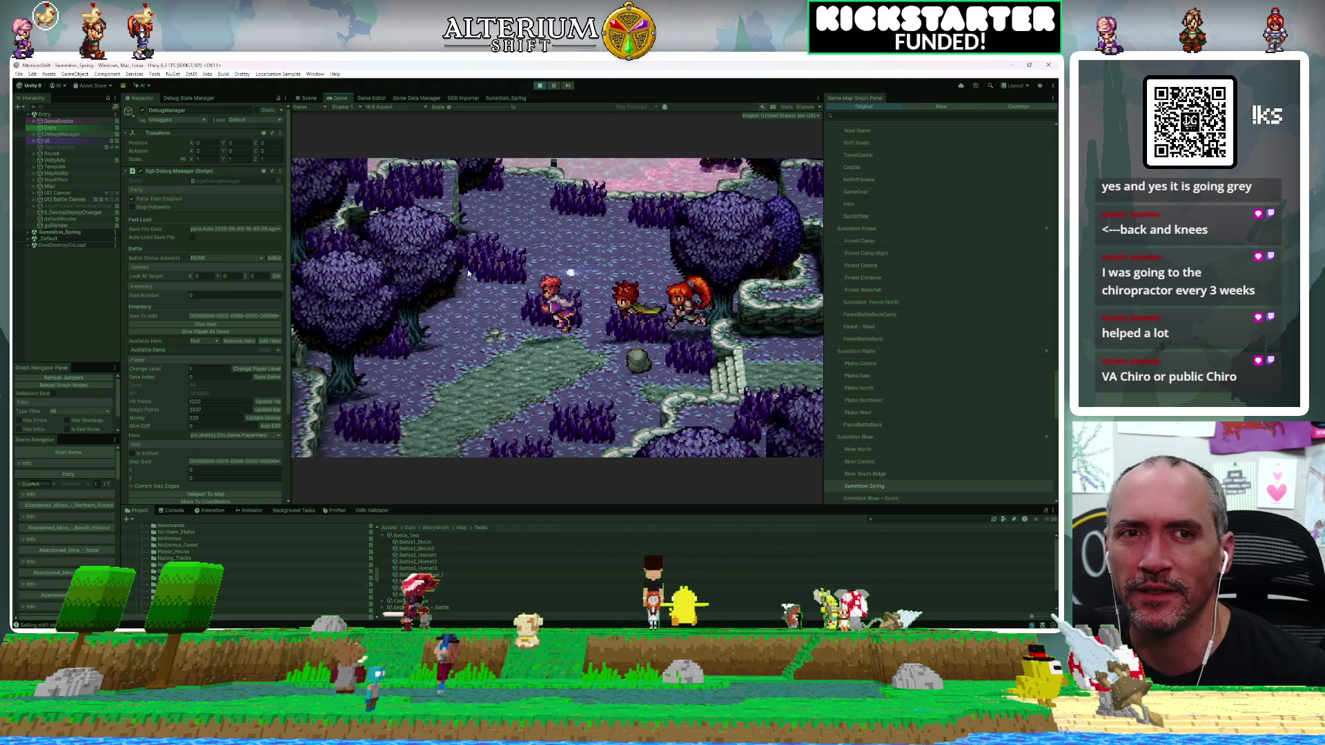
{"action": "key", "text": "Up"}
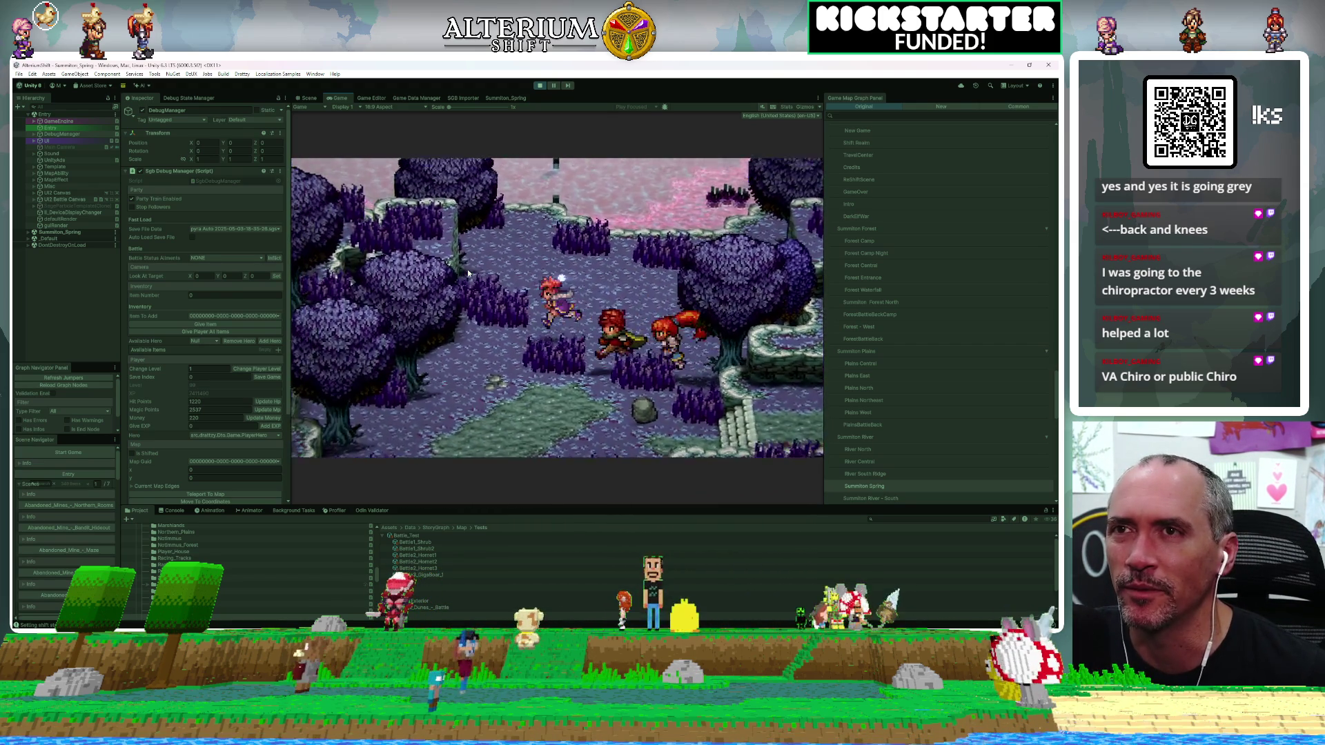
{"action": "key", "text": "Up"}
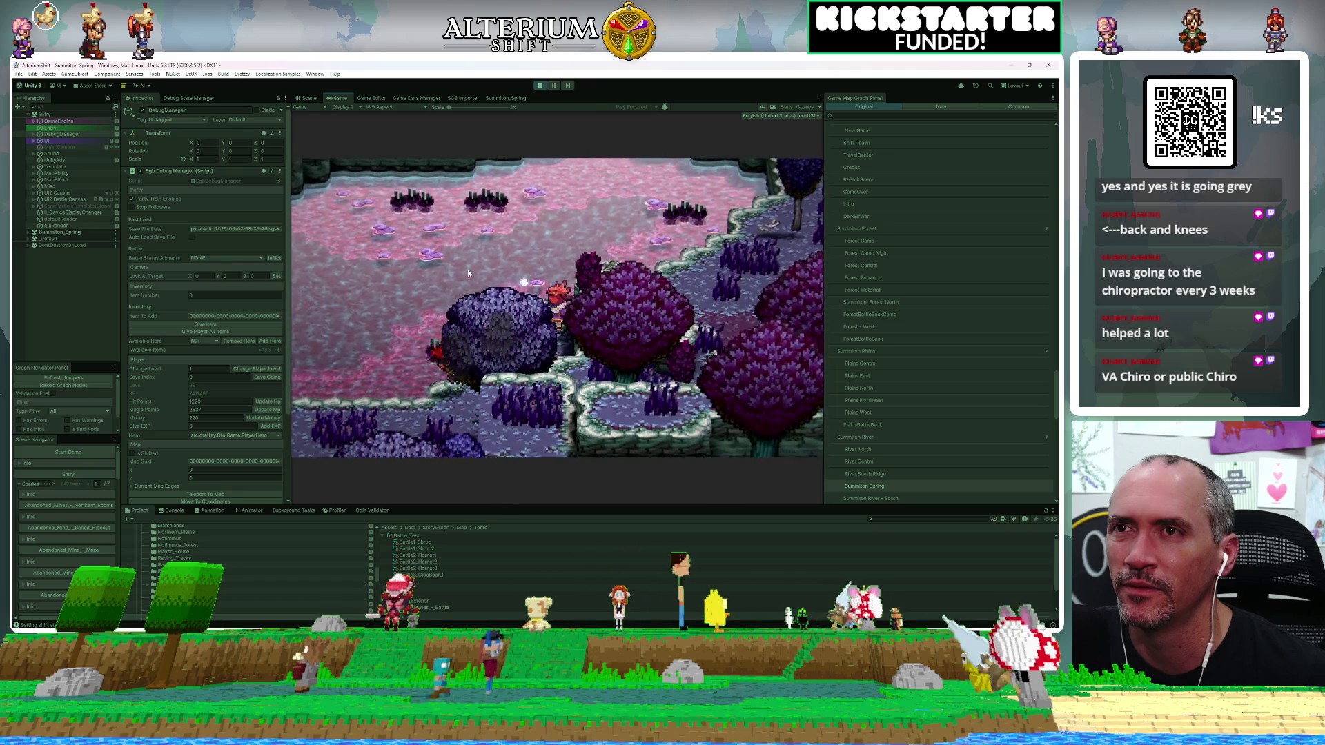
{"action": "key", "text": "Left"}
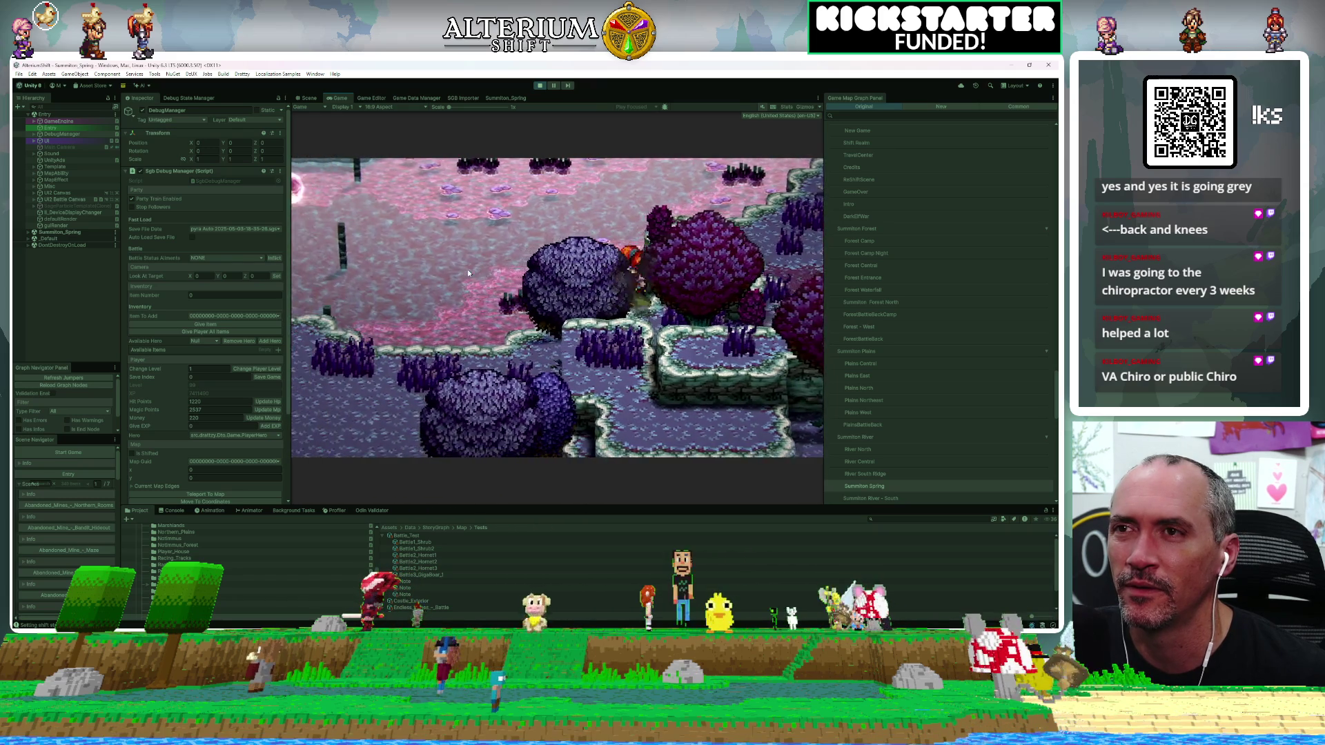
{"action": "key", "text": "Left"}
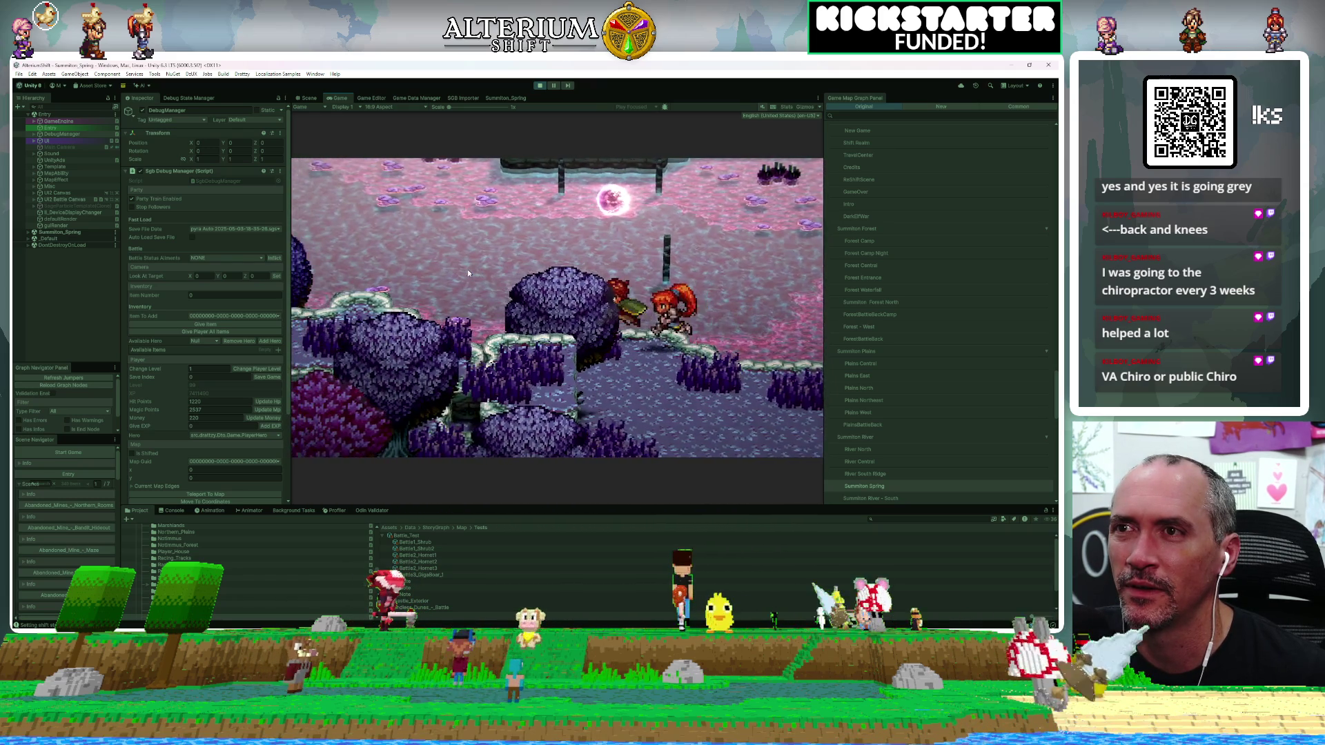
{"action": "key", "text": "Down"}
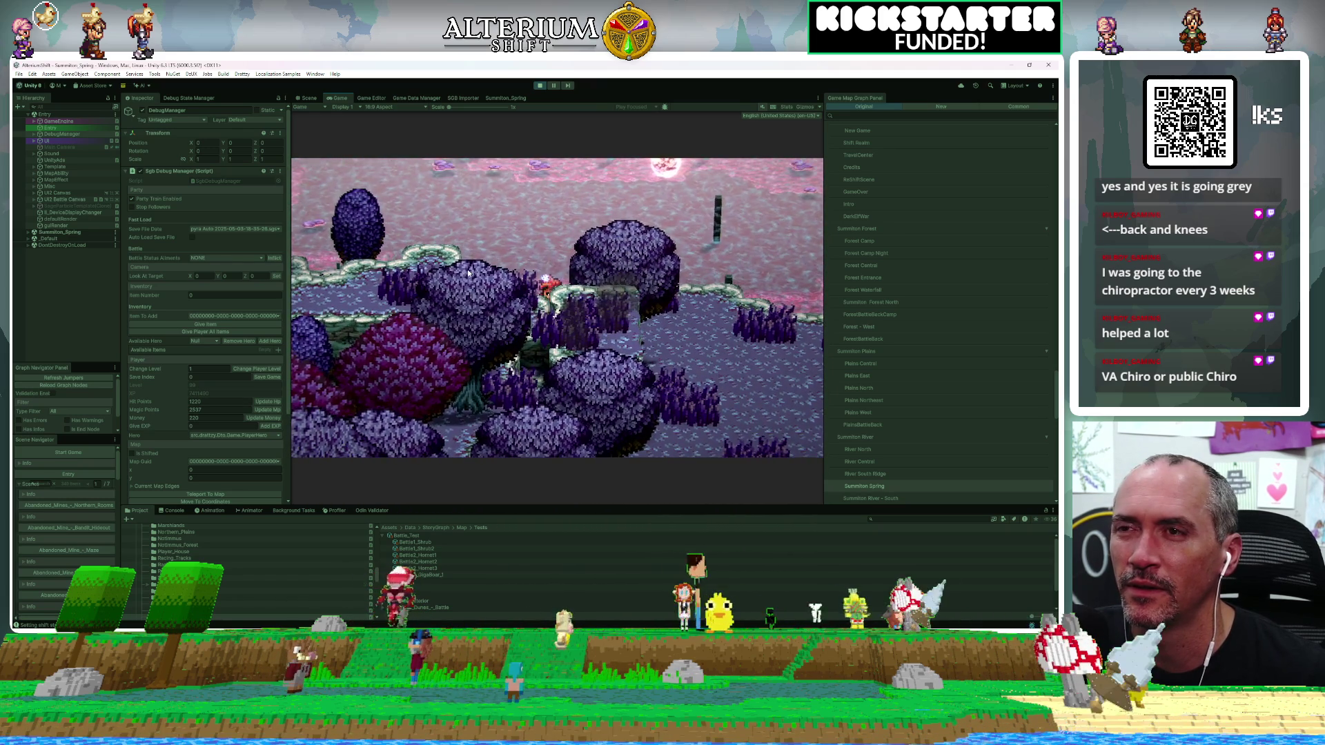
{"action": "key", "text": "Right"}
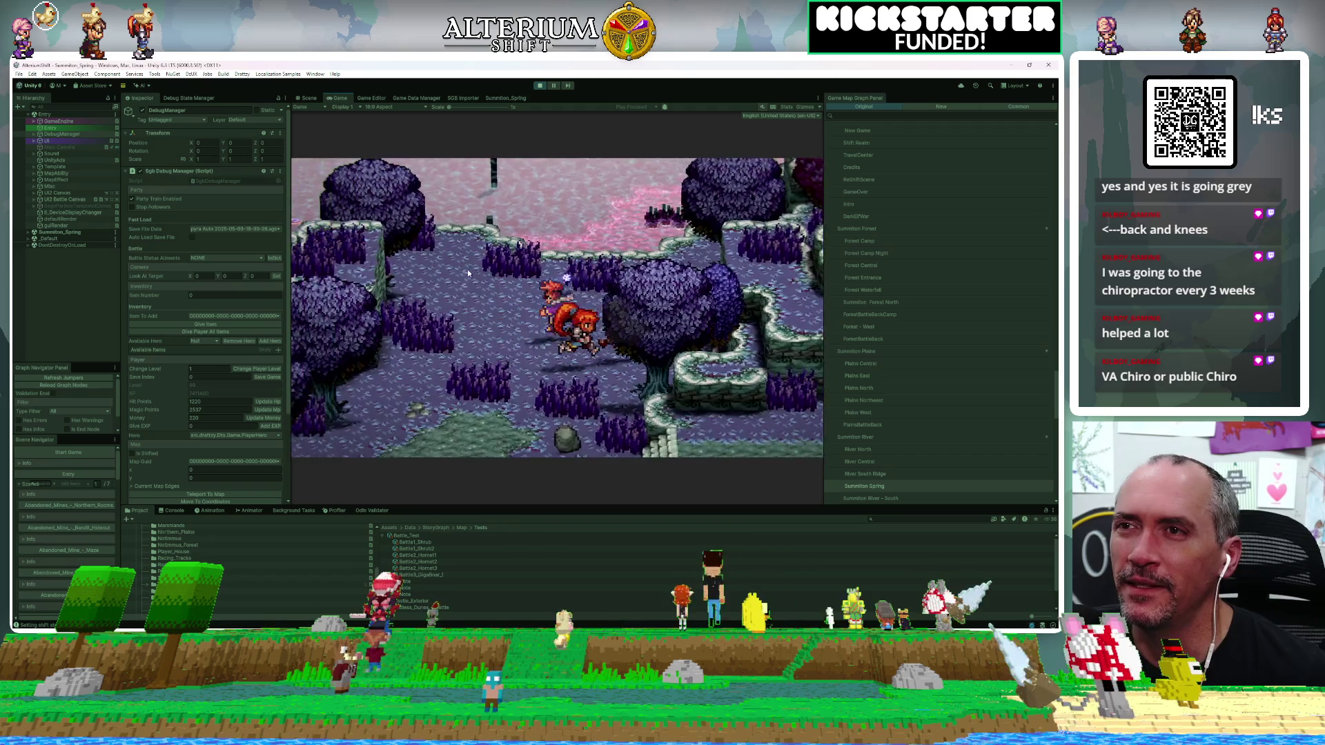
{"action": "key", "text": "Left"}
{"action": "key", "text": "Down"}
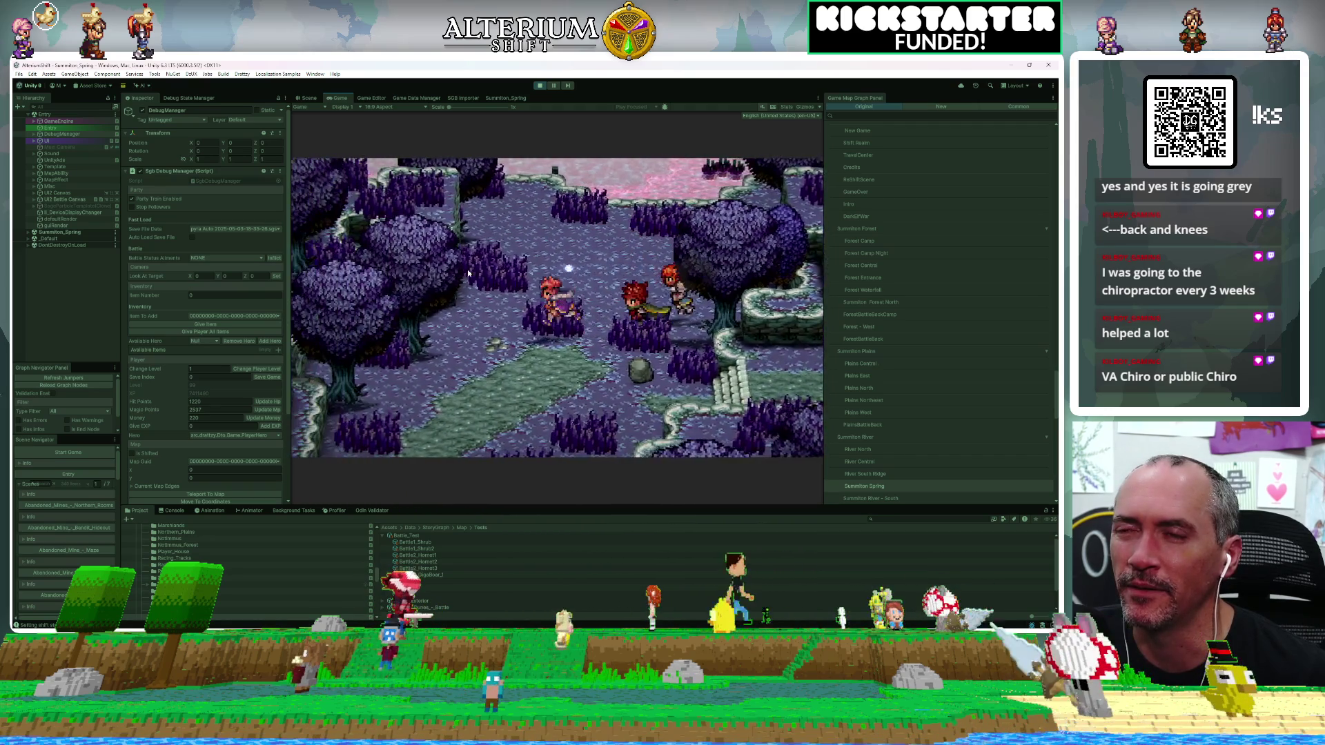
{"action": "key", "text": "Left"}
{"action": "key", "text": "Up"}
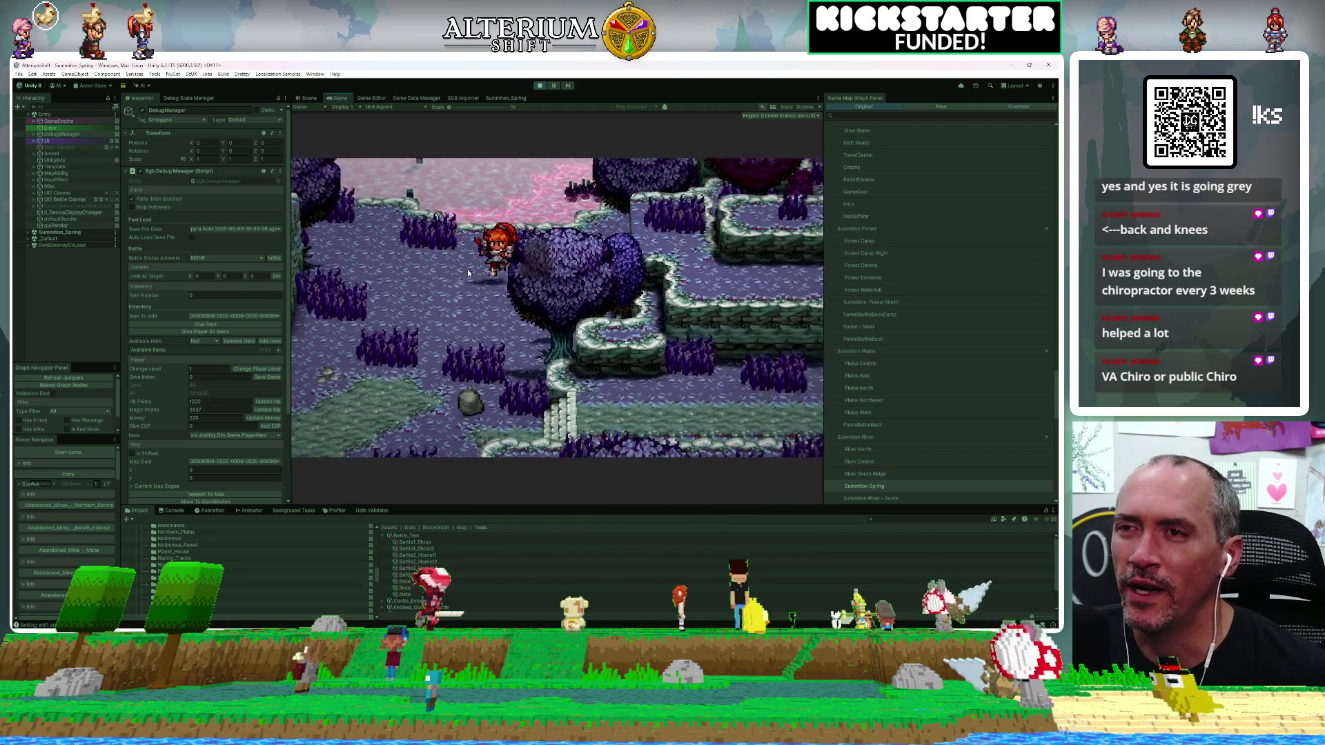
{"action": "key", "text": "Left"}
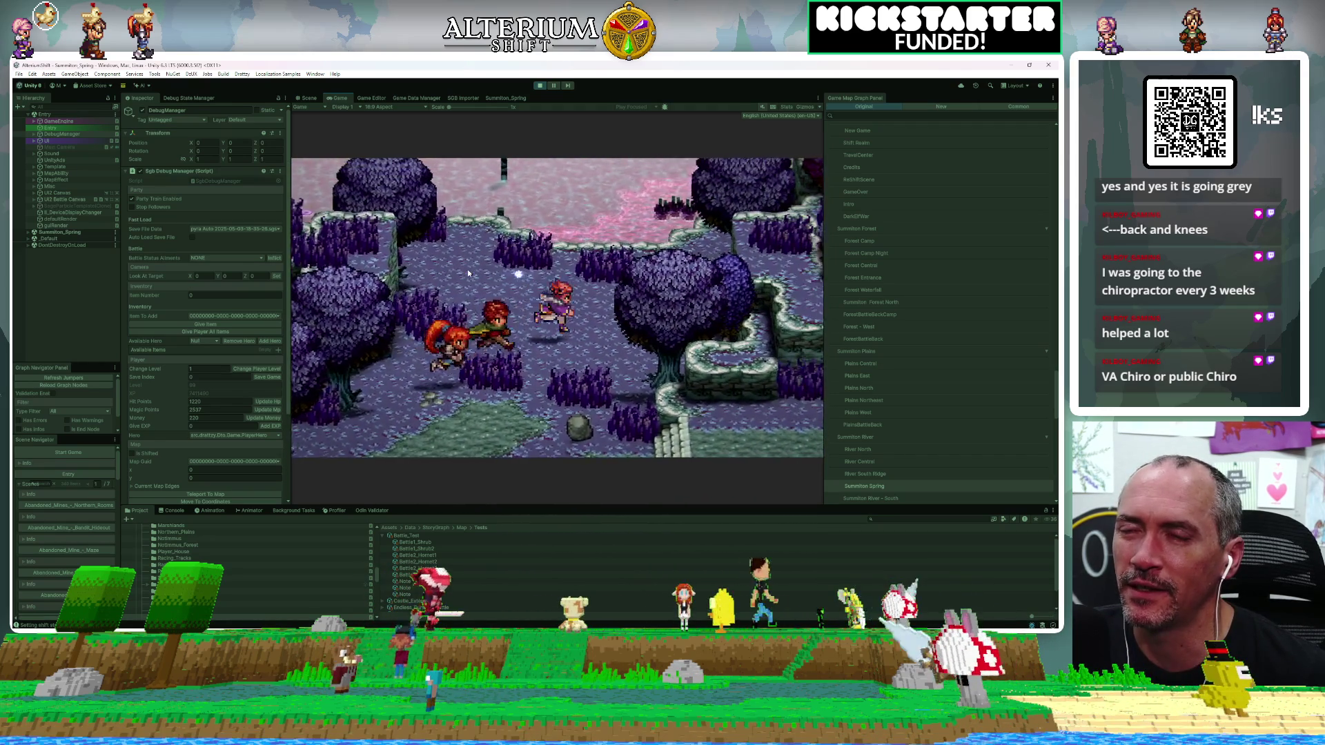
{"action": "key", "text": "Right"}
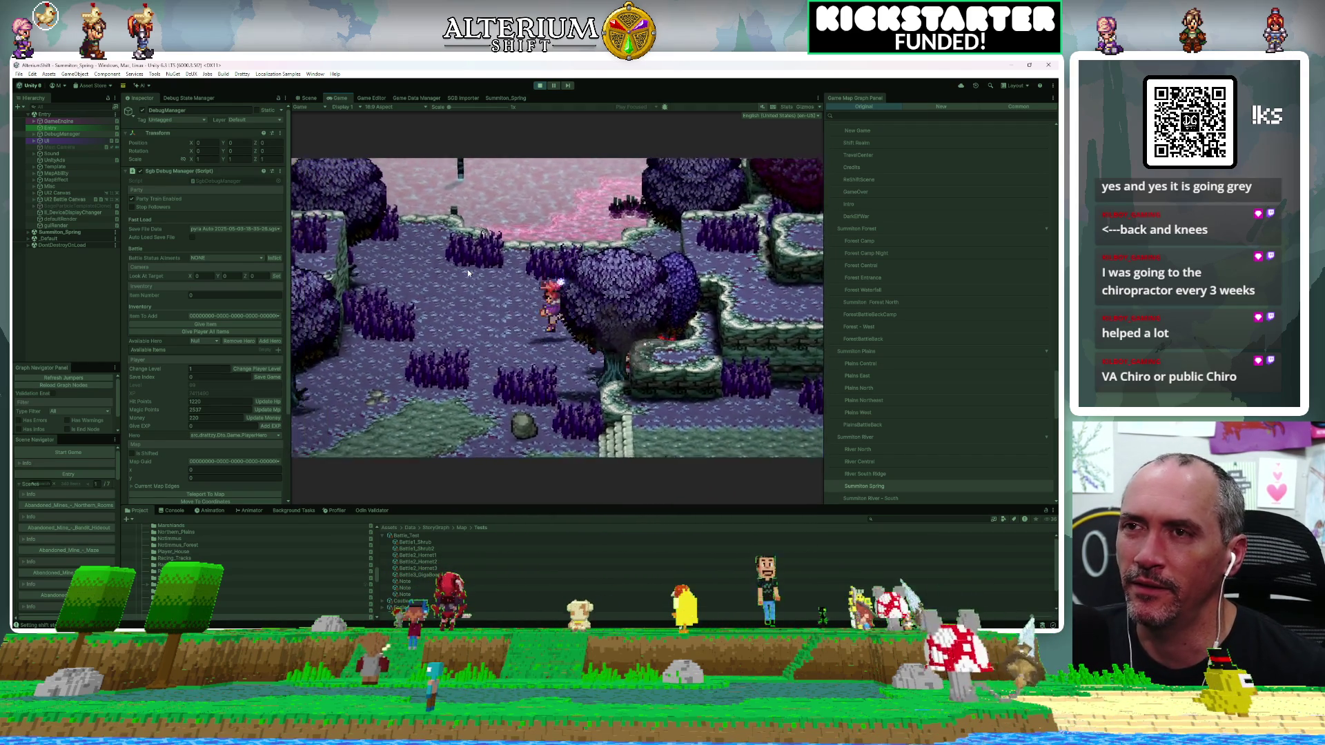
{"action": "key", "text": "Left"}
{"action": "key", "text": "Up"}
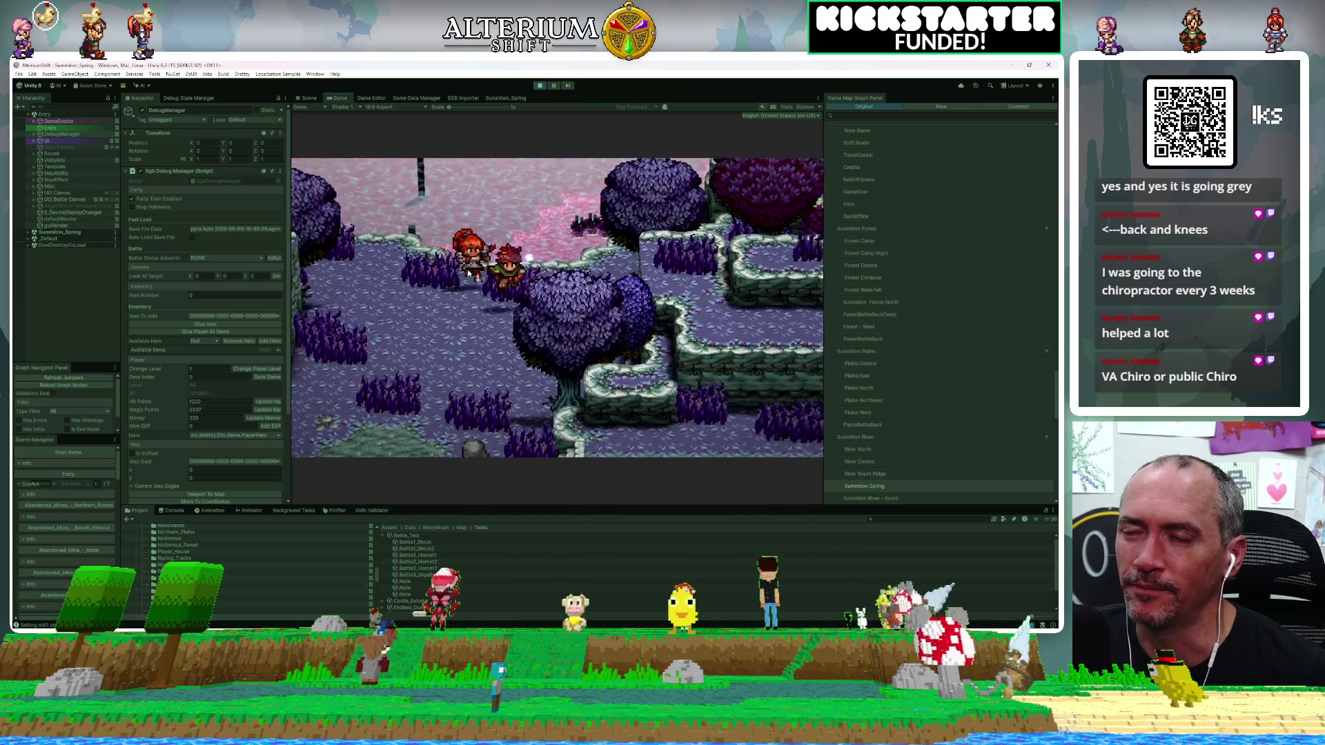
{"action": "key", "text": "Down"}
{"action": "key", "text": "Left"}
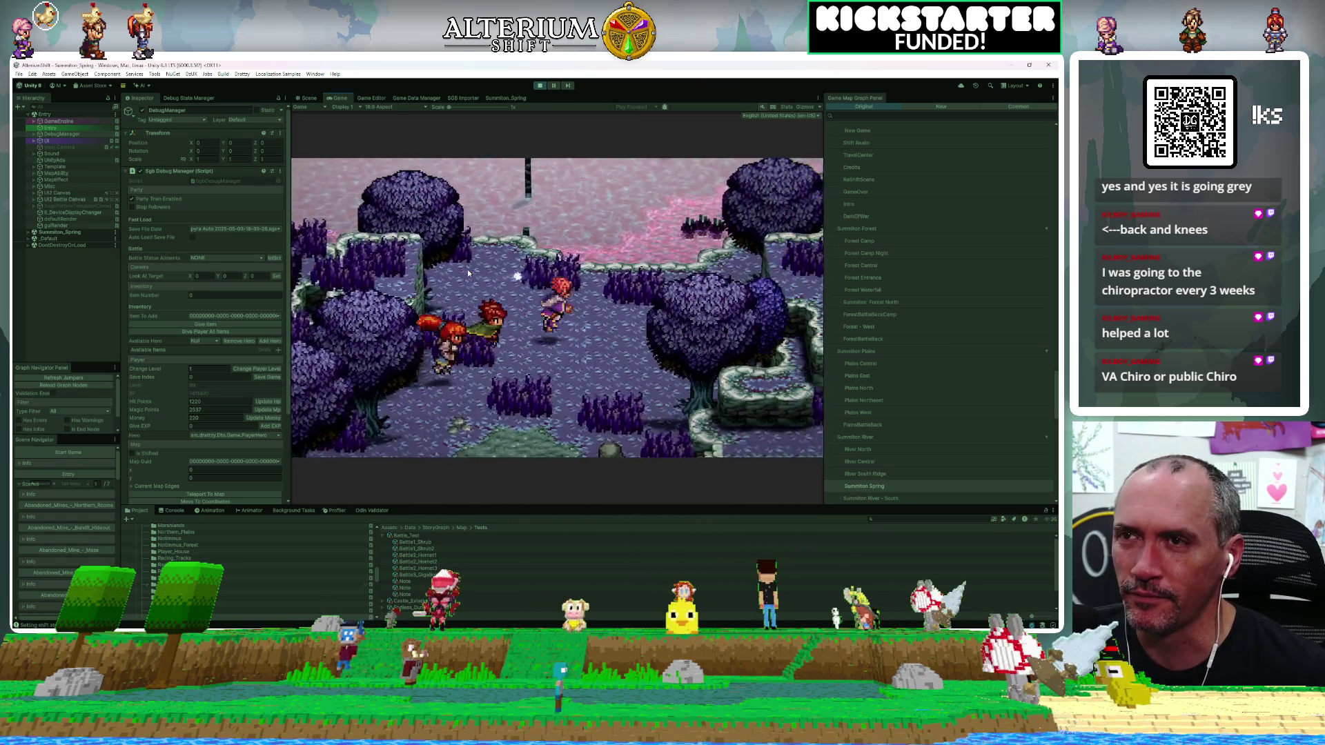
{"action": "key", "text": "Up"}
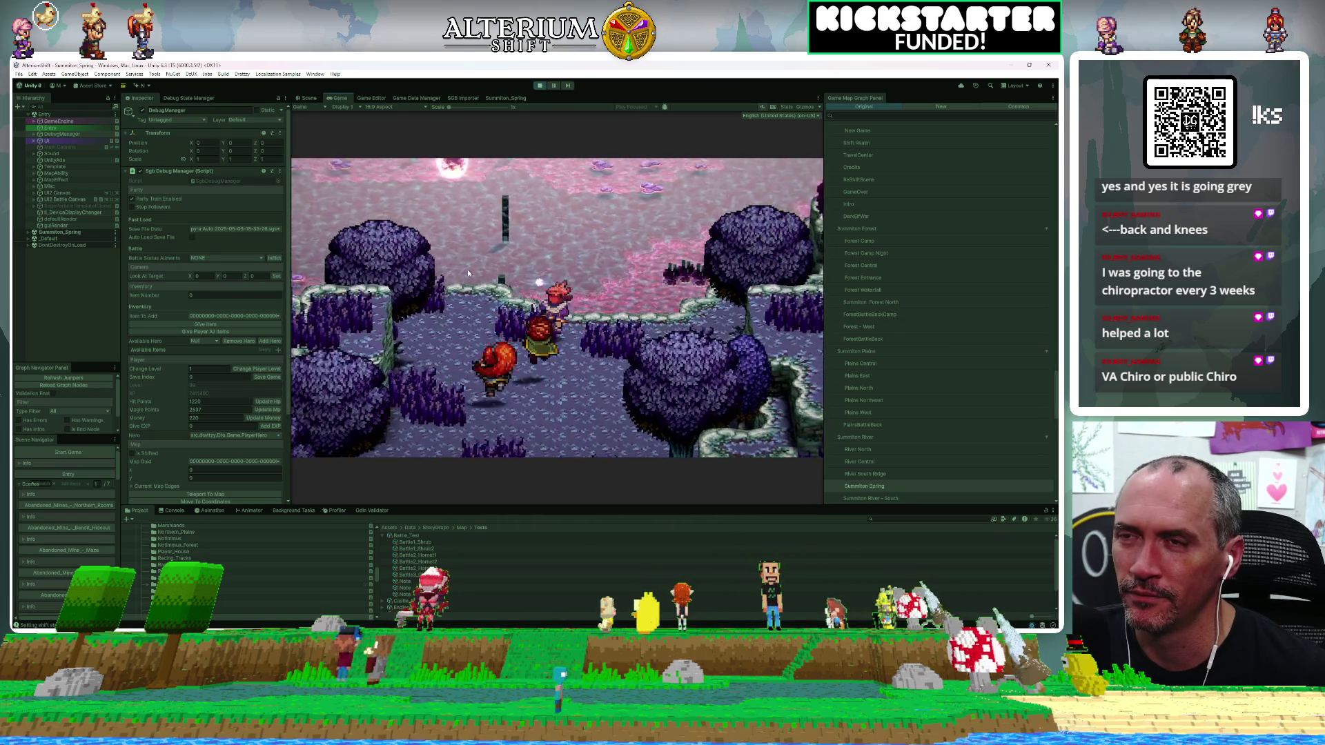
{"action": "key", "text": "Right"}
{"action": "key", "text": "Down"}
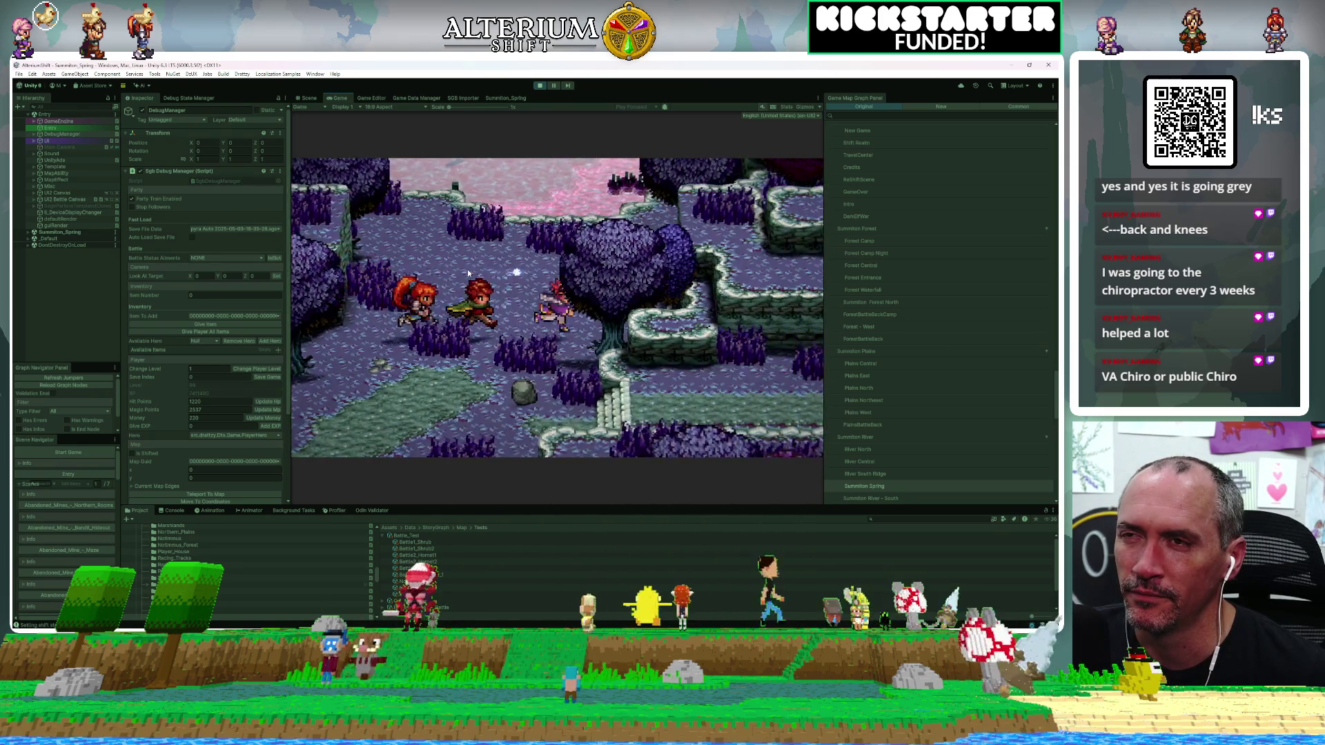
{"action": "key", "text": "Up"}
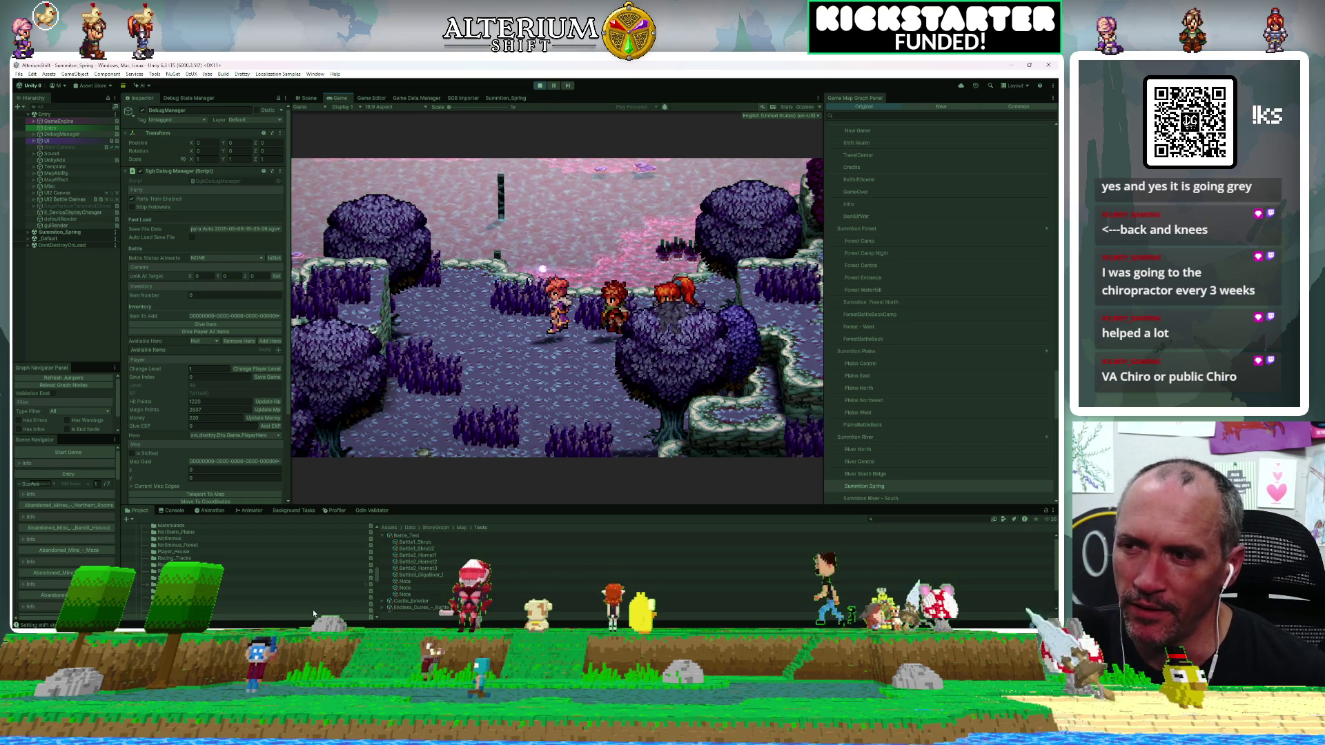
{"action": "key", "text": "alt+Tab"}
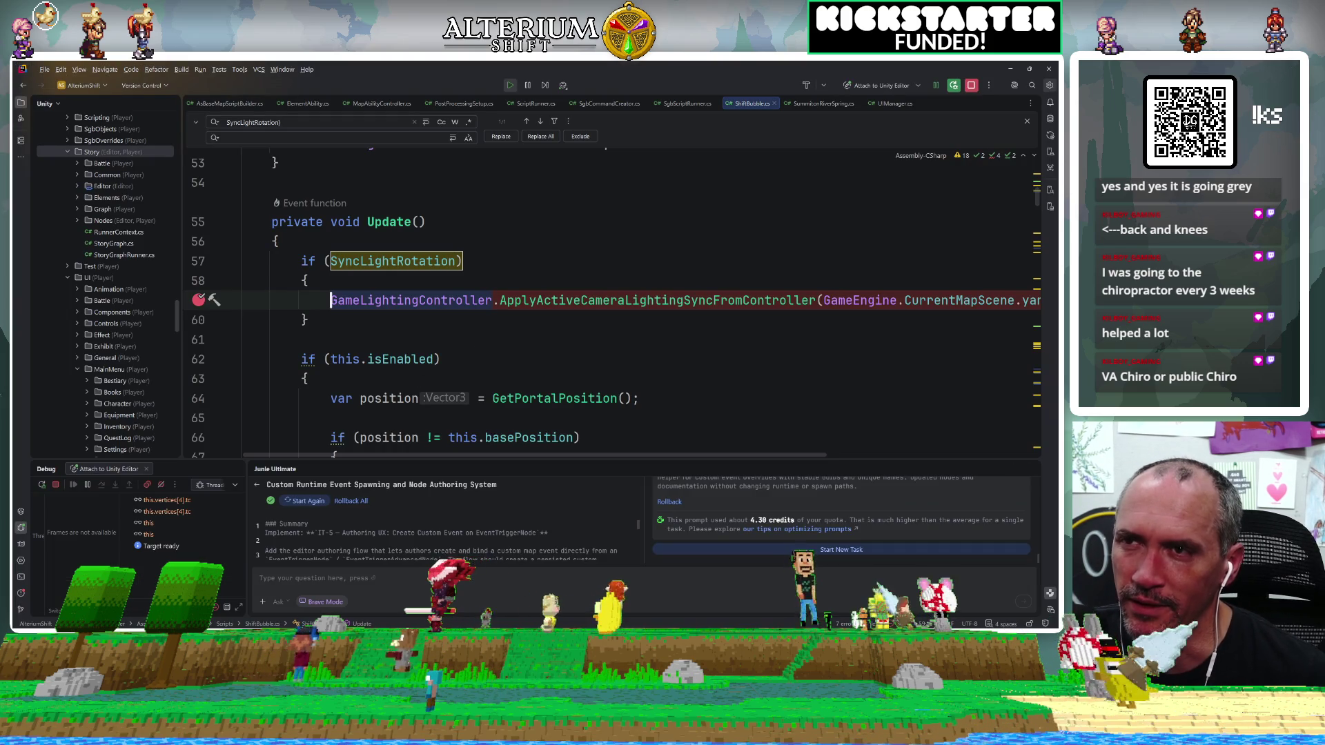
Remove the line 59 breakpoint and inspect the private enabling field on line 22.
{"action": "left_click", "coordinate": [199, 302]}
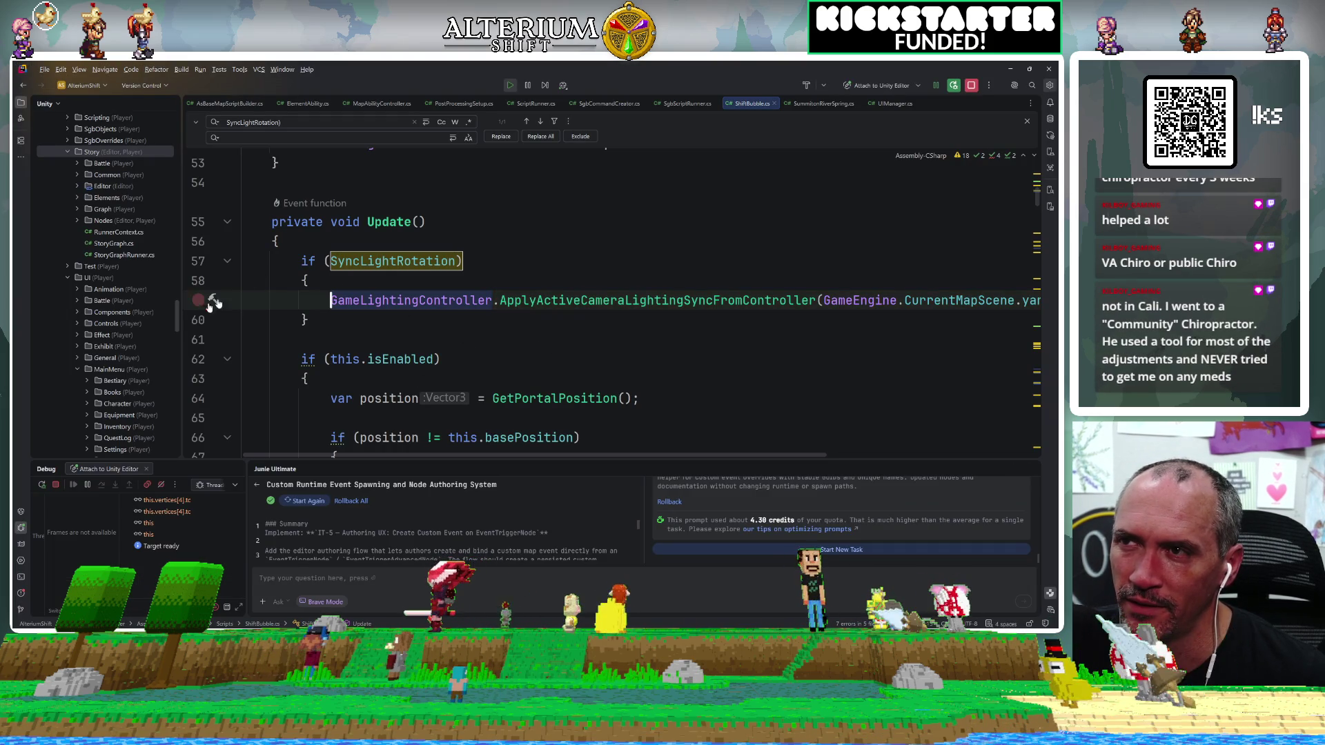
{"action": "scroll", "coordinate": [483, 304], "scroll_direction": "up", "scroll_amount": 8}
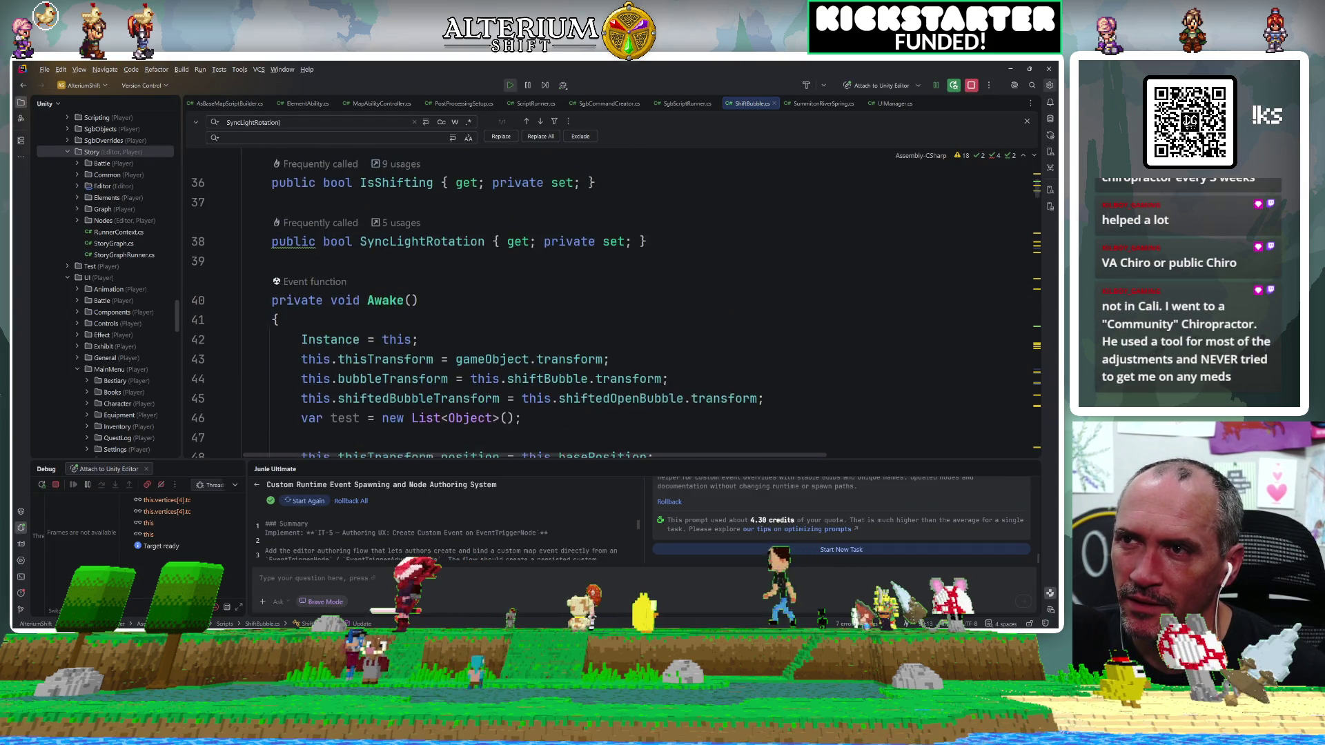
{"action": "scroll", "coordinate": [1035, 345], "scroll_direction": "up", "scroll_amount": 5}
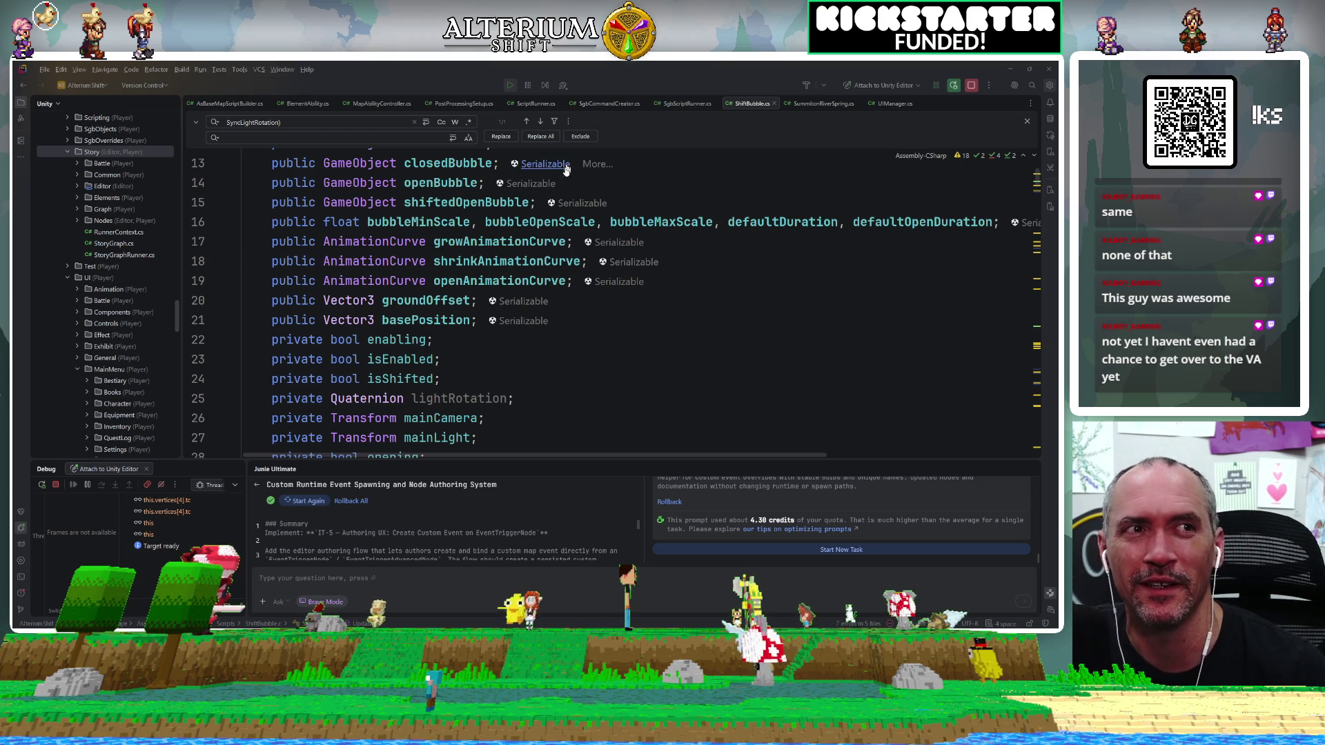
{"action": "left_click", "coordinate": [435, 339]}
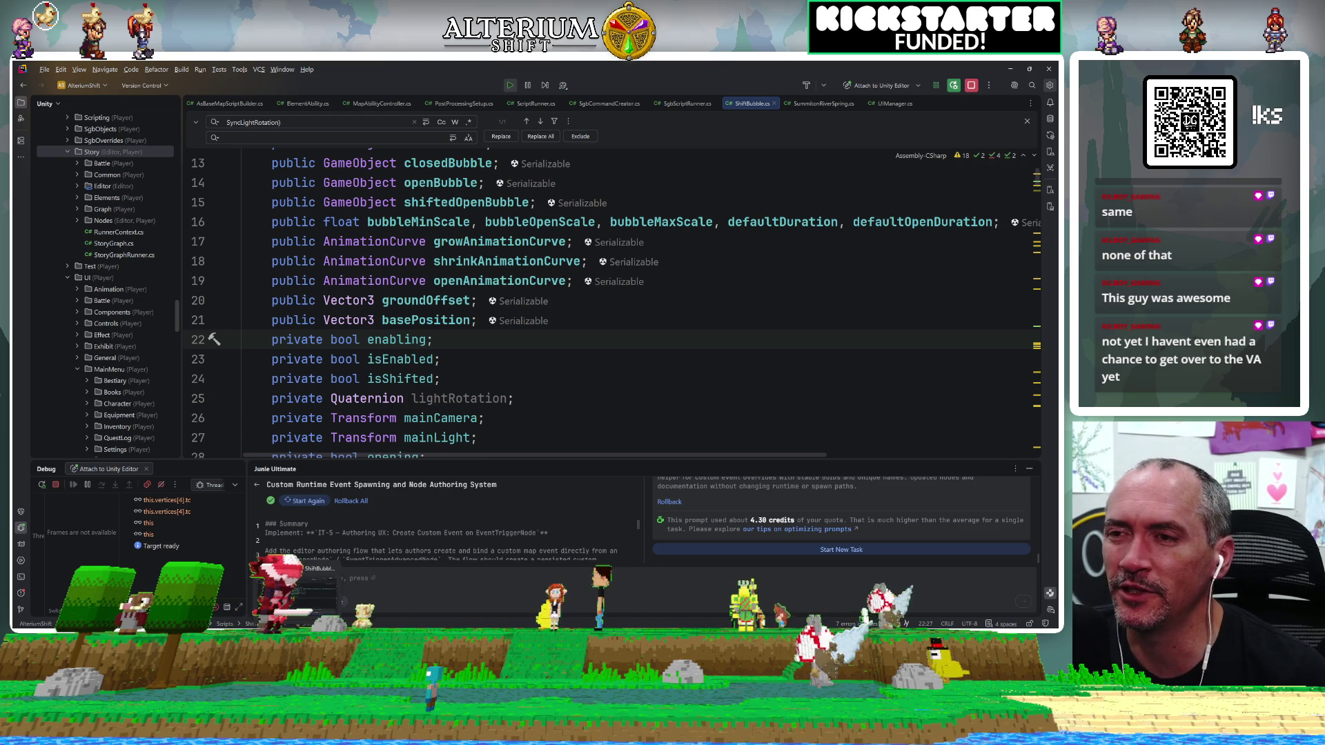
{"action": "mouse_move", "coordinate": [495, 627]}
{"action": "left_click", "coordinate": [495, 594]}
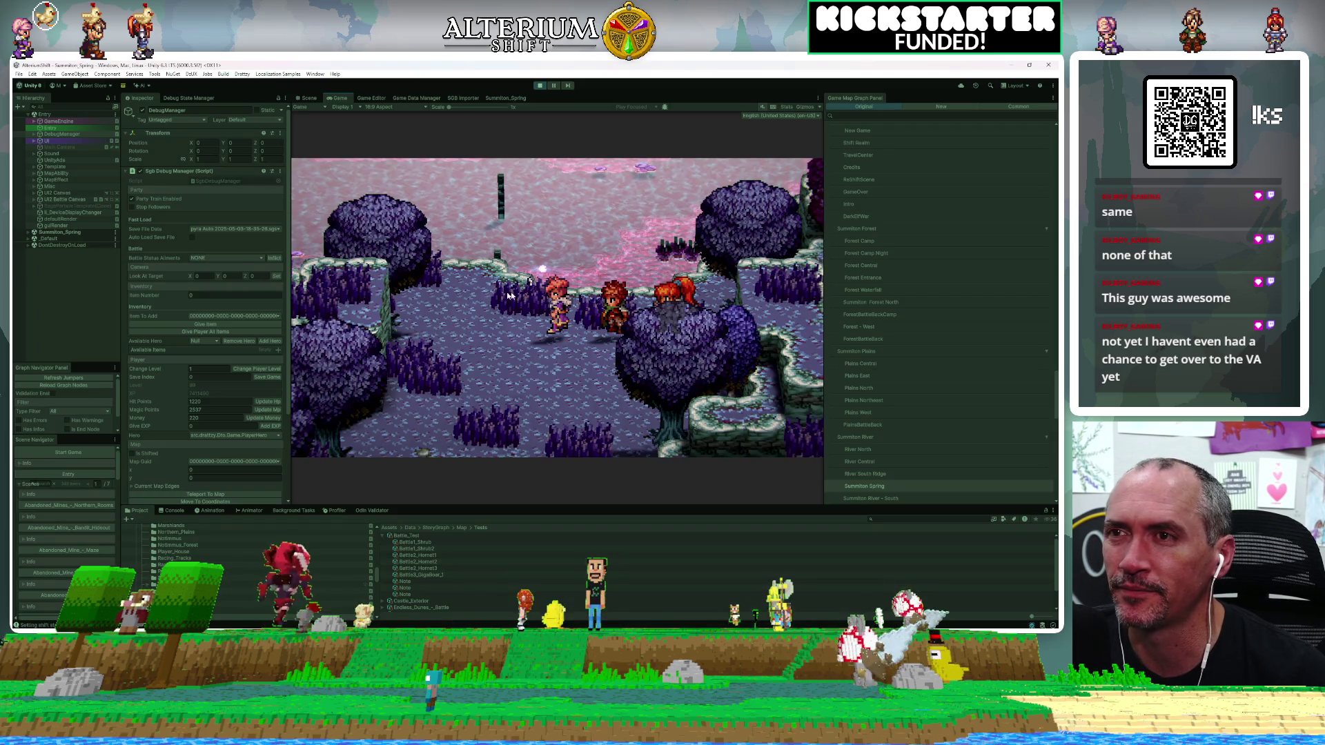
Open the game's pause menu and close it back to the map.
{"action": "key", "text": "Escape"}
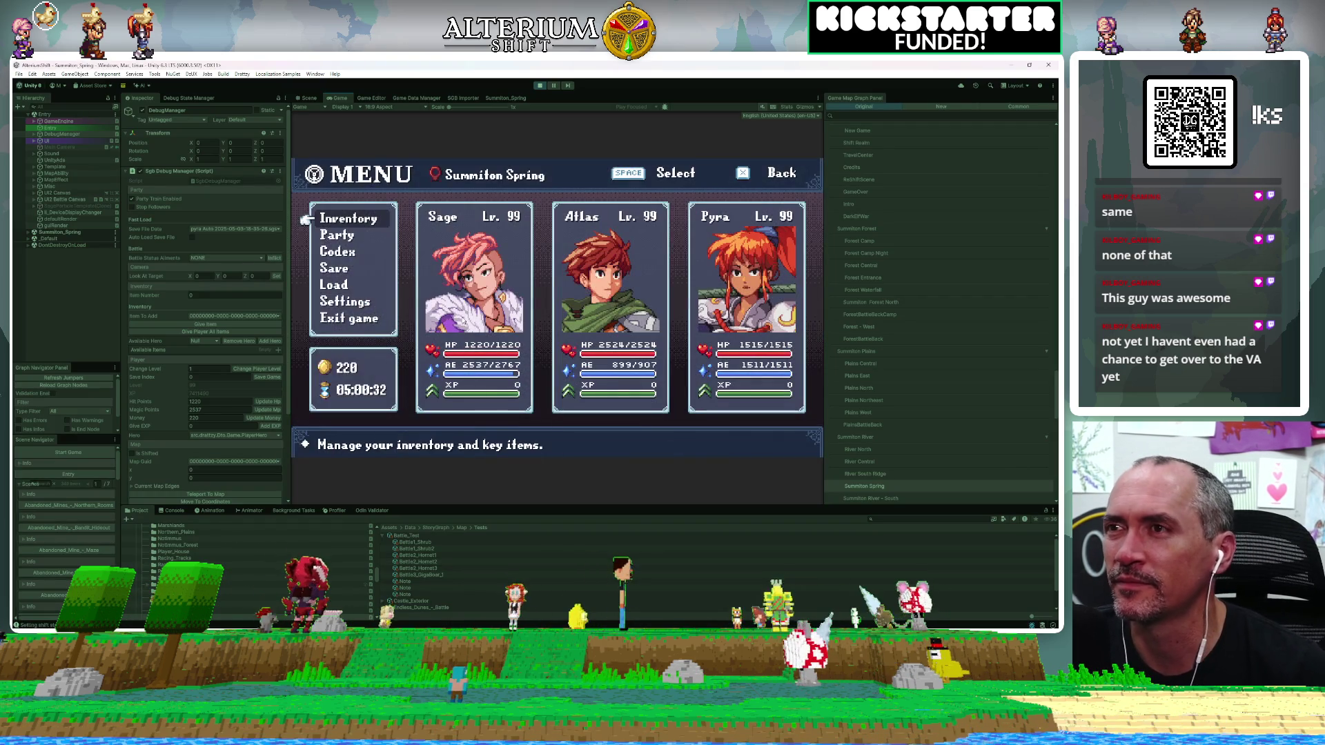
{"action": "key", "text": "Down"}
{"action": "key", "text": "Down"}
{"action": "key", "text": "Down"}
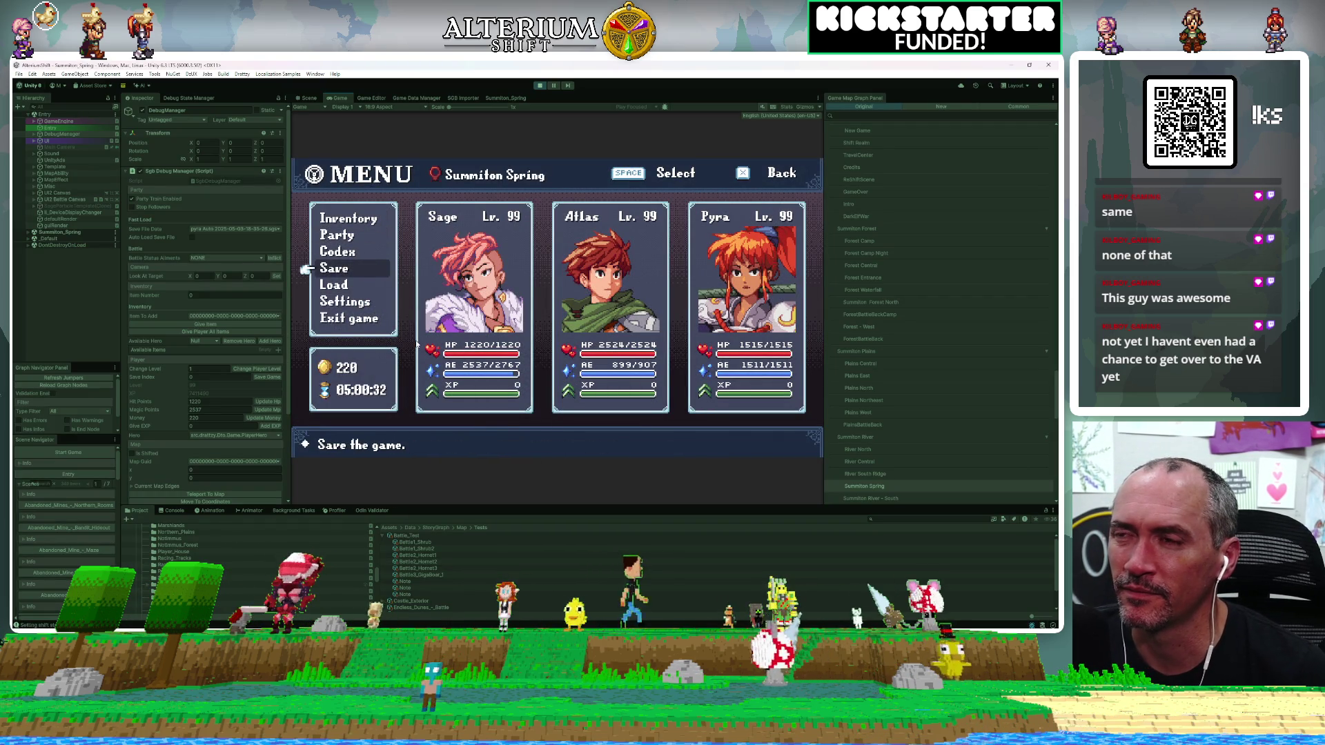
{"action": "key", "text": "Down"}
{"action": "key", "text": "space"}
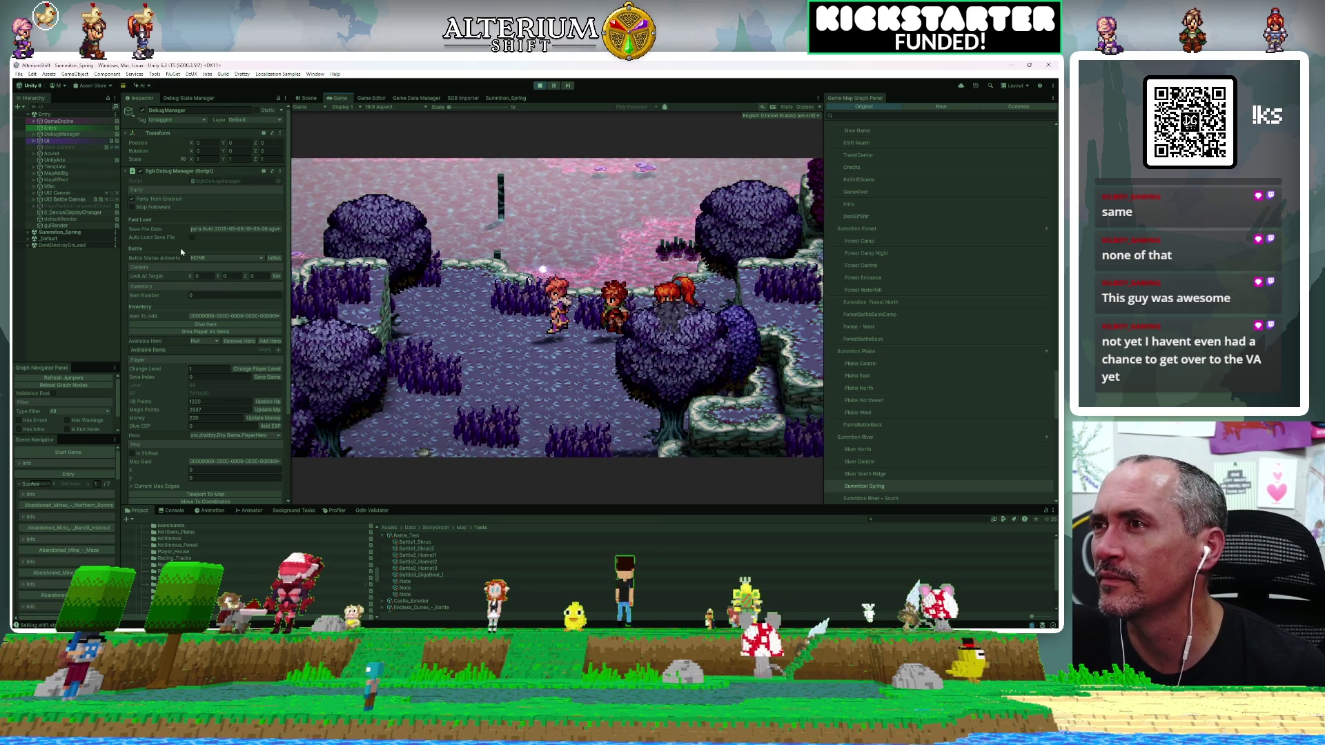
Set the Debug Data Manager's Map Guid to Plains - North.
{"action": "scroll", "coordinate": [231, 430], "scroll_direction": "down", "scroll_amount": 4}
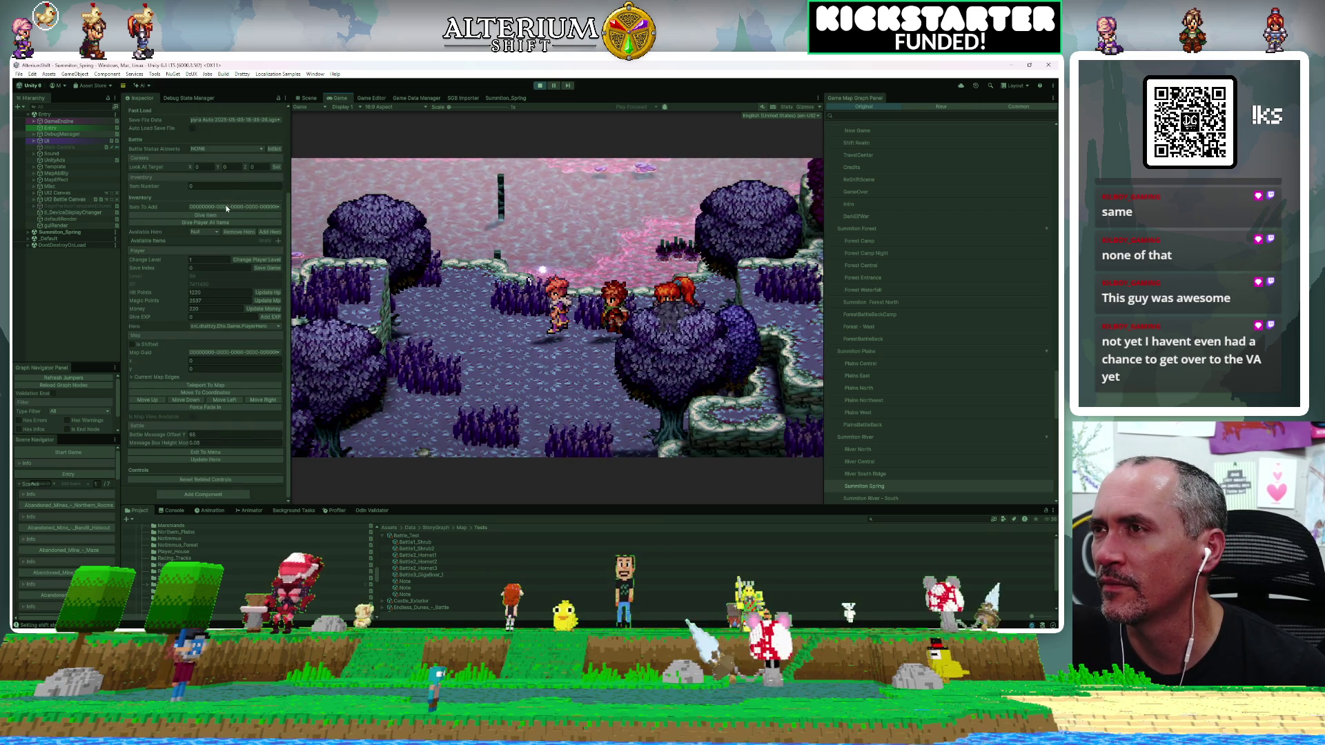
{"action": "left_click", "coordinate": [215, 352]}
{"action": "type", "text": "summiton plain"}
{"action": "key", "text": "BackSpace"}
{"action": "key", "text": "BackSpace"}
{"action": "key", "text": "BackSpace"}
{"action": "key", "text": "BackSpace"}
{"action": "key", "text": "BackSpace"}
{"action": "key", "text": "BackSpace"}
{"action": "type", "text": "plains no"}
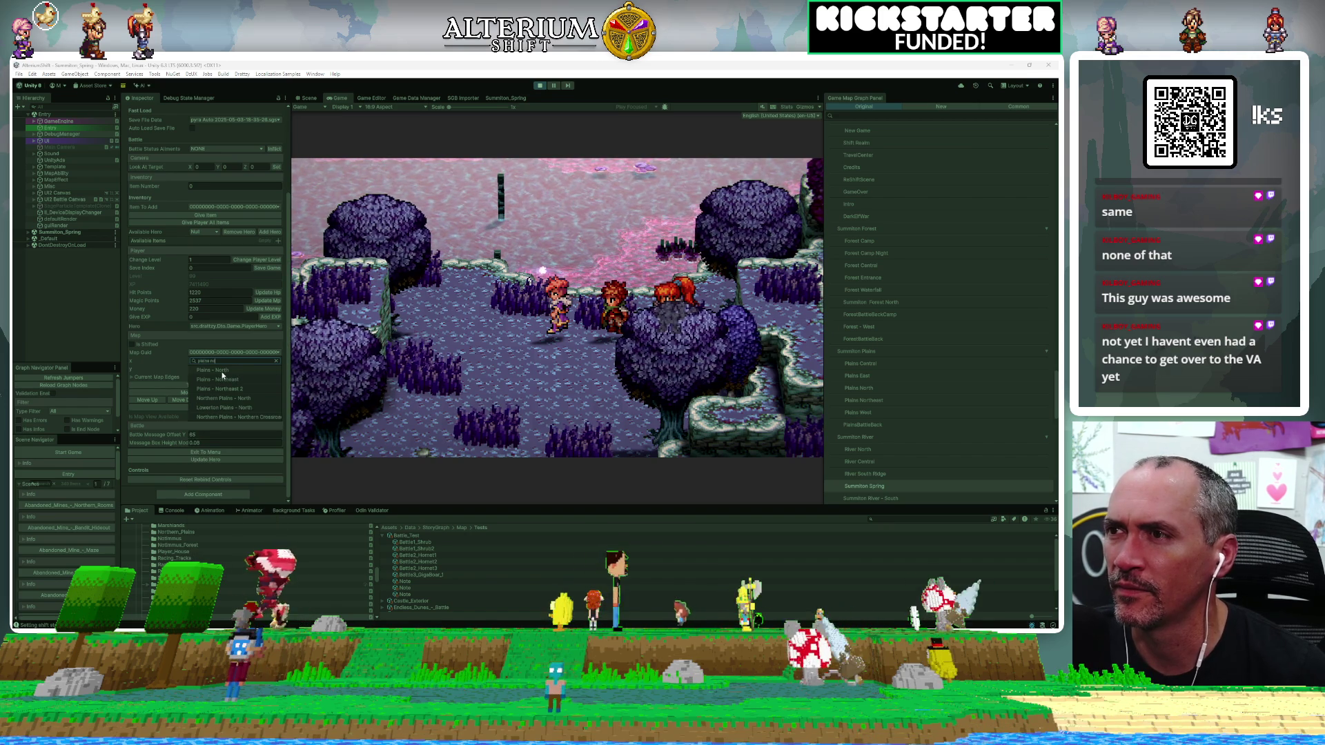
{"action": "left_click", "coordinate": [222, 371]}
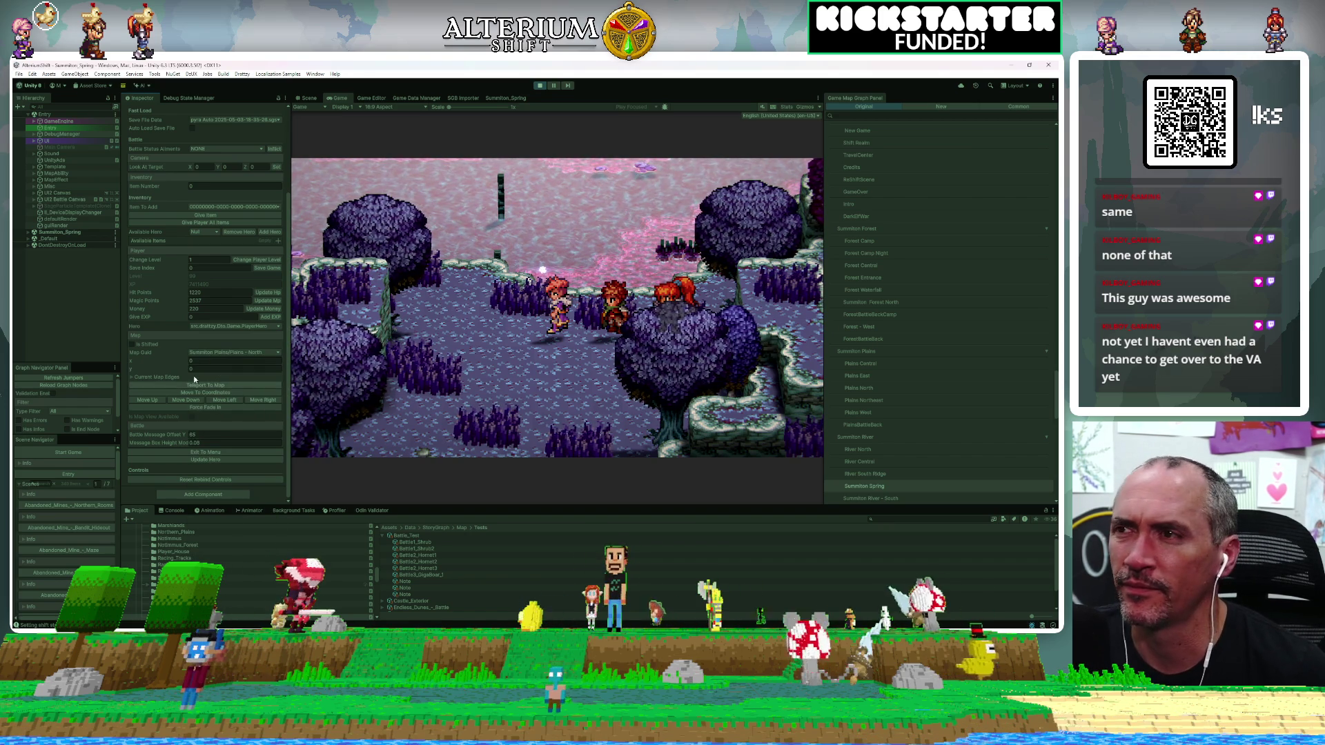
{"action": "left_click", "coordinate": [262, 352]}
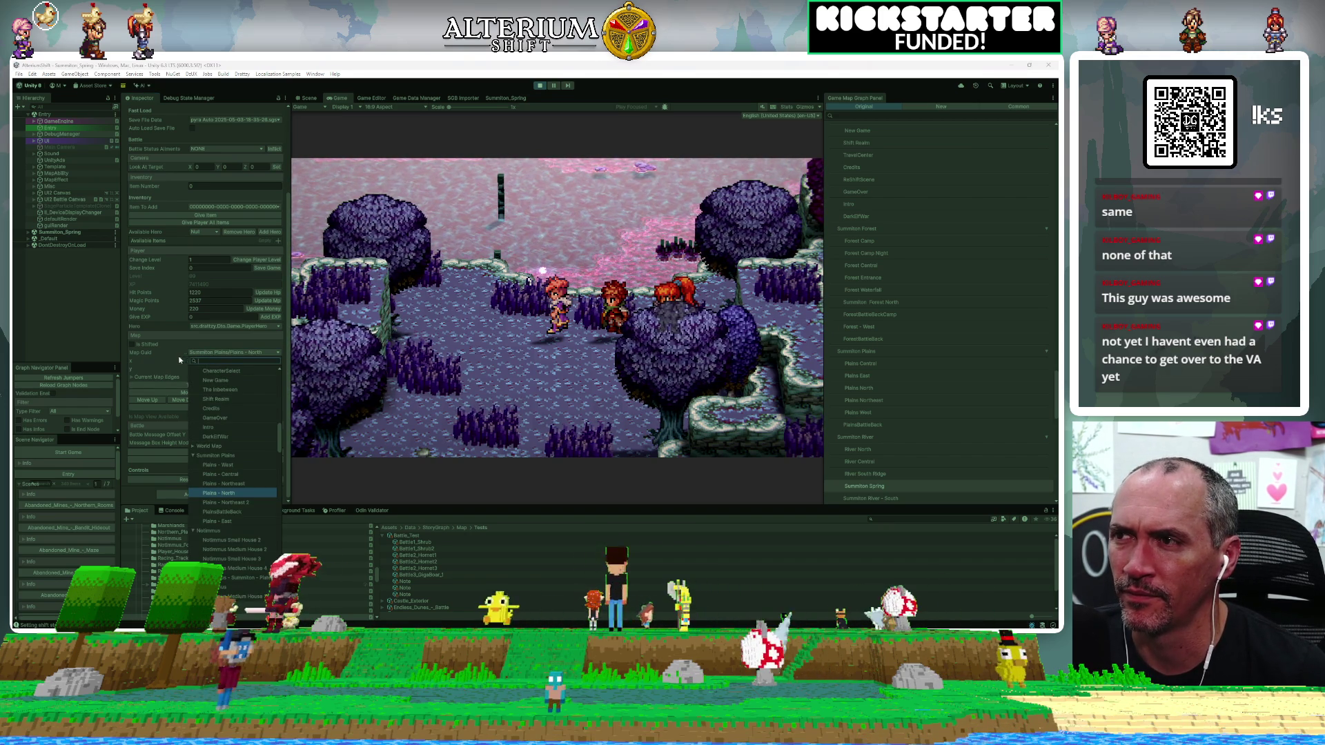
{"action": "key", "text": "Escape"}
Teleport the party to Plains - North at x 20, clearing the line 62 breakpoint to resume.
{"action": "type", "text": "20"}
{"action": "key", "text": "Tab"}
{"action": "left_click", "coordinate": [229, 385]}
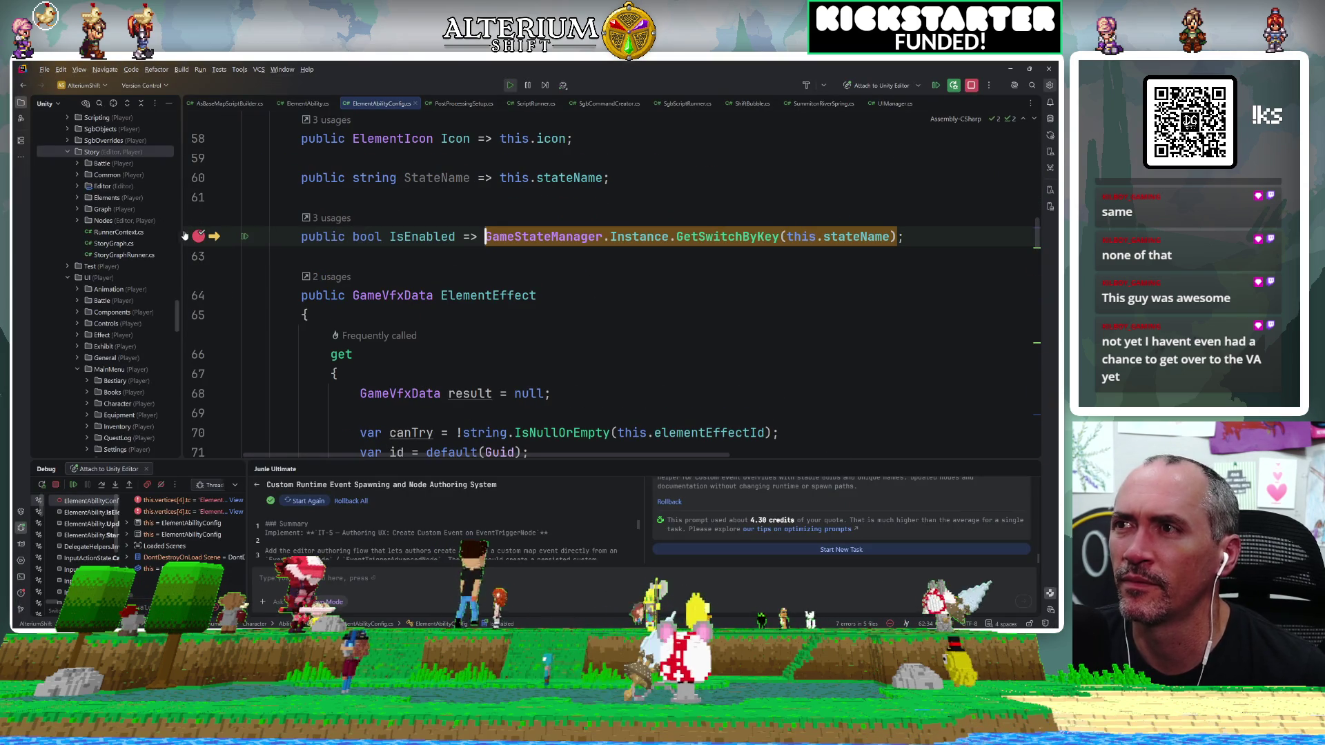
{"action": "left_click", "coordinate": [198, 236]}
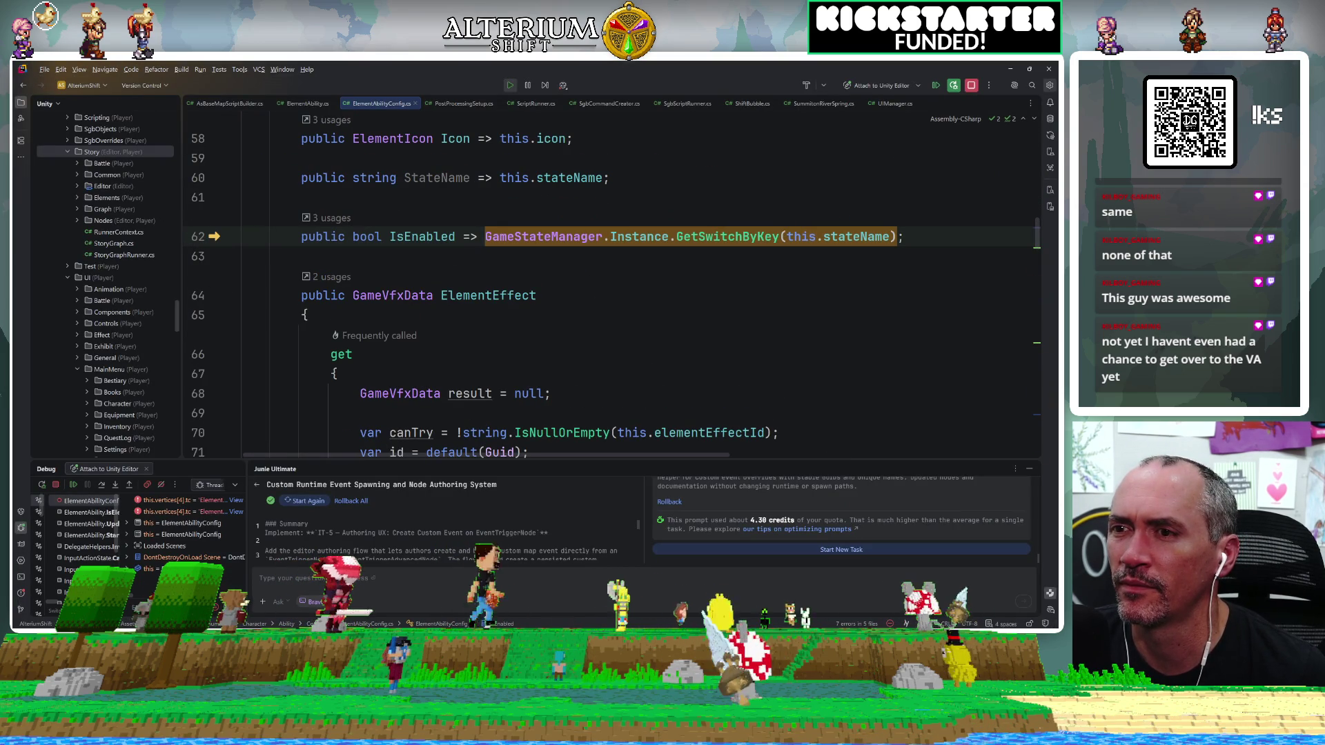
{"action": "left_click", "coordinate": [73, 484]}
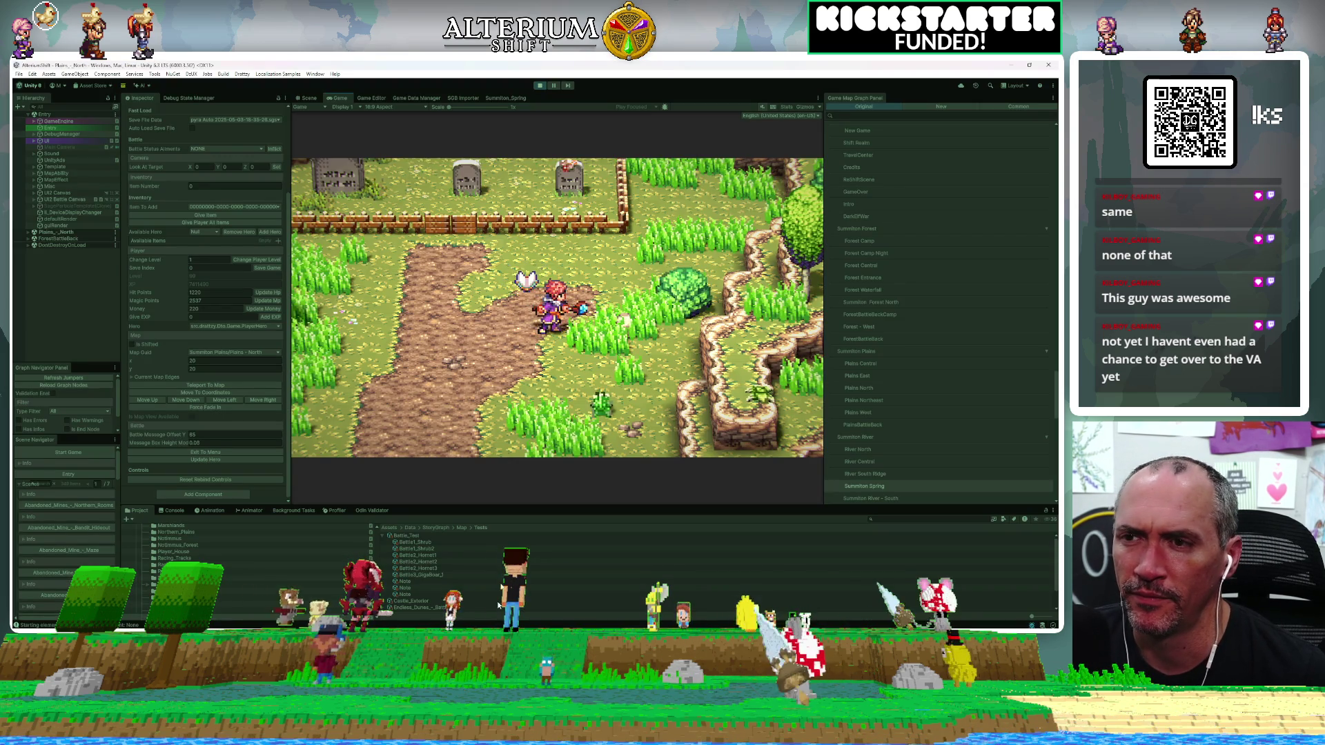
Walk the hero right across Plains - North, stepping repeatedly with Move Right.
{"action": "key", "text": "Right"}
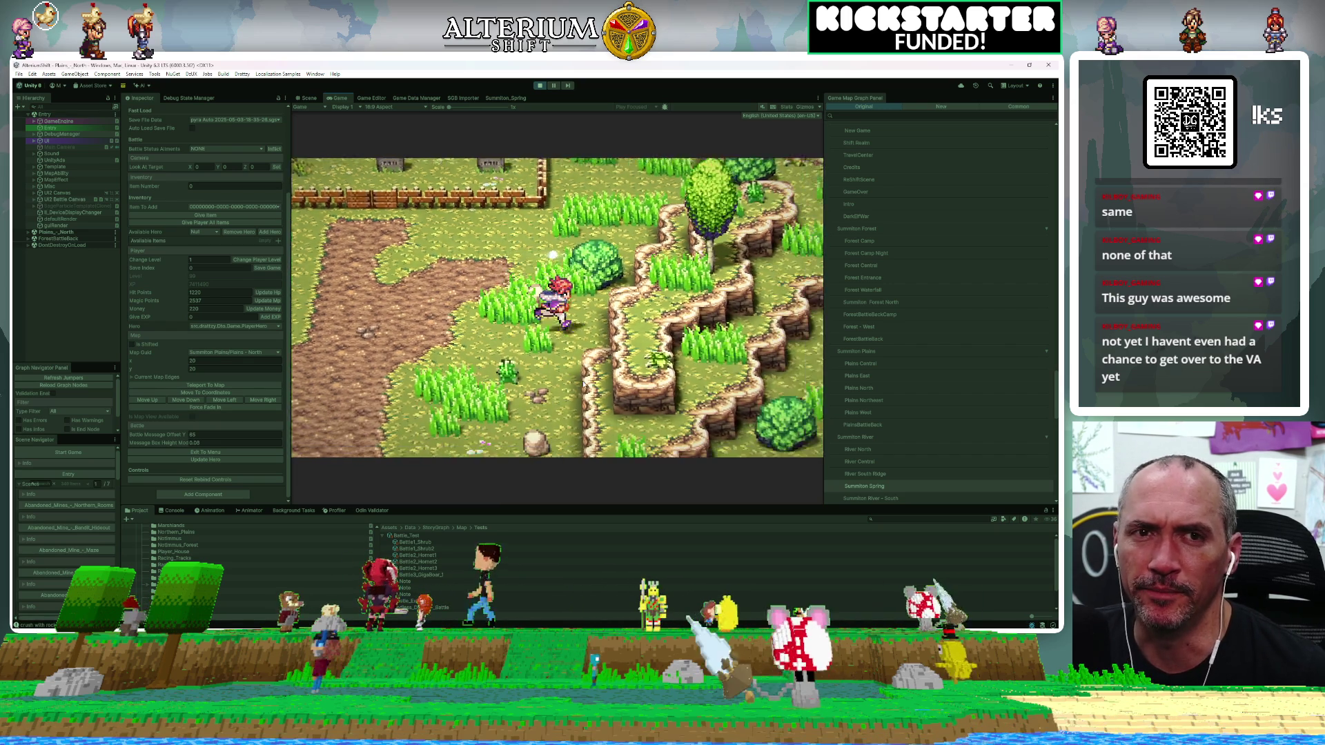
{"action": "key", "text": "Up"}
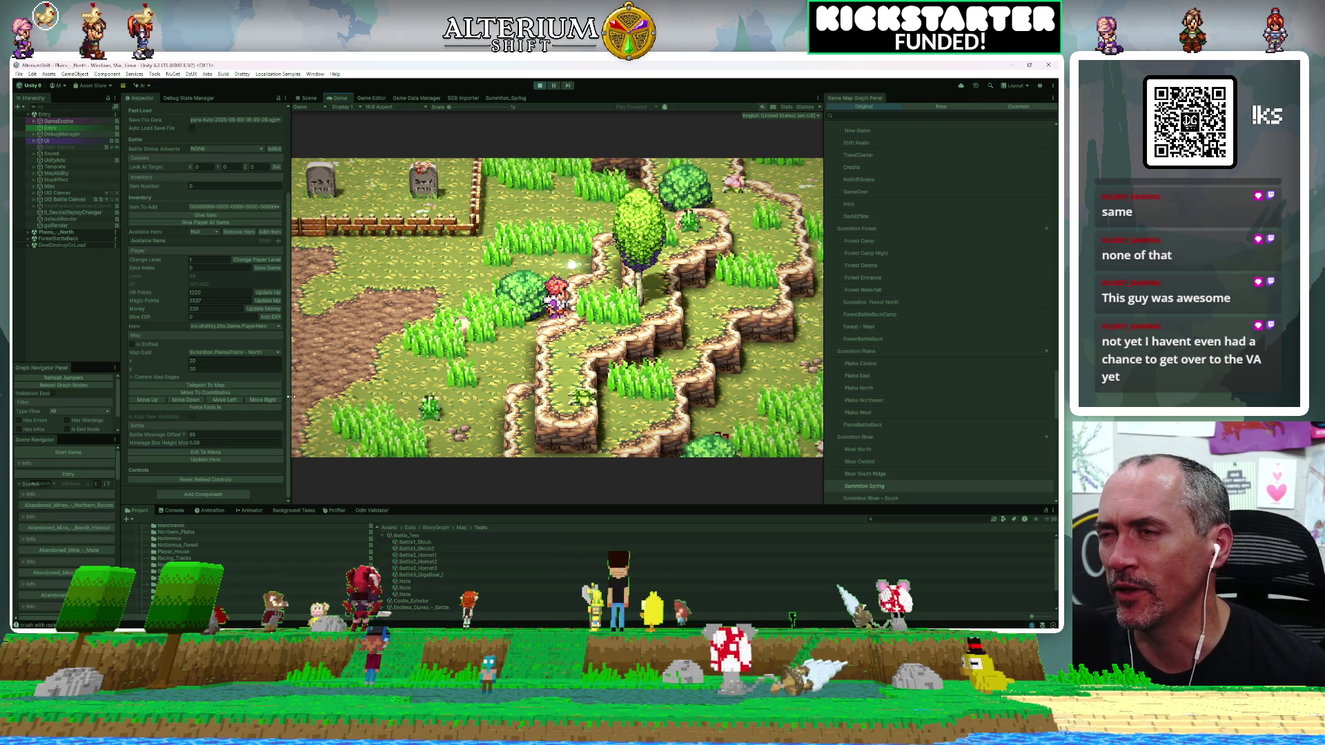
{"action": "left_click", "coordinate": [261, 400]}
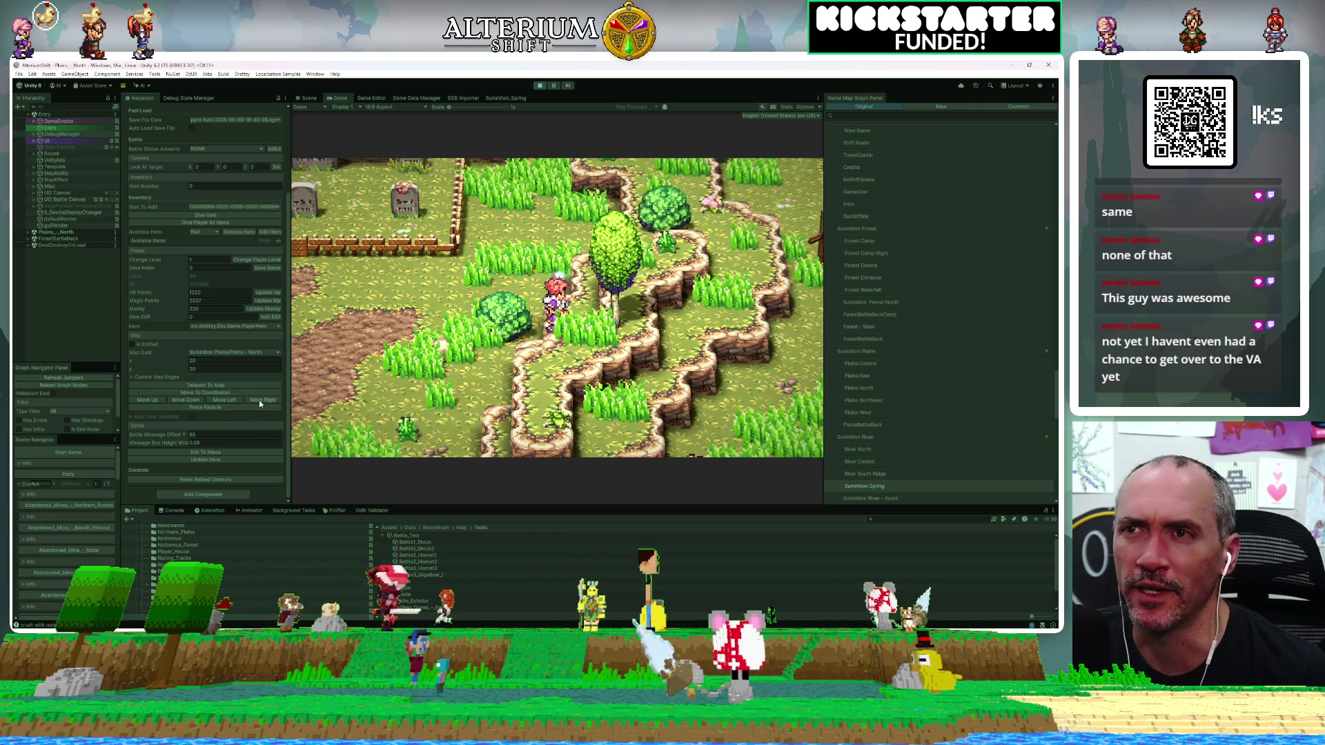
{"action": "left_click", "coordinate": [260, 401]}
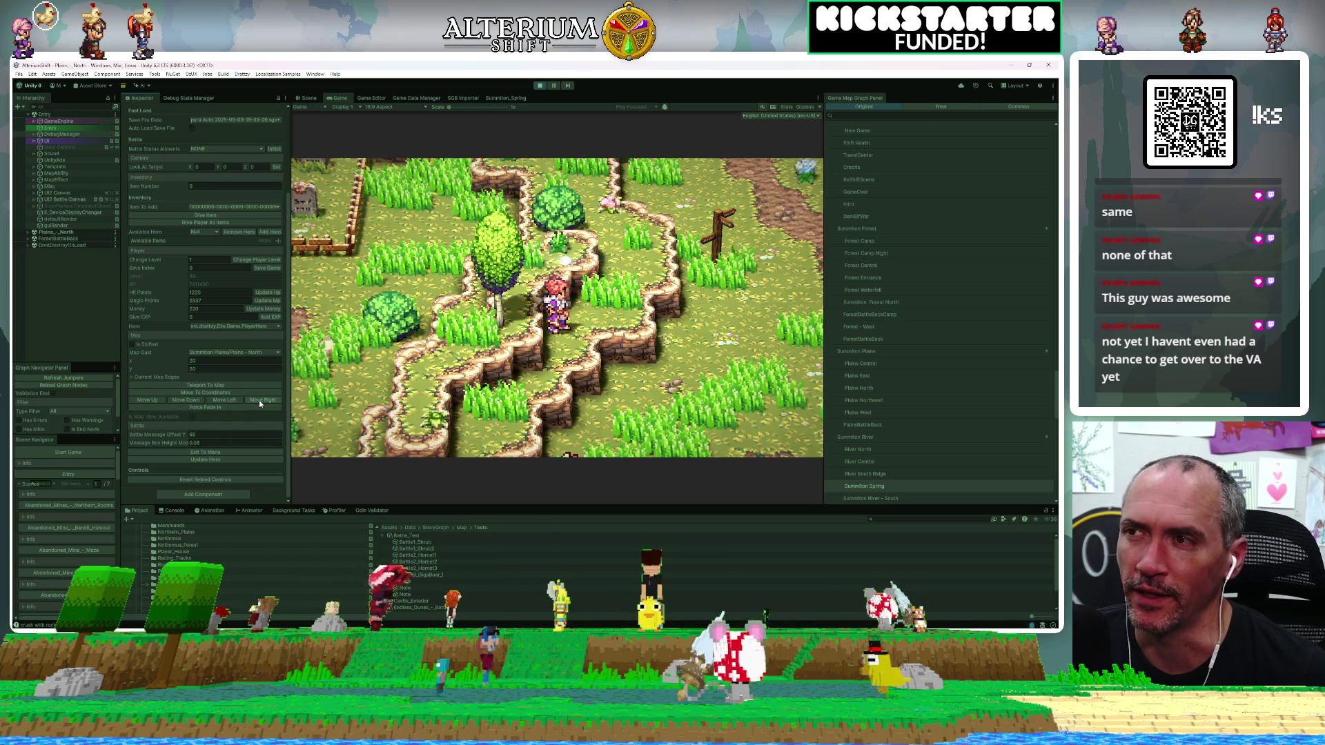
{"action": "left_click", "coordinate": [261, 401]}
{"action": "left_click", "coordinate": [261, 401]}
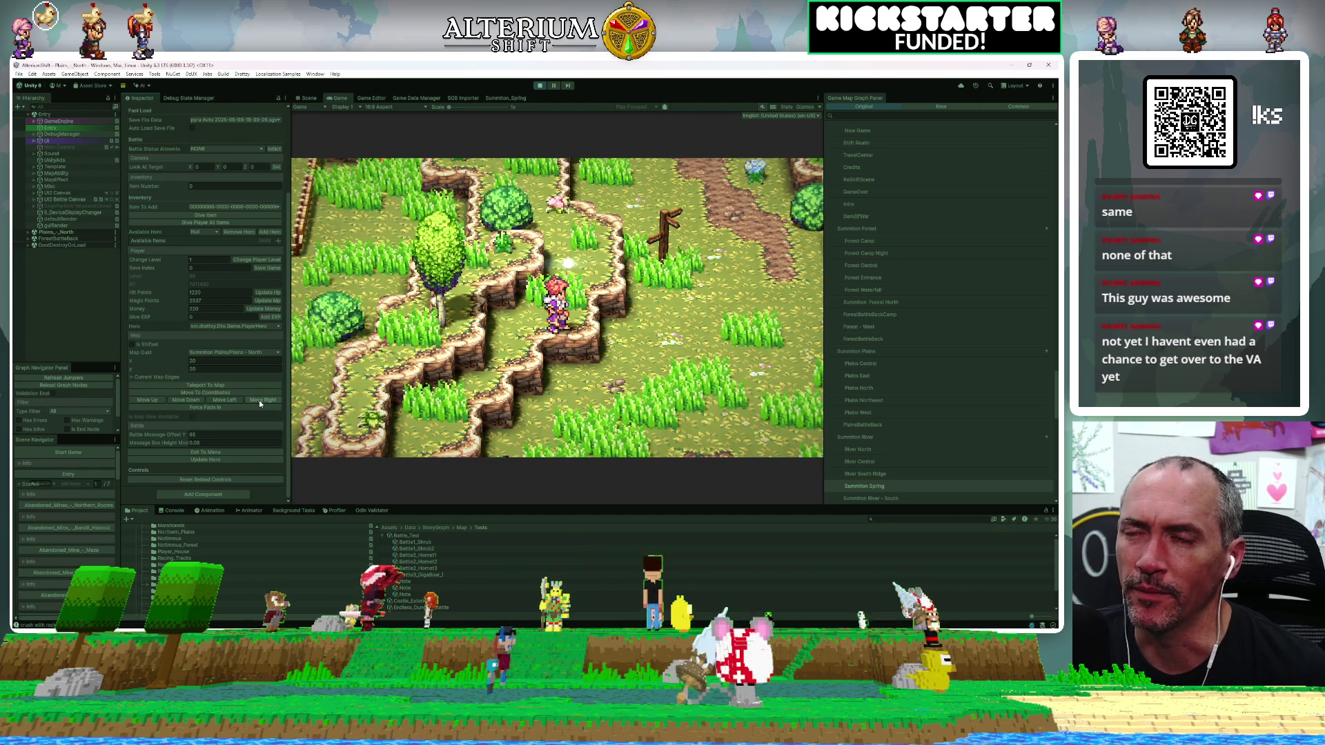
{"action": "left_click", "coordinate": [261, 401]}
{"action": "left_click", "coordinate": [260, 400]}
{"action": "left_click", "coordinate": [260, 401]}
Walk to the rock and tree, face the Wild Flowers above, then head down-left past the cliff.
{"action": "key", "text": "Right"}
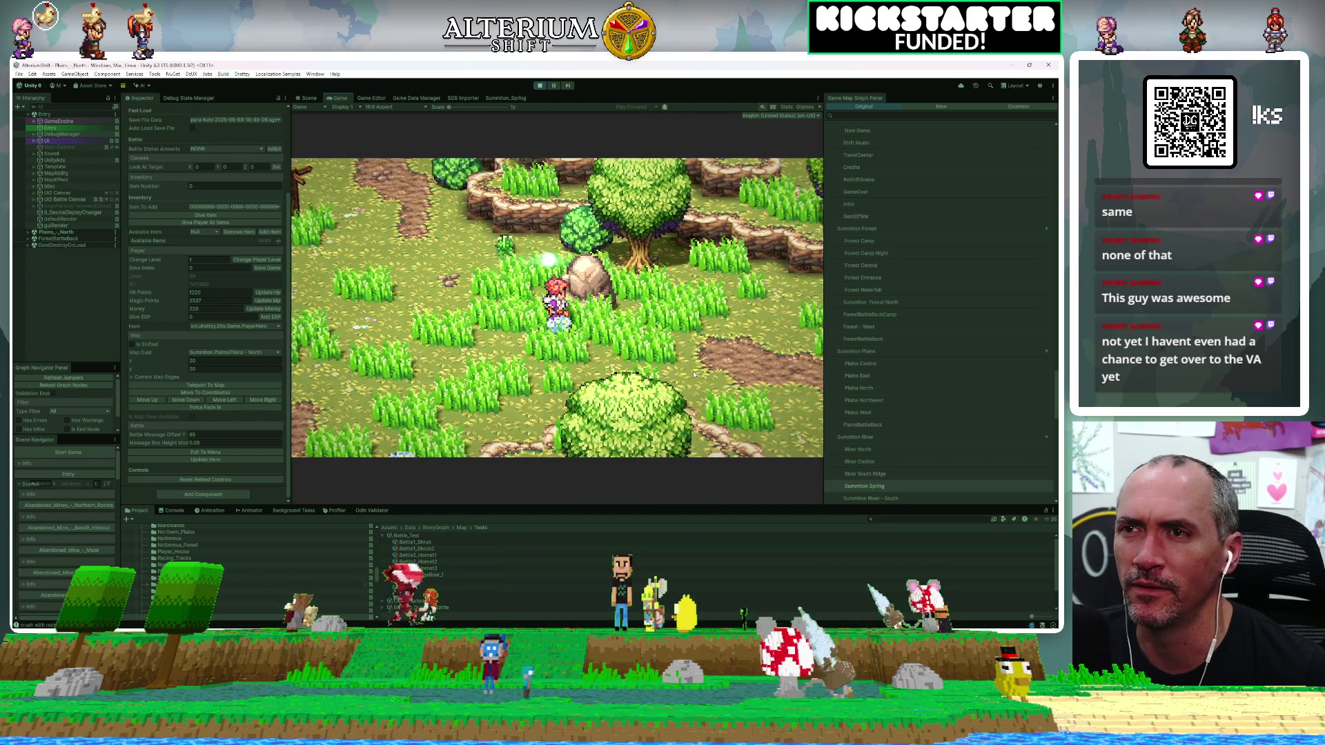
{"action": "key", "text": "Up"}
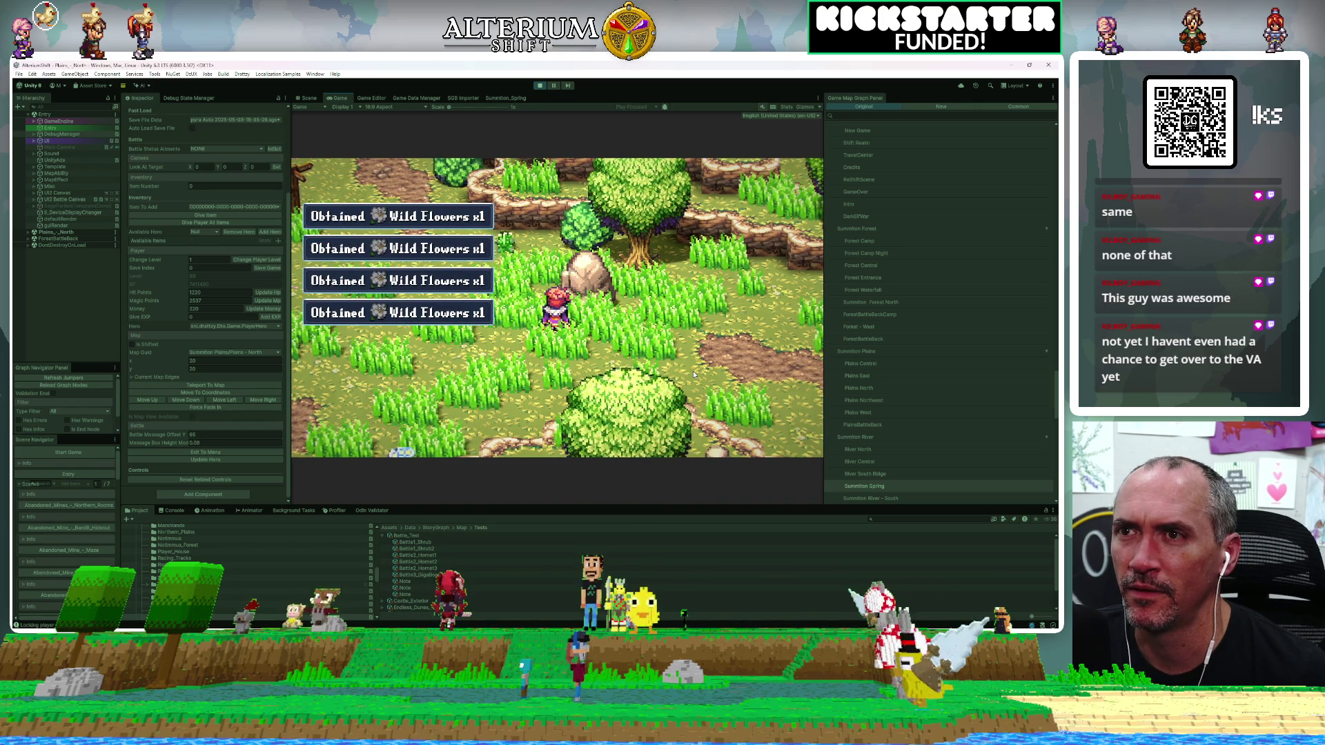
{"action": "key", "text": "Down"}
{"action": "key", "text": "Left"}
{"action": "key", "text": "Down"}
{"action": "key", "text": "Left"}
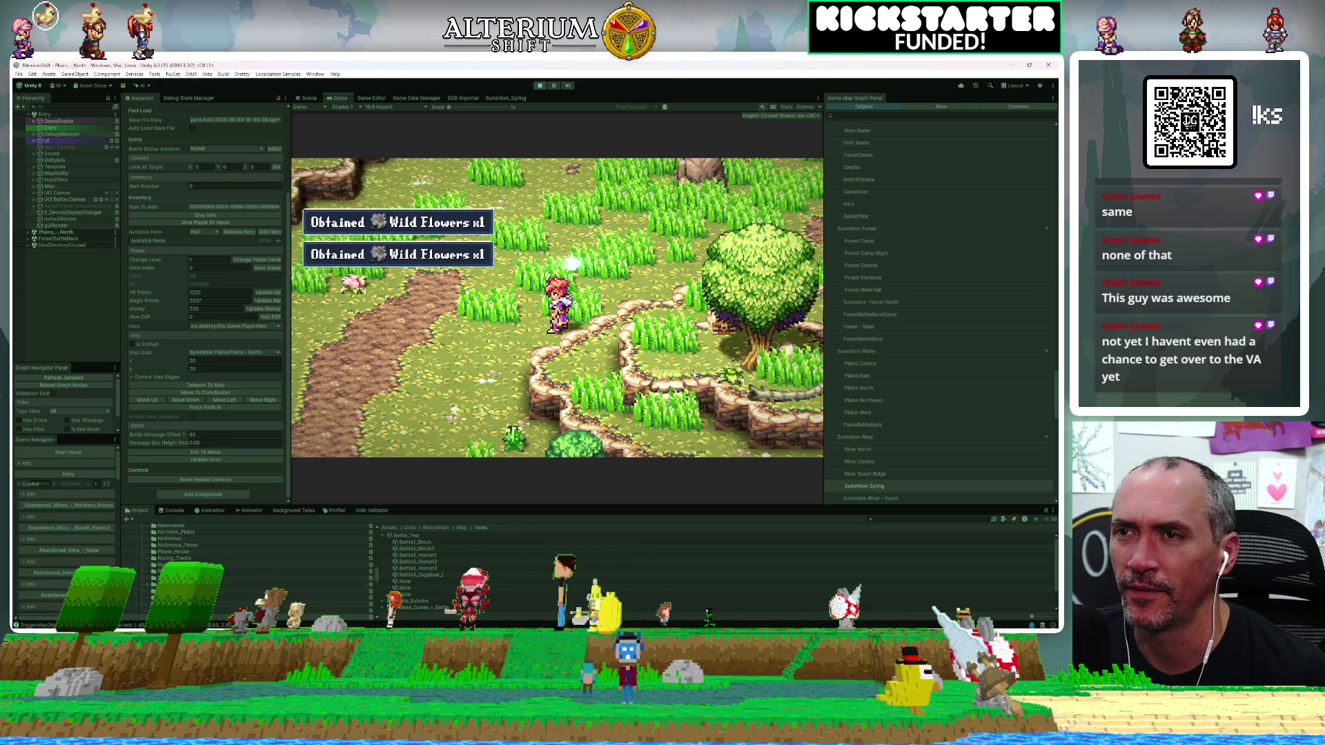
Walk back up through the grass and filter the Game Map Graph list by 'plains nor'.
{"action": "key", "text": "Up"}
{"action": "key", "text": "Right"}
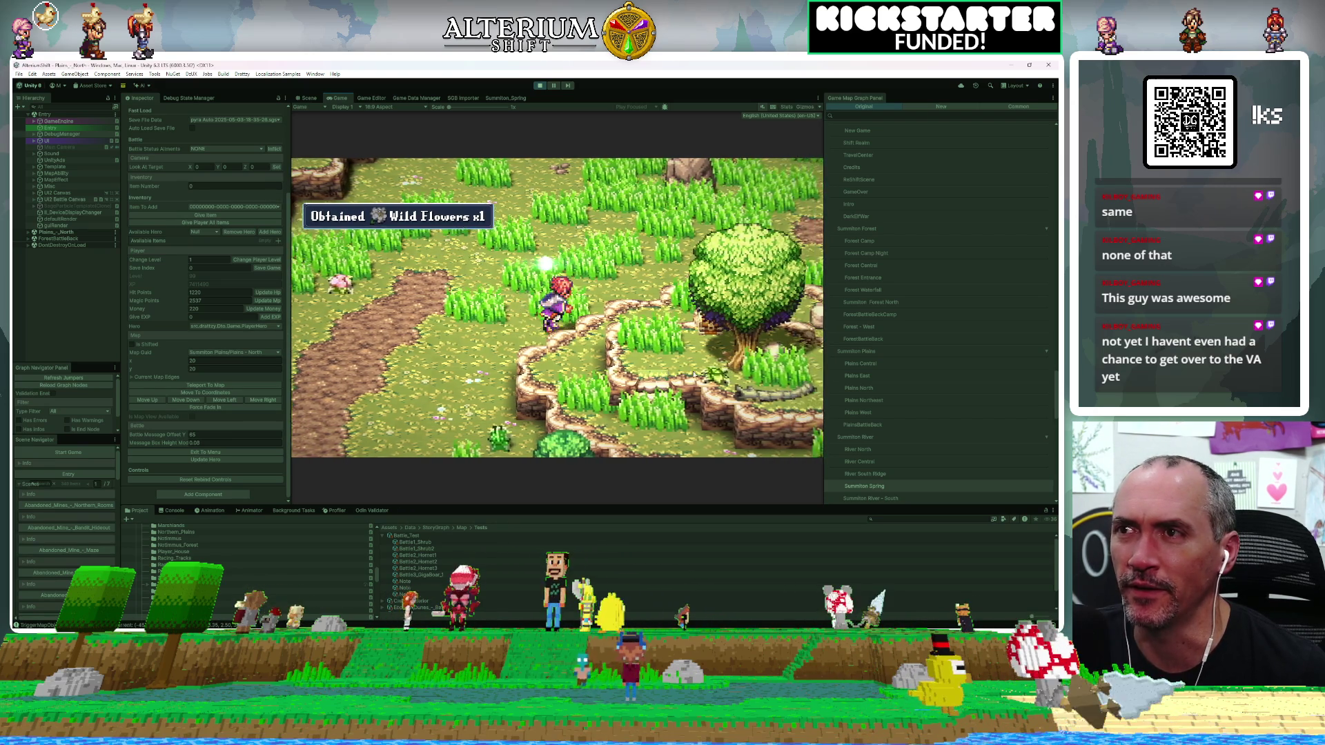
{"action": "key", "text": "Up"}
{"action": "key", "text": "Right"}
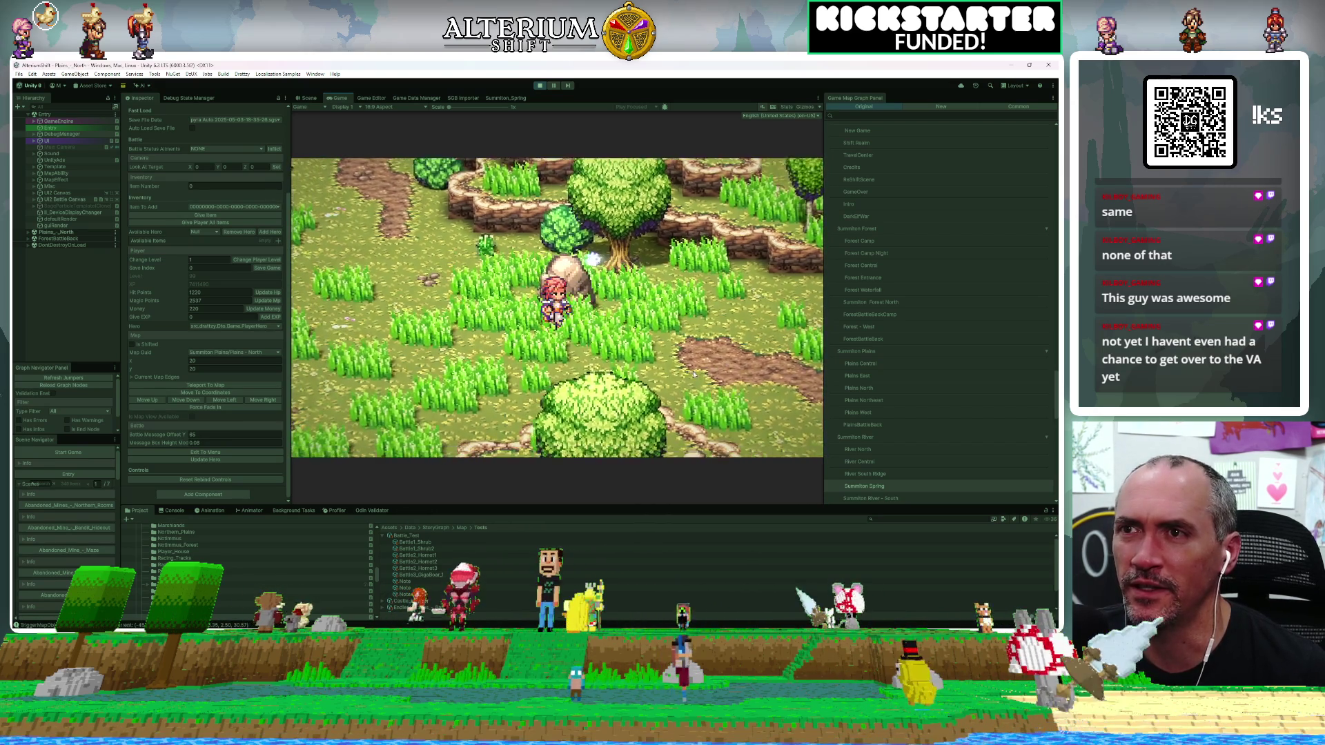
{"action": "key", "text": "Up"}
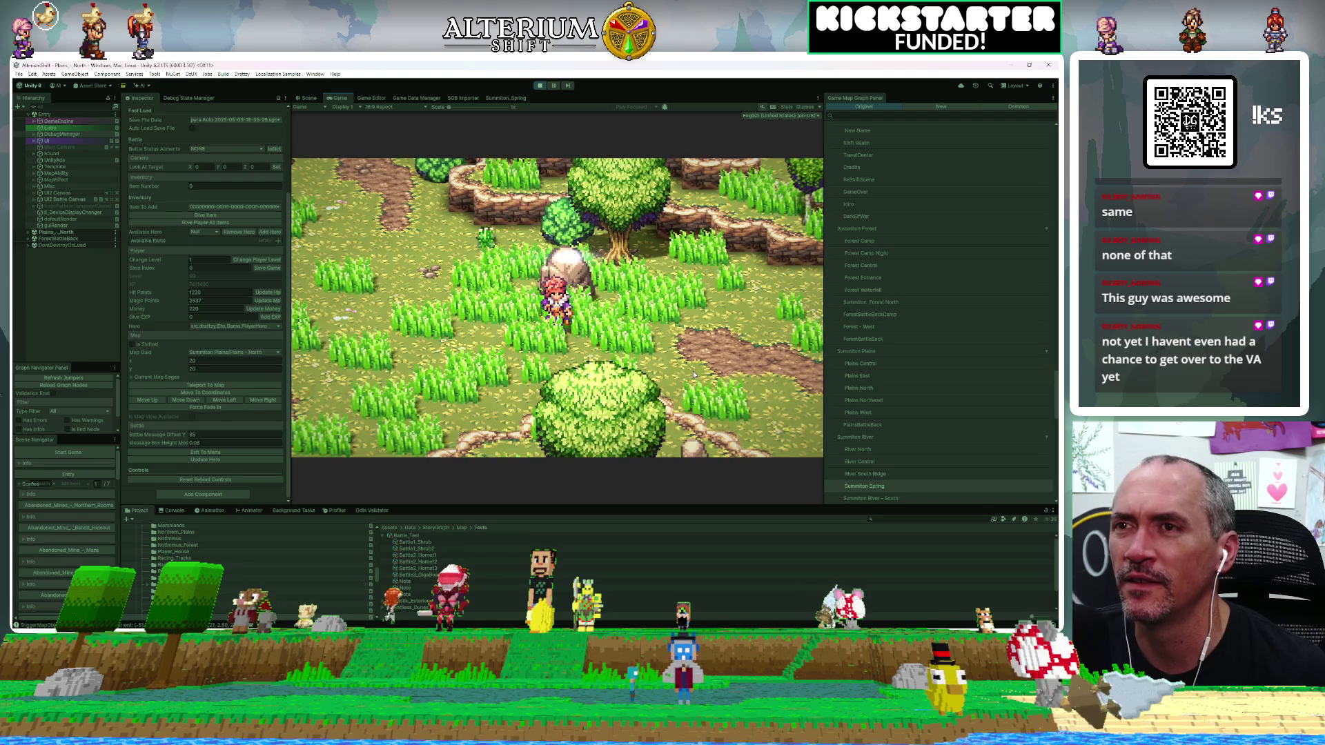
{"action": "left_click", "coordinate": [938, 116]}
{"action": "type", "text": "plains nor"}
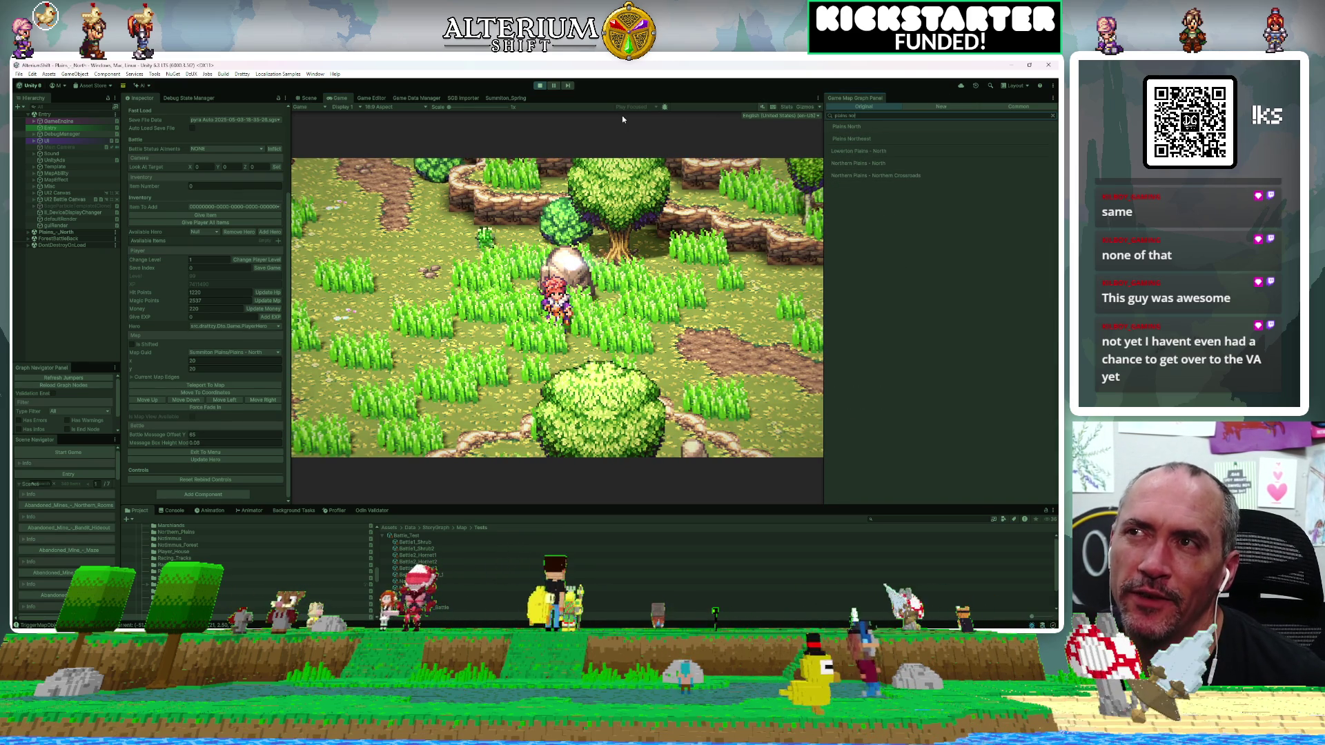
{"action": "left_click", "coordinate": [860, 131]}
{"action": "scroll", "coordinate": [620, 196], "scroll_direction": "down", "scroll_amount": 4}
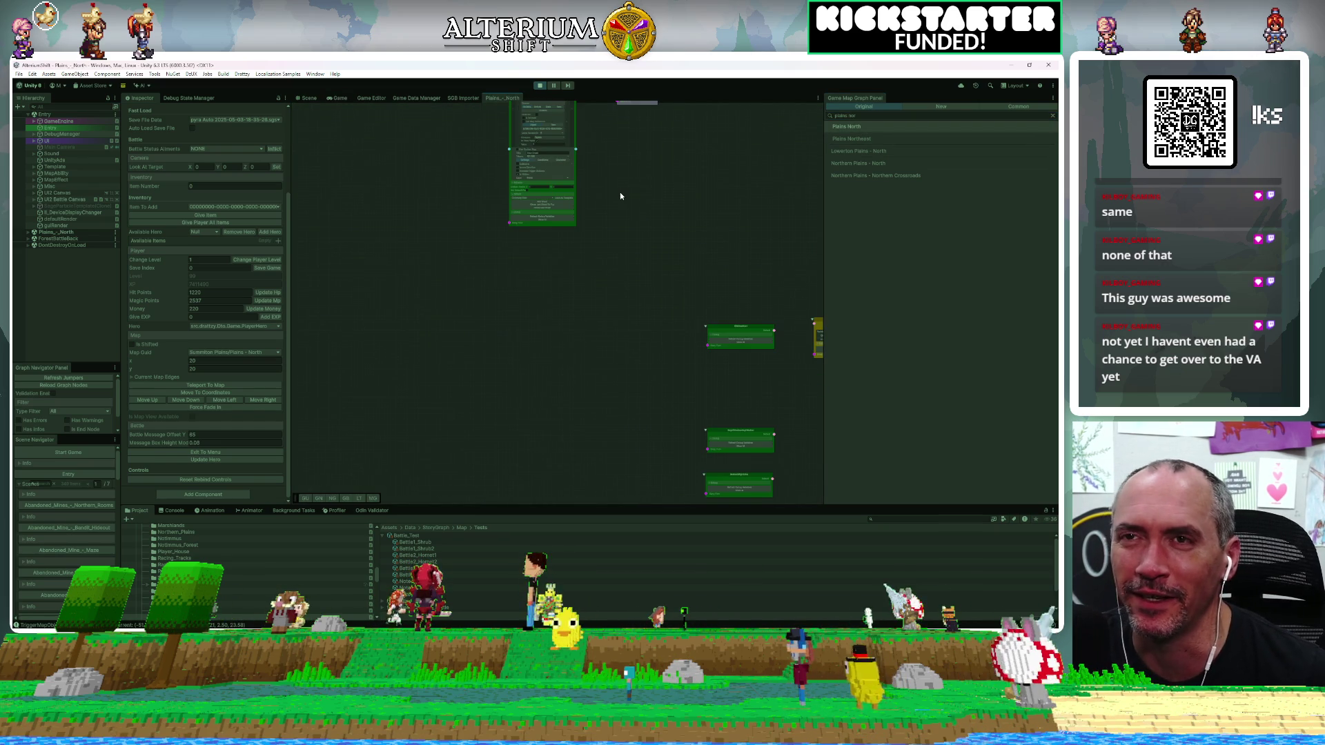
{"action": "scroll", "coordinate": [619, 196], "scroll_direction": "down", "scroll_amount": 2}
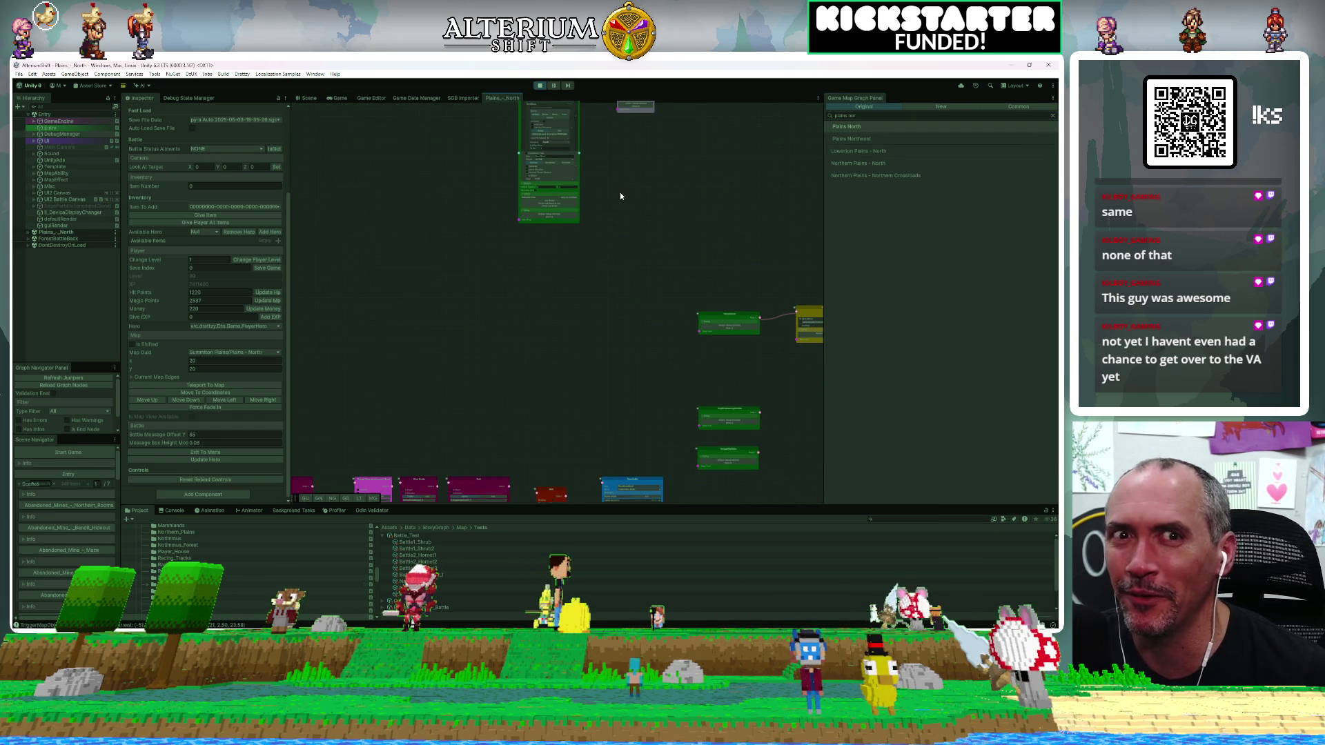
{"action": "scroll", "coordinate": [619, 196], "scroll_direction": "down", "scroll_amount": 1}
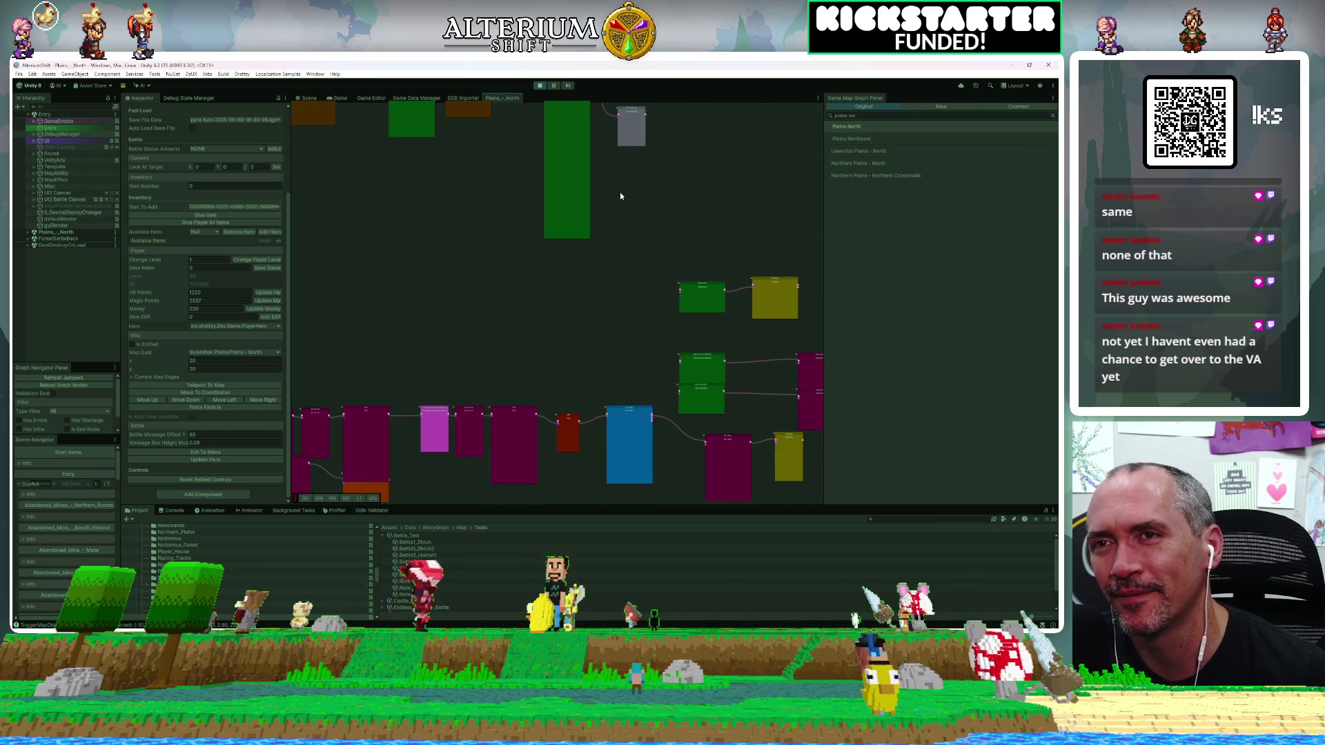
{"action": "scroll", "coordinate": [606, 216], "scroll_direction": "down", "scroll_amount": 1}
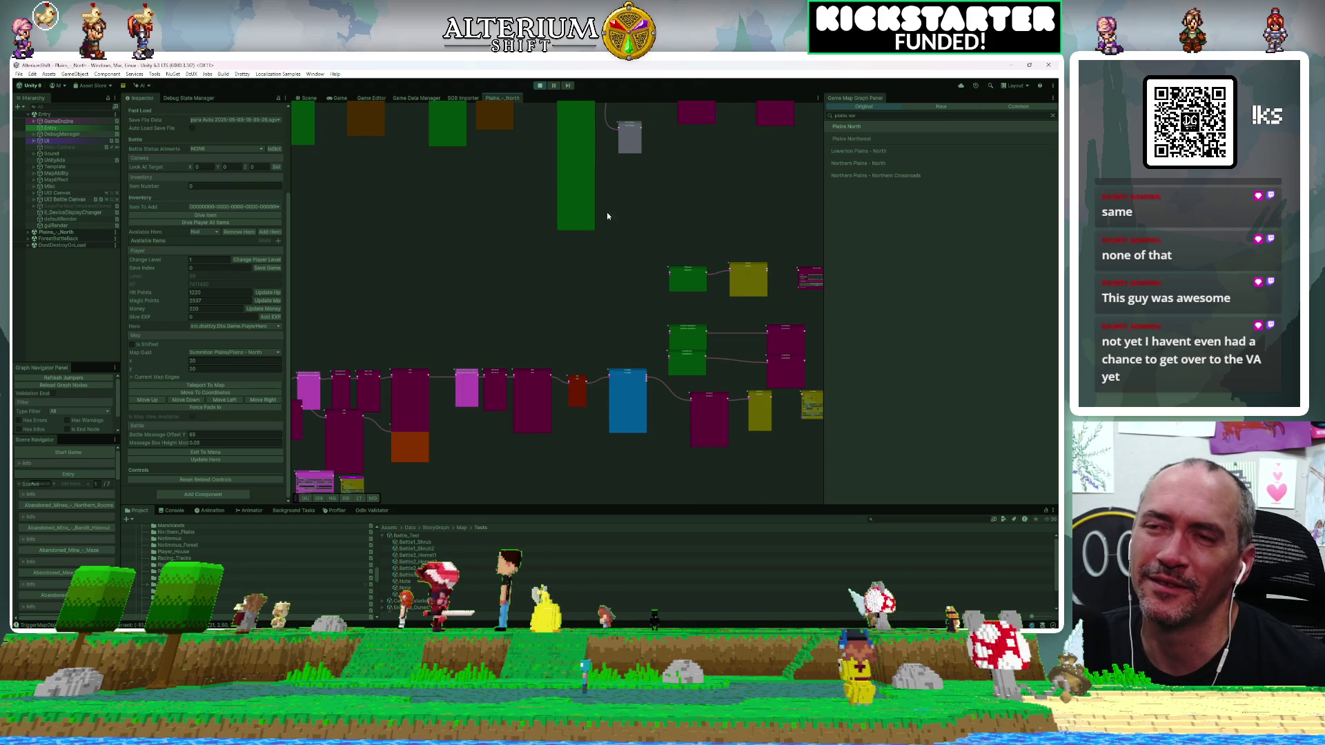
{"action": "scroll", "coordinate": [565, 306], "scroll_direction": "down", "scroll_amount": 1}
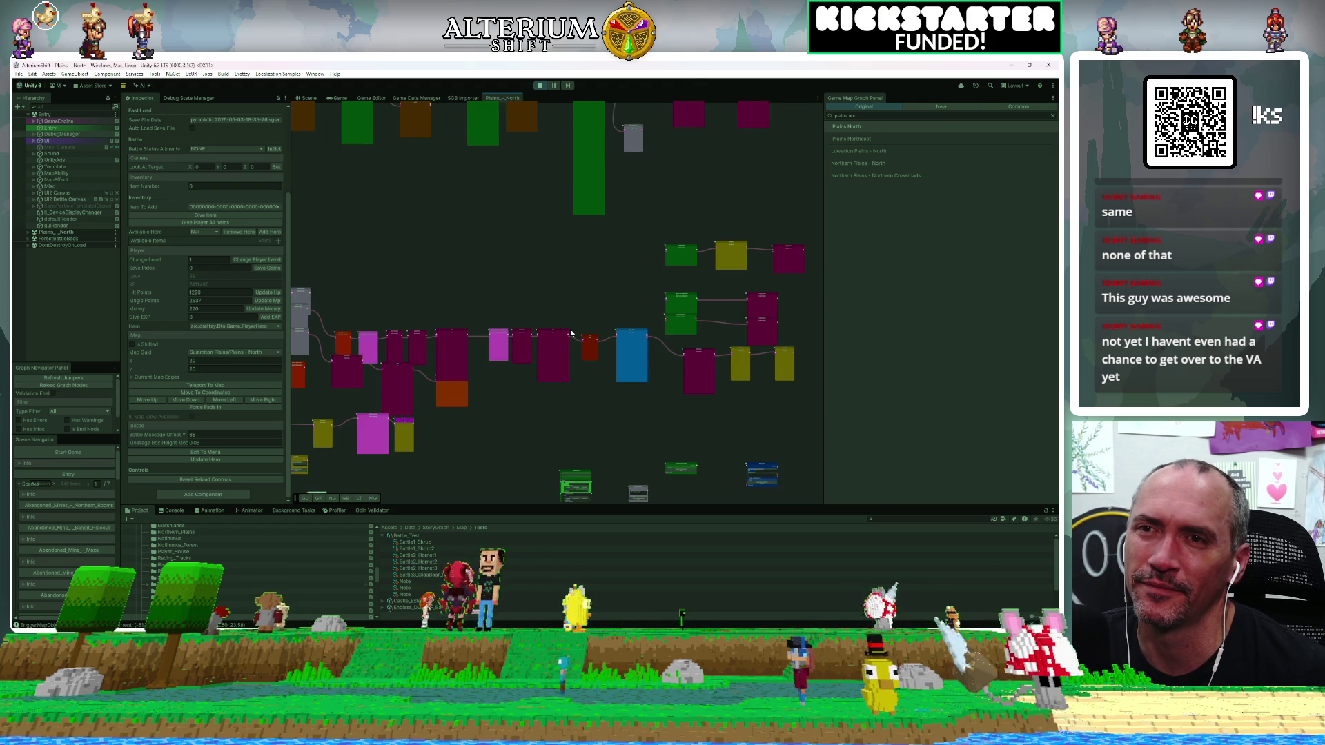
{"action": "scroll", "coordinate": [570, 333], "scroll_direction": "down", "scroll_amount": 1}
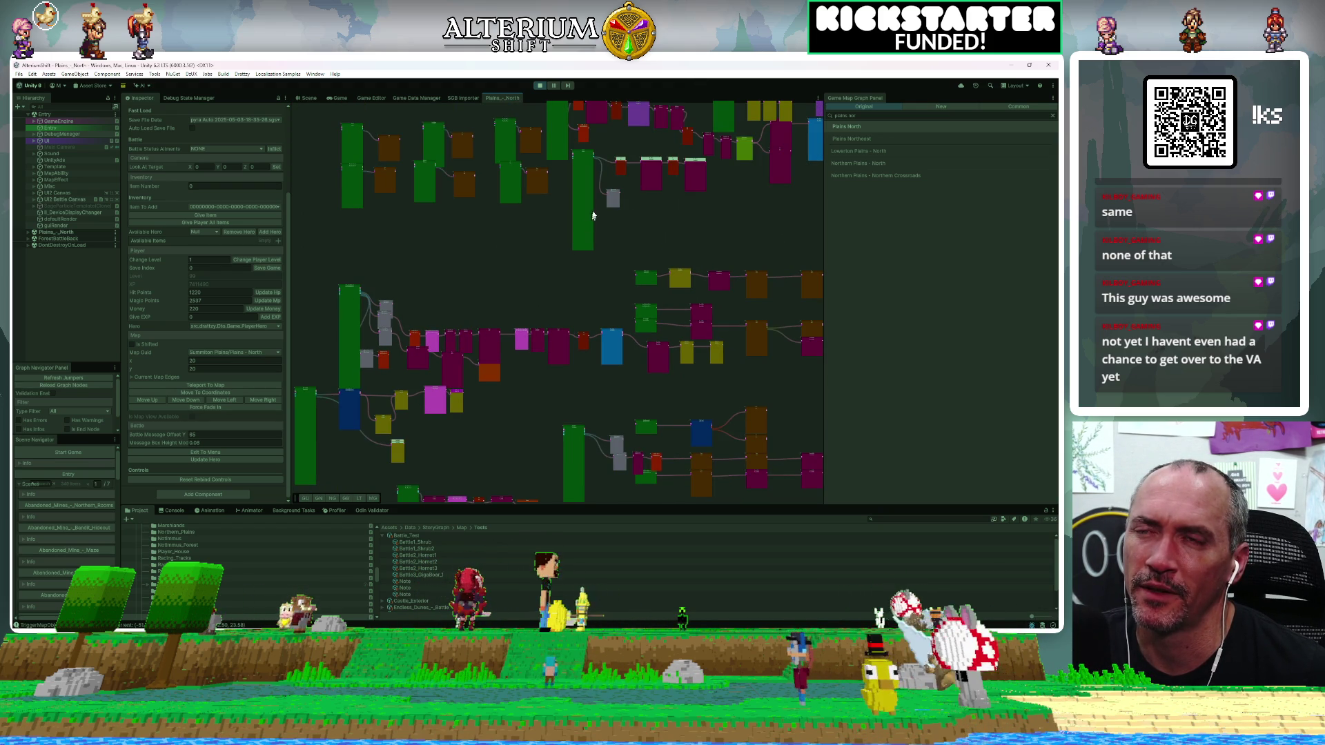
{"action": "scroll", "coordinate": [583, 137], "scroll_direction": "up", "scroll_amount": 2}
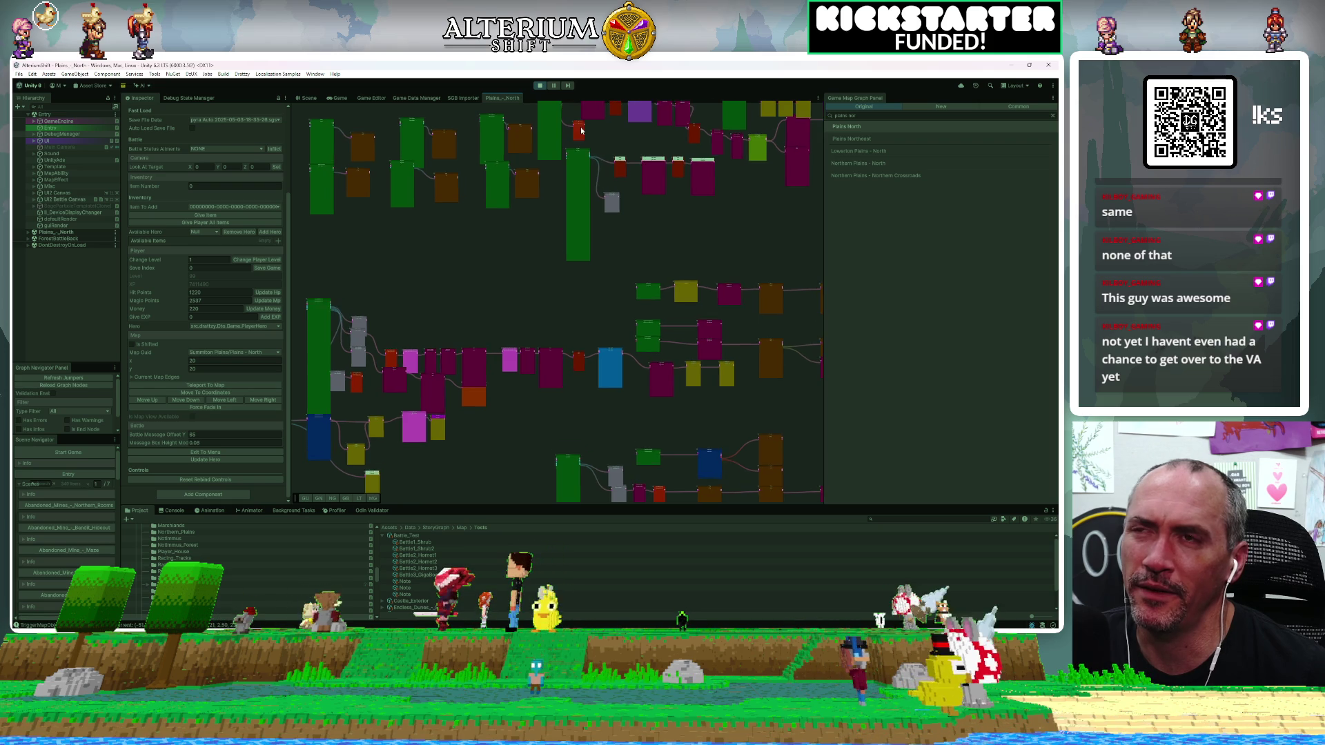
{"action": "scroll", "coordinate": [583, 137], "scroll_direction": "up", "scroll_amount": 5}
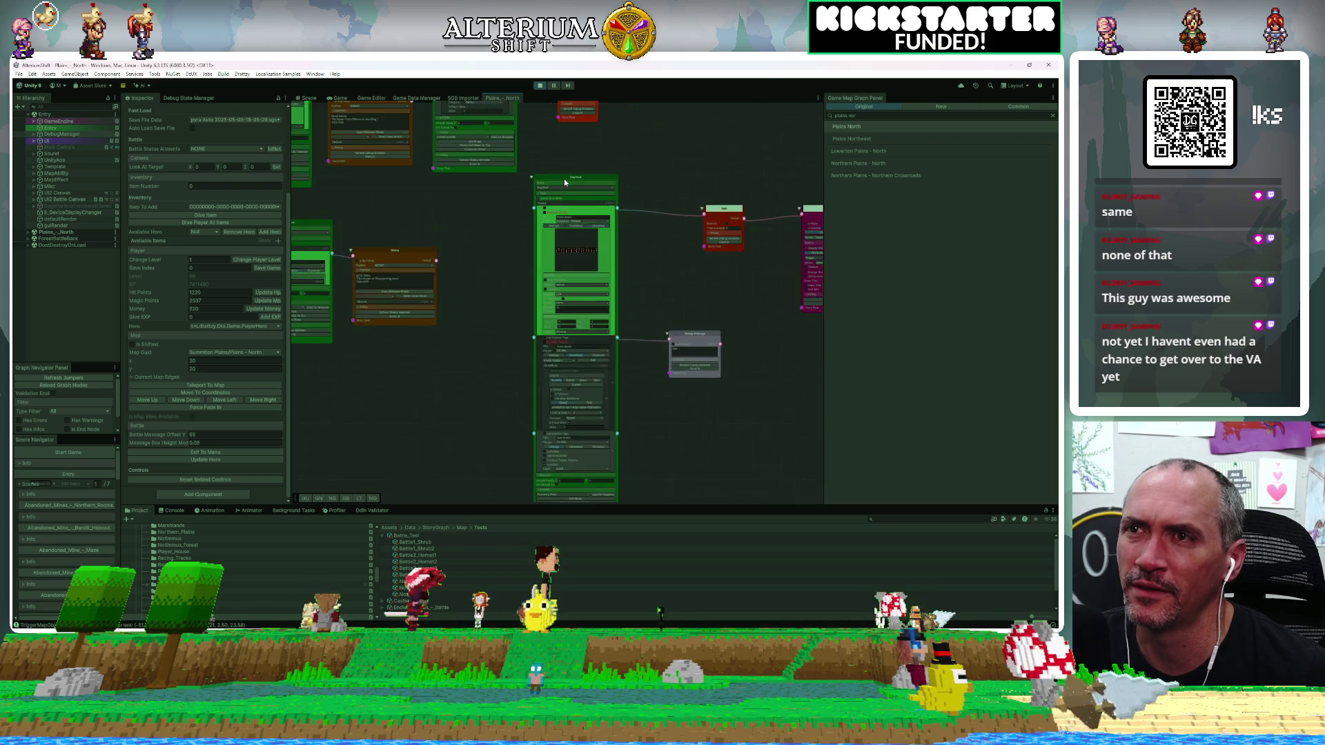
{"action": "scroll", "coordinate": [565, 180], "scroll_direction": "down", "scroll_amount": 4}
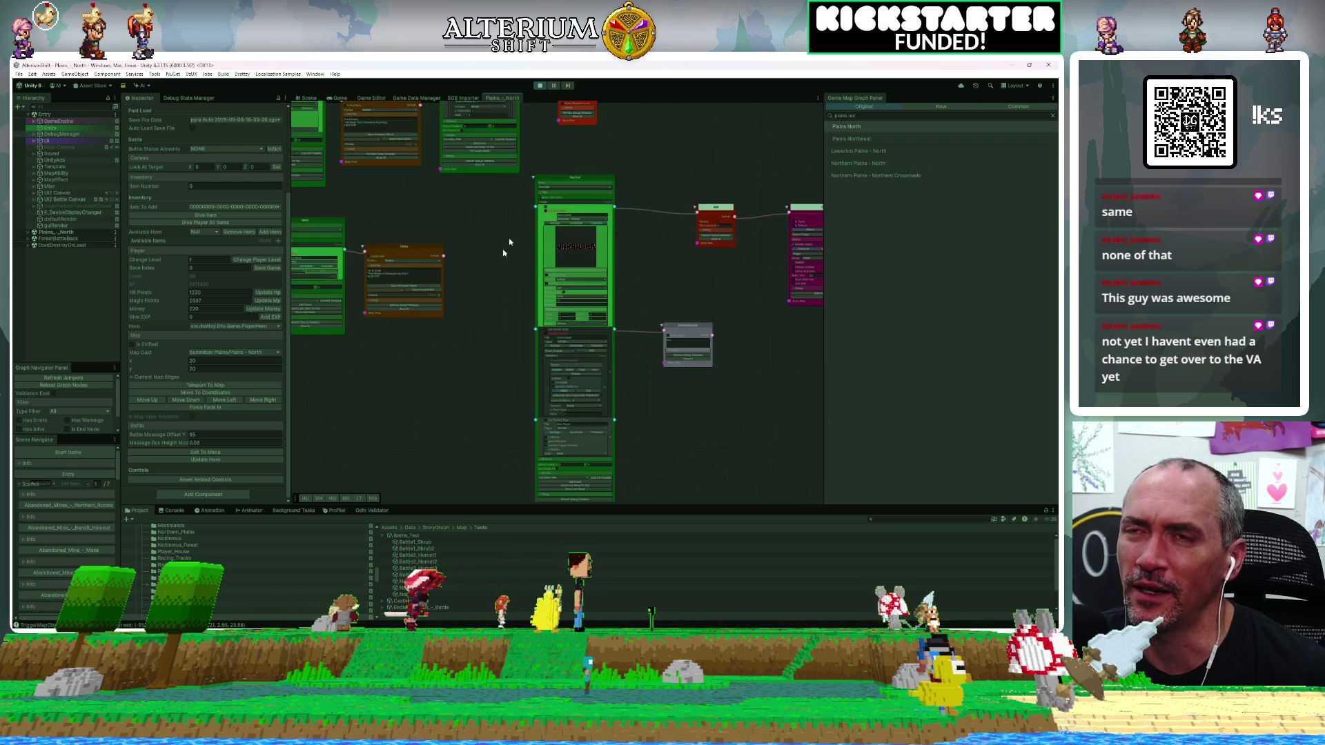
{"action": "scroll", "coordinate": [481, 274], "scroll_direction": "down", "scroll_amount": 4}
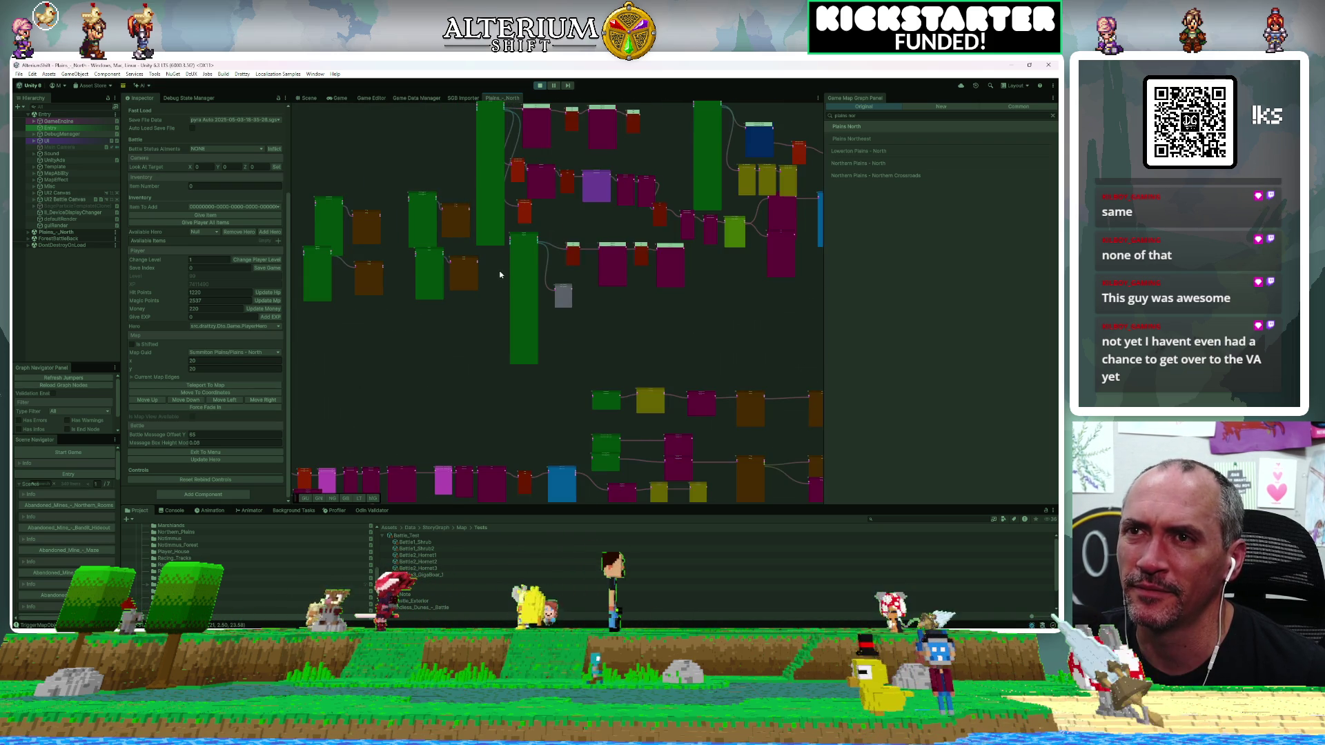
{"action": "scroll", "coordinate": [500, 274], "scroll_direction": "down", "scroll_amount": 1}
{"action": "scroll", "coordinate": [471, 335], "scroll_direction": "down", "scroll_amount": 1}
{"action": "scroll", "coordinate": [471, 335], "scroll_direction": "down", "scroll_amount": 3}
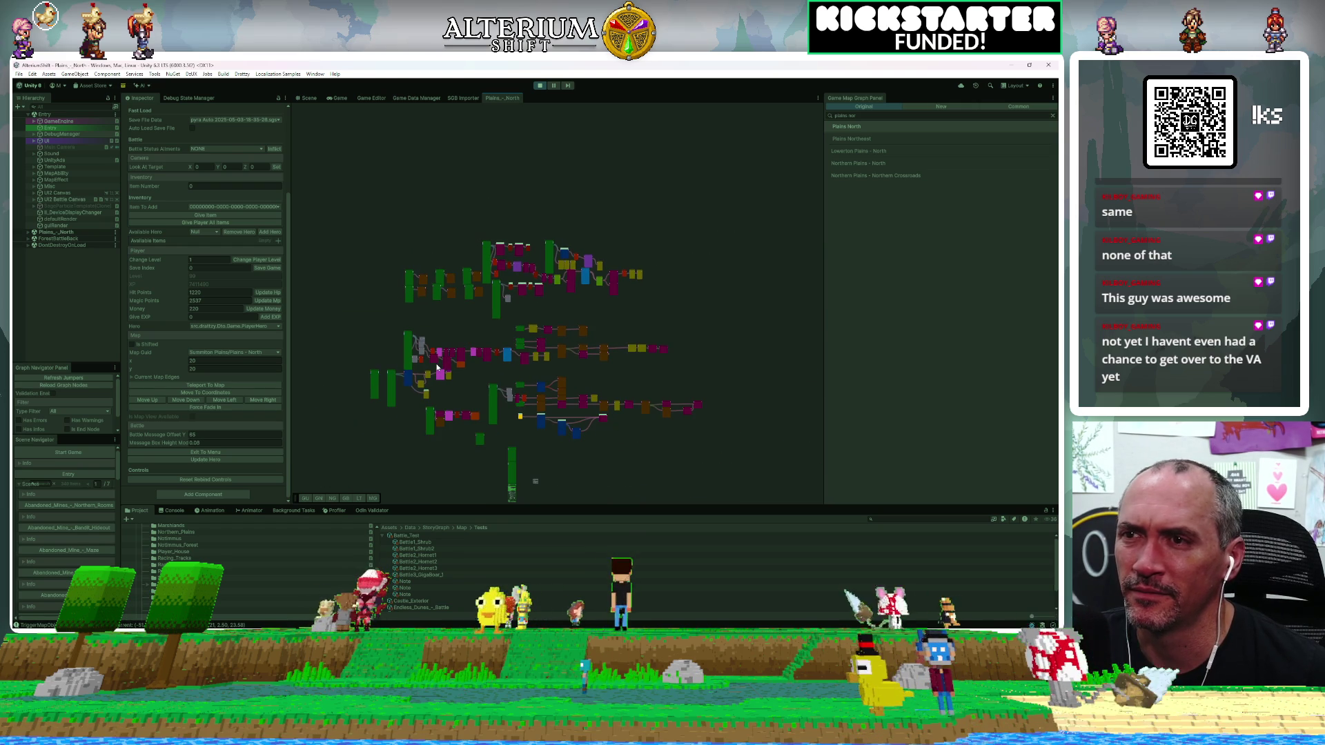
{"action": "scroll", "coordinate": [433, 370], "scroll_direction": "down", "scroll_amount": 1}
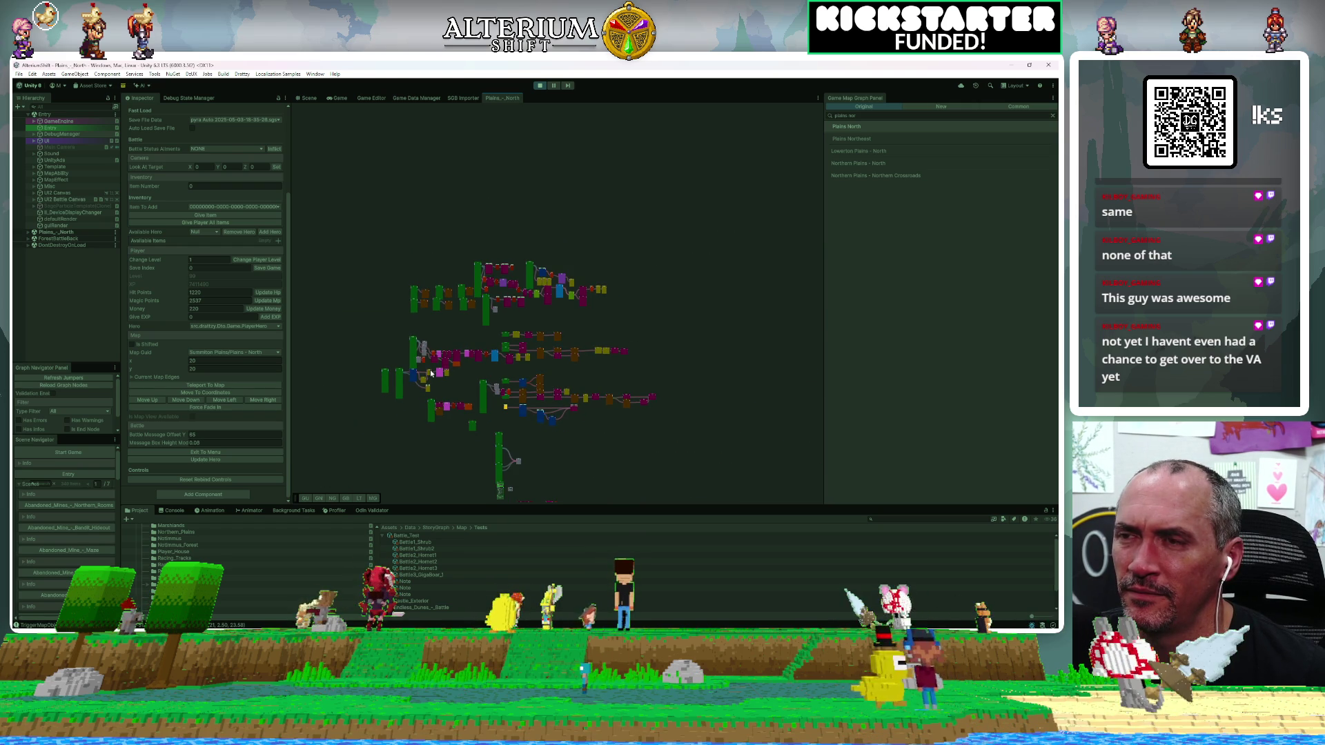
{"action": "scroll", "coordinate": [431, 373], "scroll_direction": "down", "scroll_amount": 2}
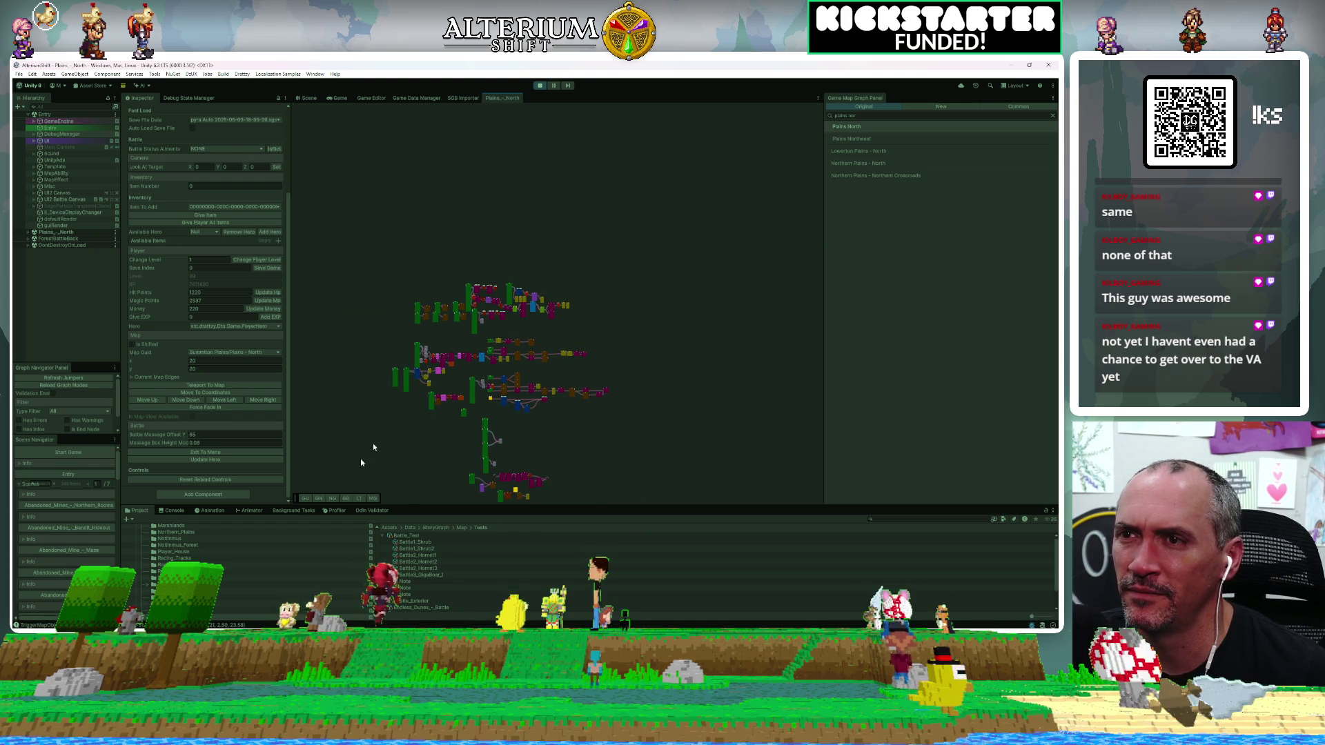
{"action": "left_click_drag", "start_coordinate": [482, 454], "coordinate": [640, 272]}
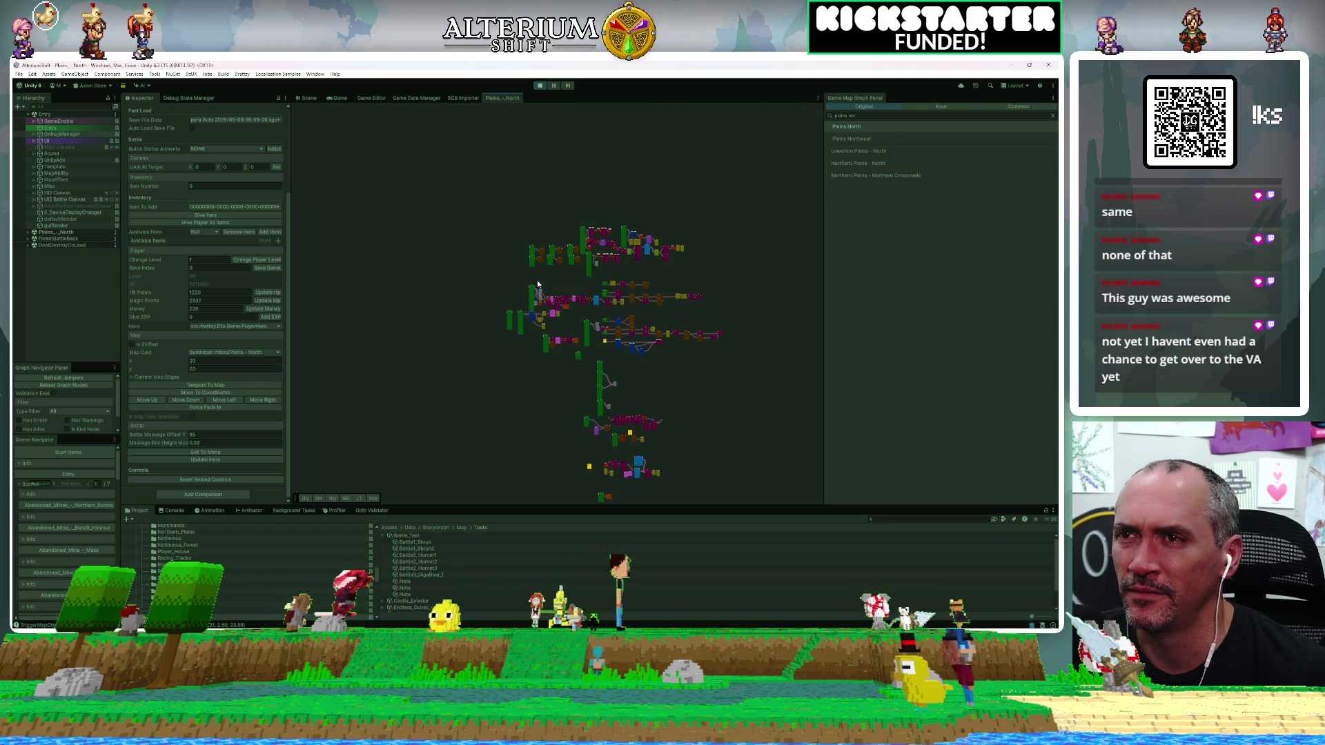
{"action": "scroll", "coordinate": [538, 286], "scroll_direction": "up", "scroll_amount": 3}
{"action": "scroll", "coordinate": [557, 333], "scroll_direction": "up", "scroll_amount": 4}
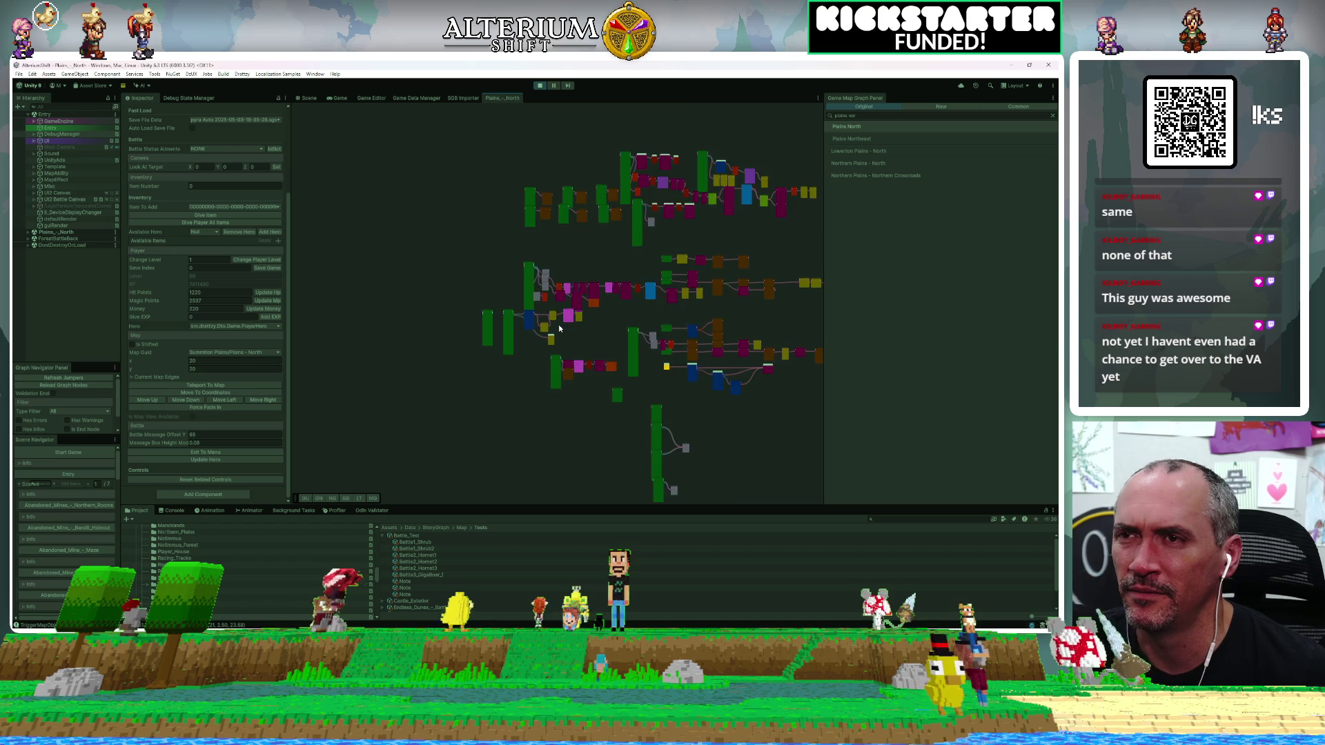
{"action": "scroll", "coordinate": [558, 333], "scroll_direction": "up", "scroll_amount": 4}
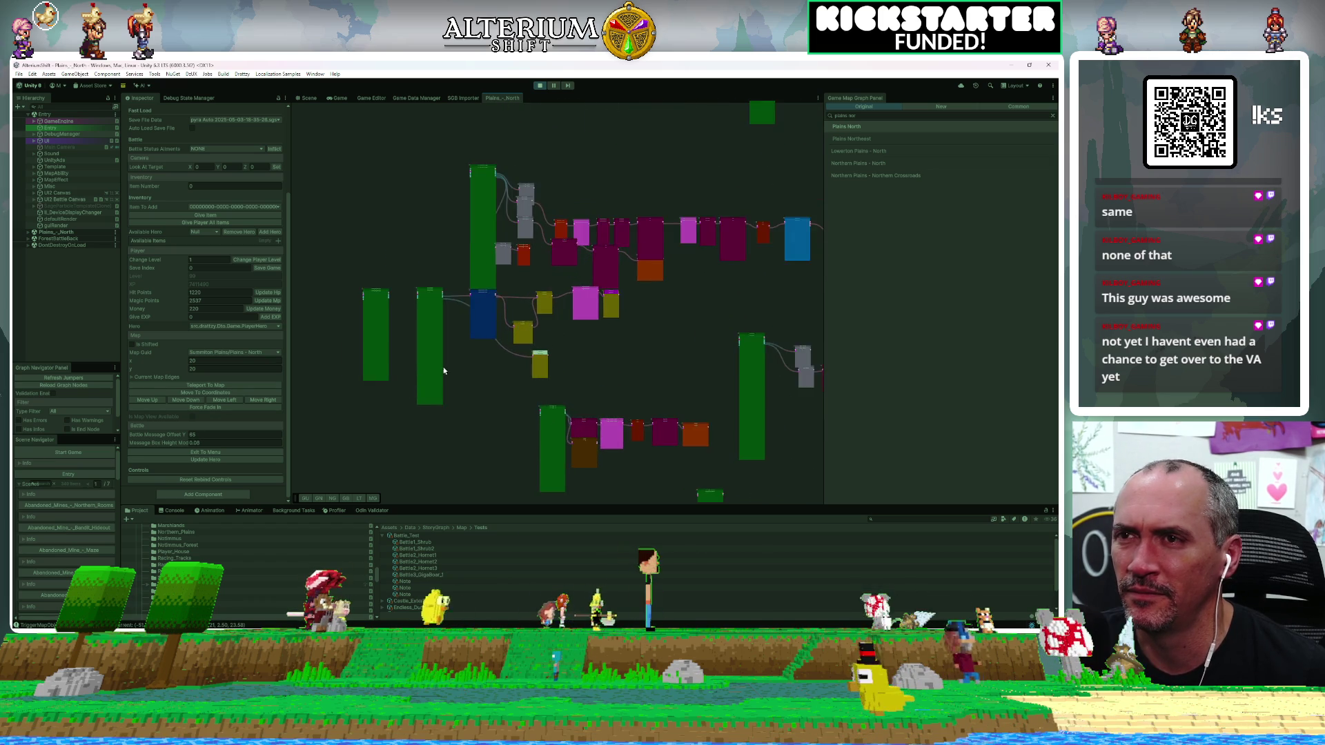
{"action": "scroll", "coordinate": [649, 359], "scroll_direction": "up", "scroll_amount": 4}
{"action": "scroll", "coordinate": [649, 359], "scroll_direction": "up", "scroll_amount": 6}
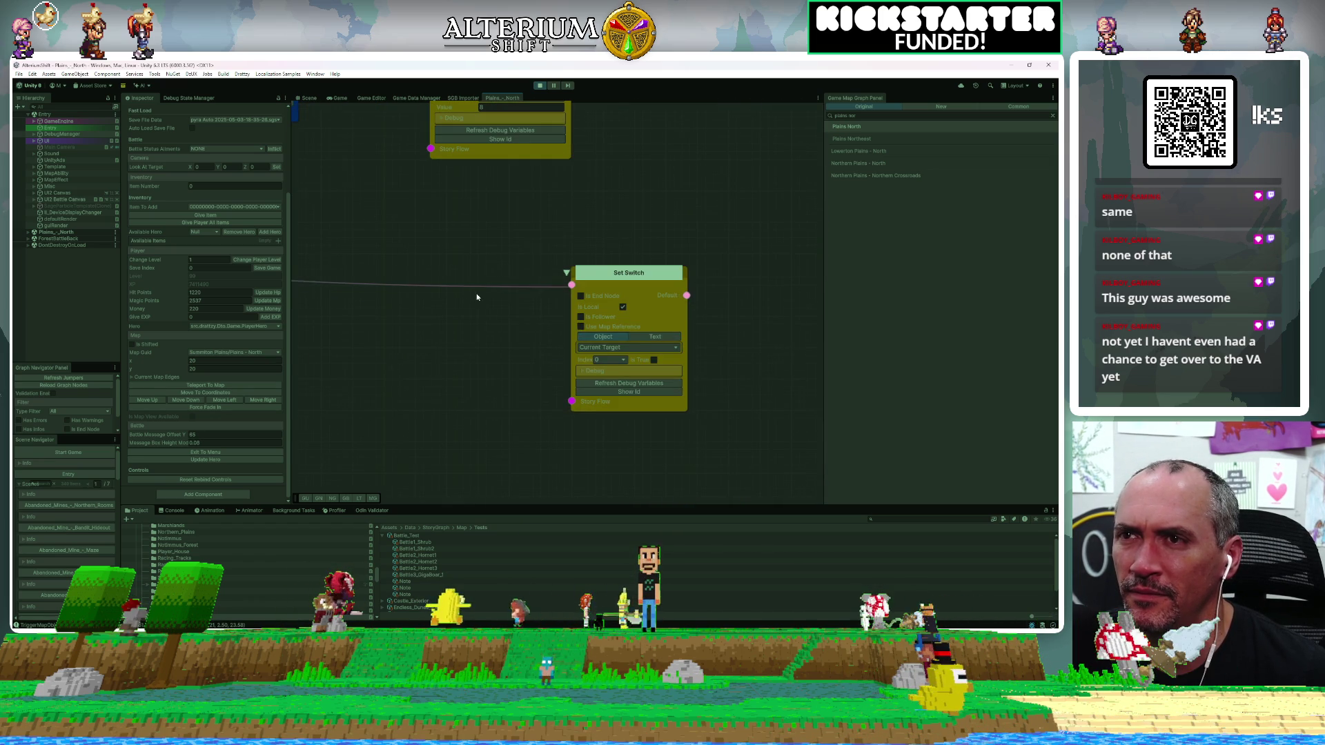
{"action": "scroll", "coordinate": [476, 297], "scroll_direction": "down", "scroll_amount": 5}
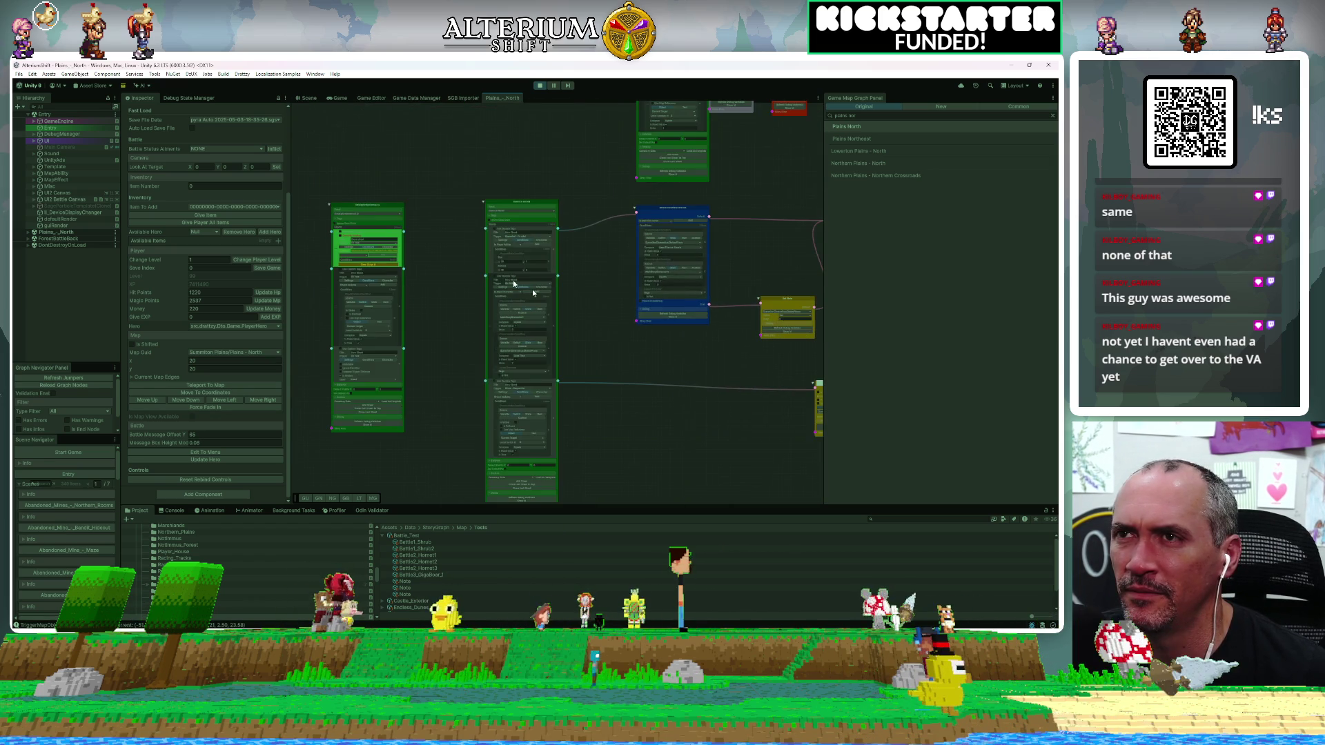
{"action": "scroll", "coordinate": [578, 201], "scroll_direction": "up", "scroll_amount": 3}
{"action": "scroll", "coordinate": [512, 205], "scroll_direction": "up", "scroll_amount": 3}
{"action": "scroll", "coordinate": [507, 215], "scroll_direction": "down", "scroll_amount": 3}
{"action": "mouse_move", "coordinate": [471, 277]}
{"action": "left_mouse_down"}
{"action": "mouse_move", "coordinate": [819, 280]}
{"action": "mouse_move", "coordinate": [607, 238]}
{"action": "left_mouse_up"}
{"action": "left_click_drag", "start_coordinate": [514, 310], "coordinate": [241, 493]}
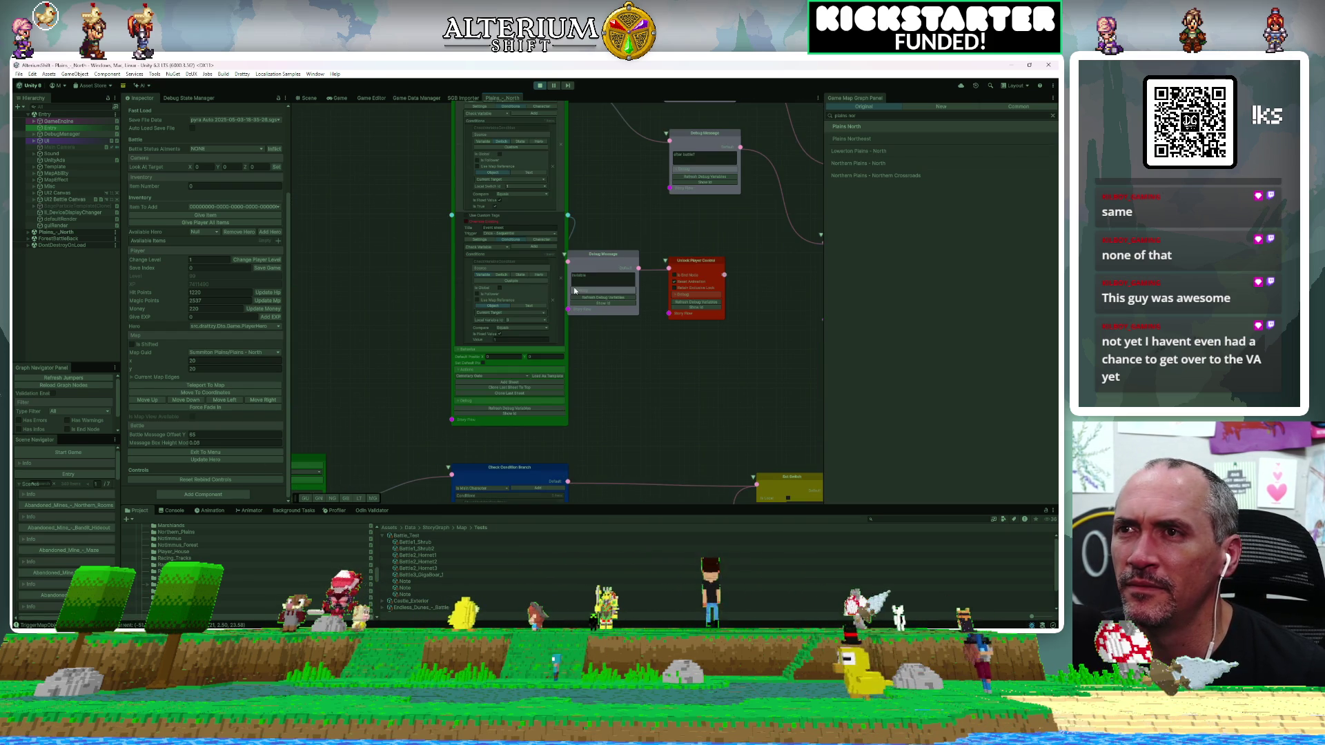
{"action": "scroll", "coordinate": [574, 290], "scroll_direction": "down", "scroll_amount": 6}
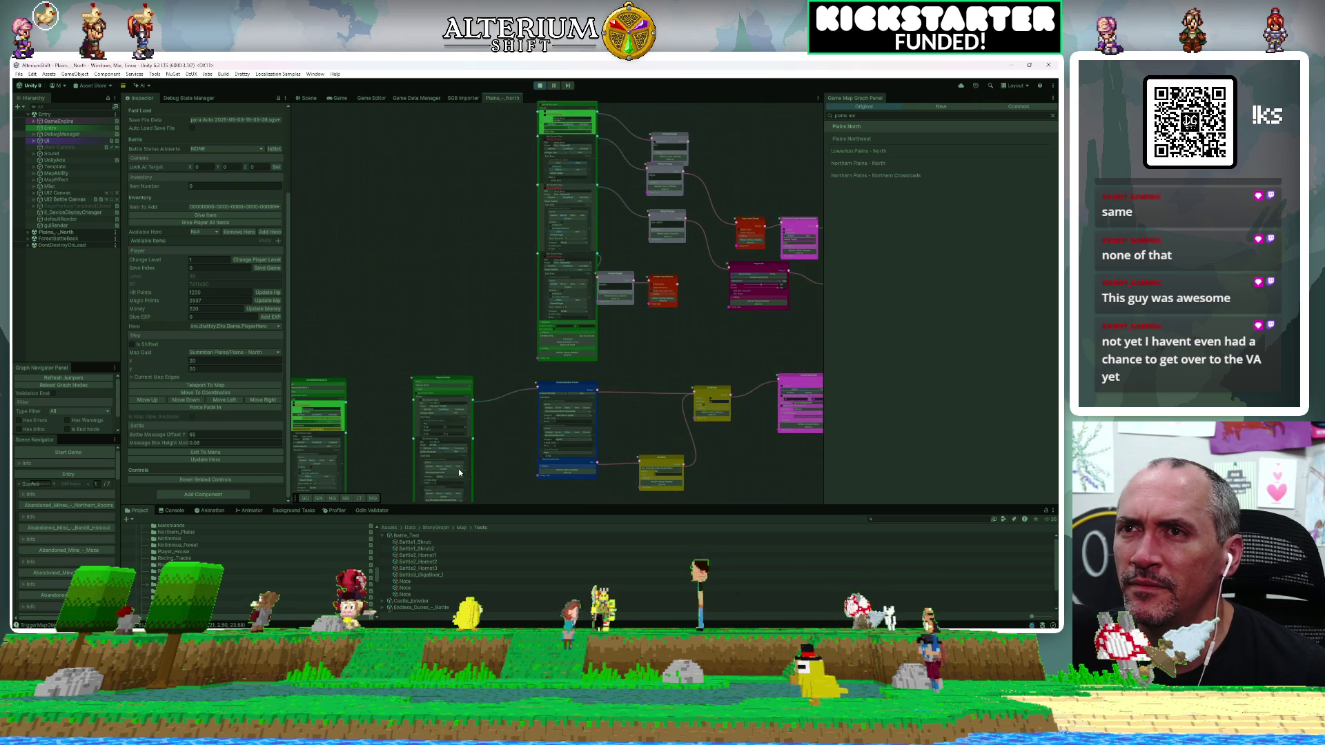
{"action": "scroll", "coordinate": [458, 469], "scroll_direction": "down", "scroll_amount": 1}
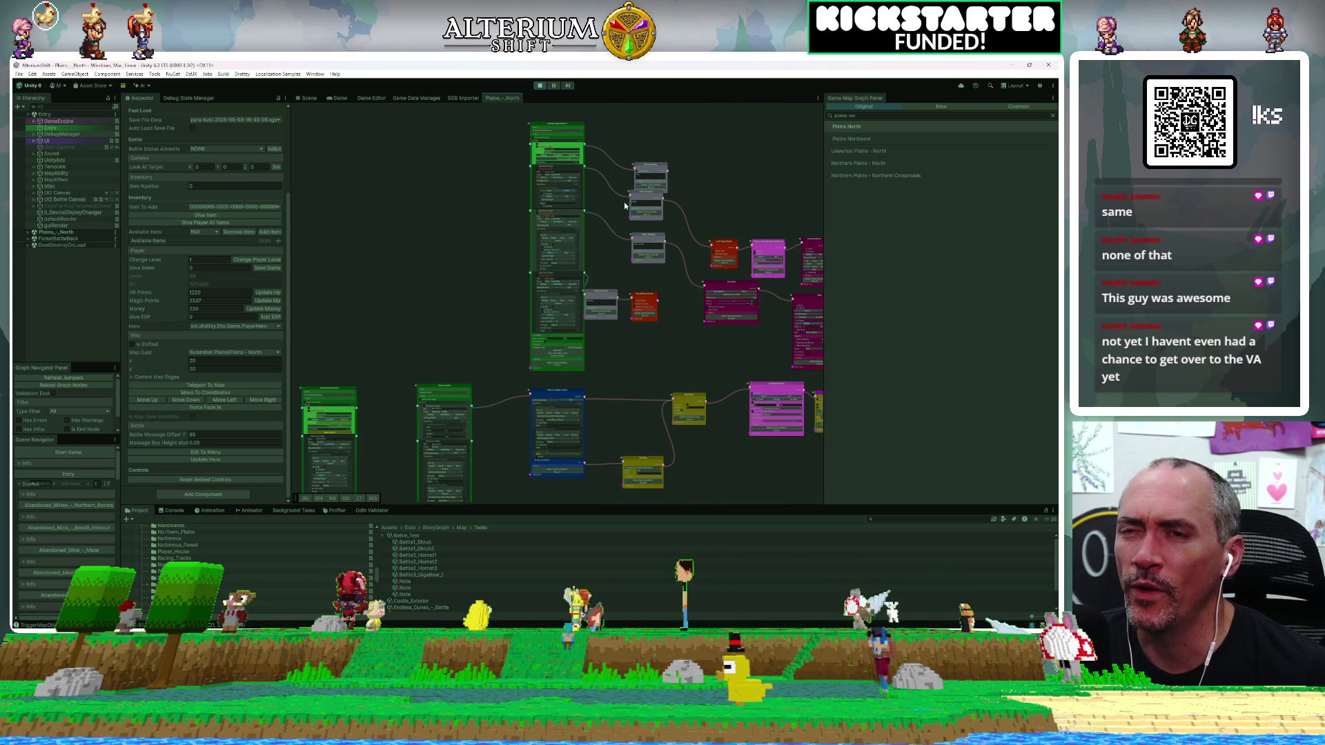
{"action": "left_click_drag", "start_coordinate": [701, 189], "coordinate": [591, 195]}
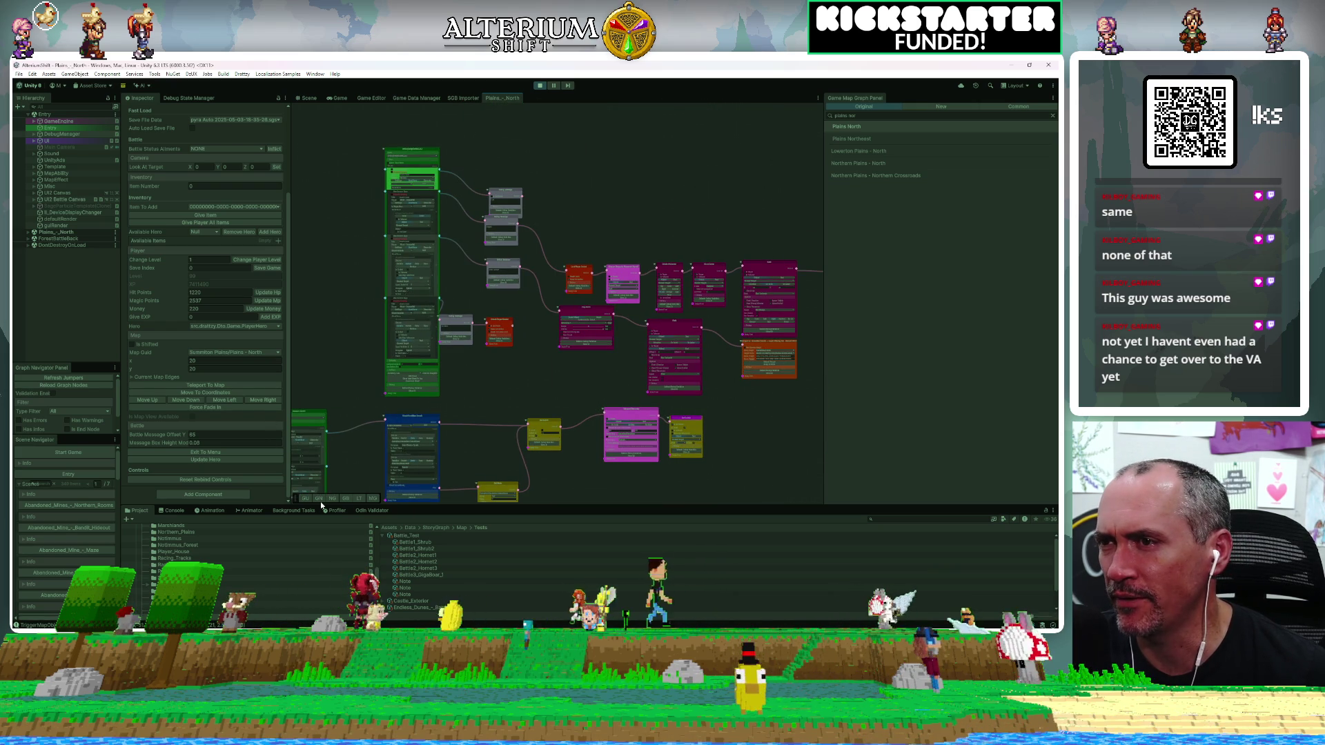
{"action": "mouse_move", "coordinate": [369, 408]}
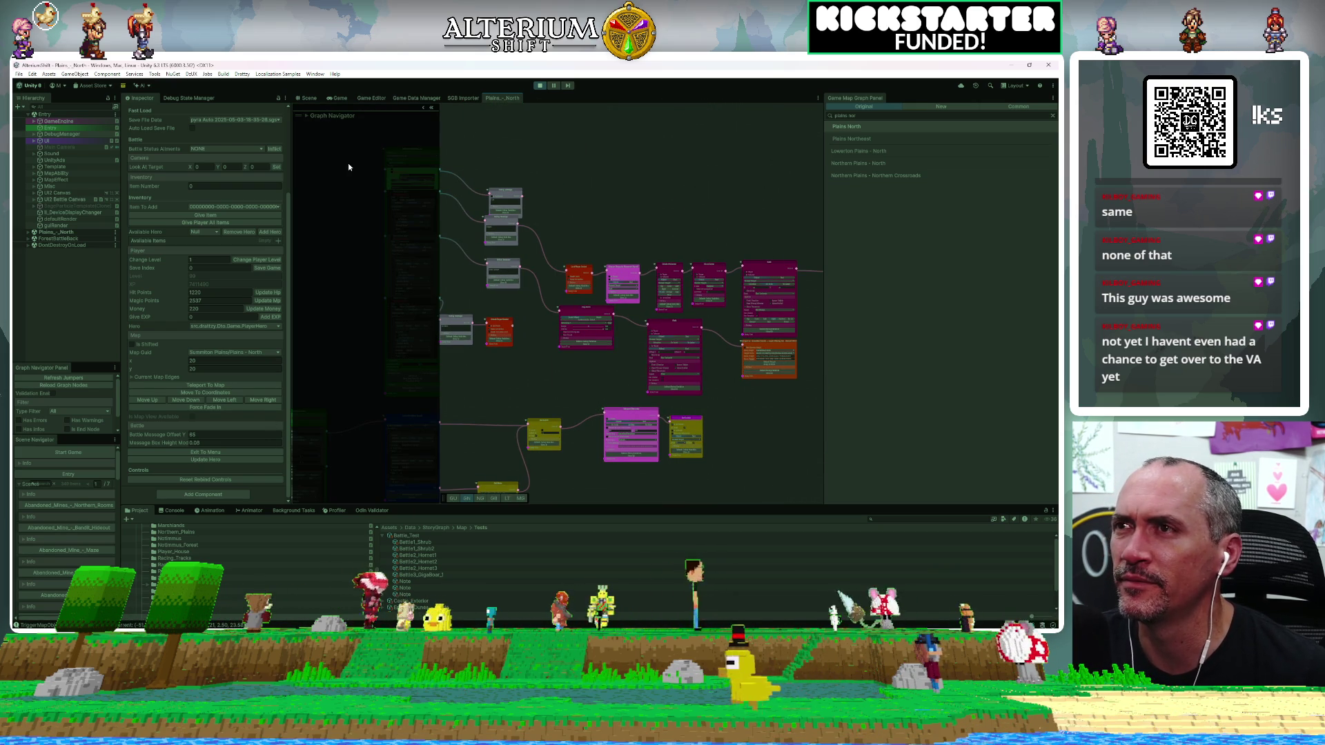
Search the graph navigator for 'flower' and jump to the Flower2 node.
{"action": "left_click", "coordinate": [305, 116]}
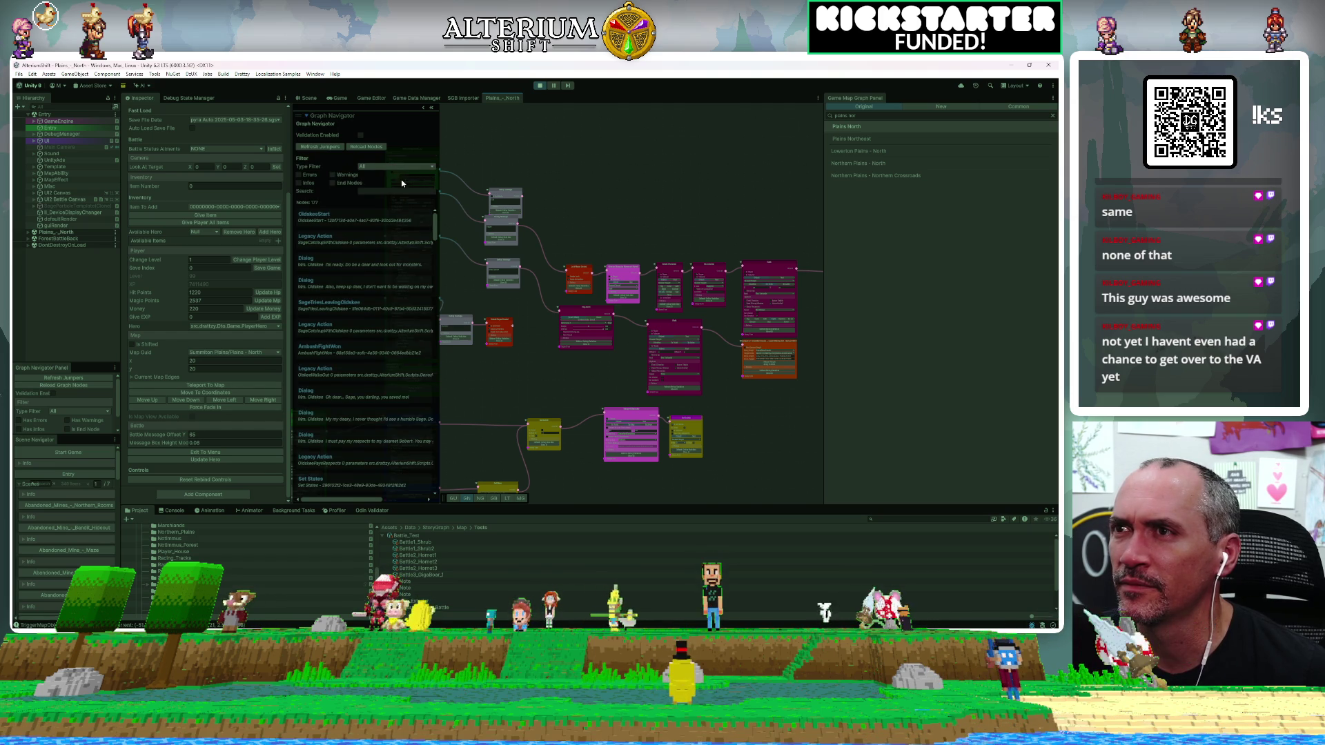
{"action": "left_click", "coordinate": [380, 191]}
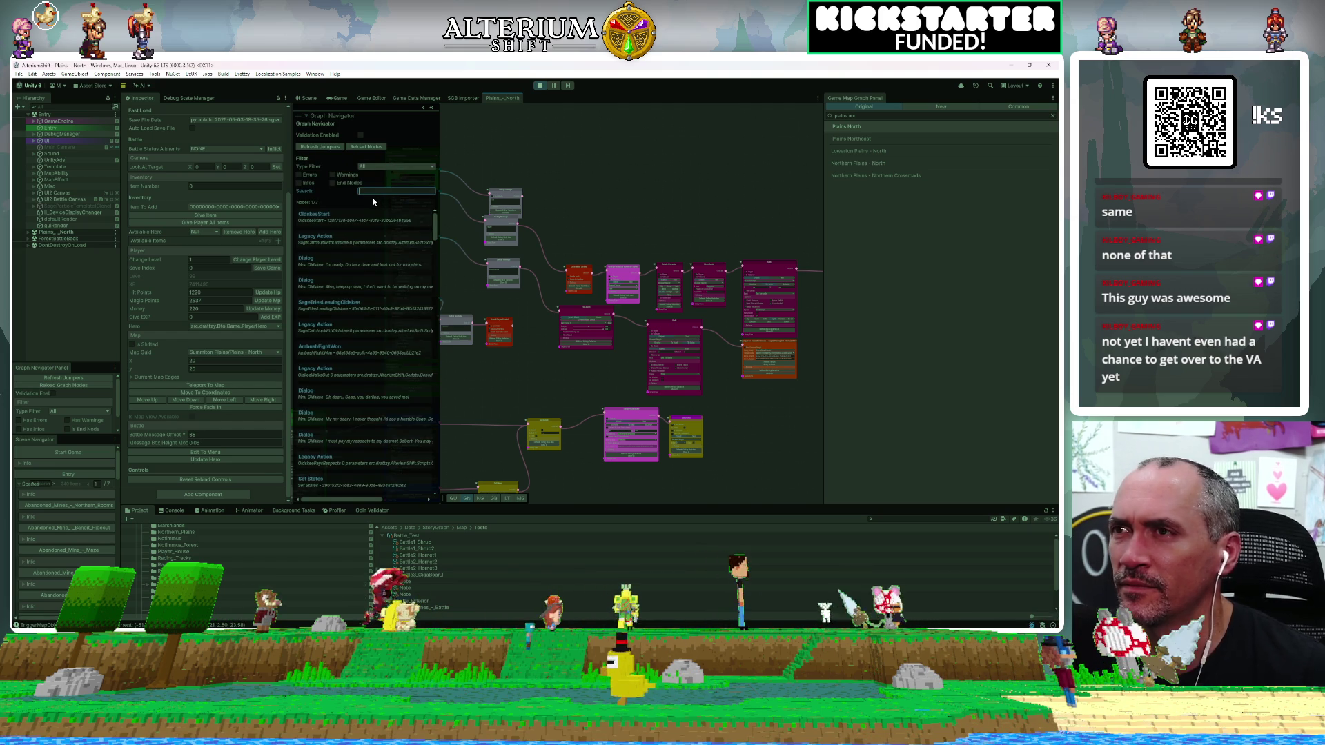
{"action": "type", "text": "flower"}
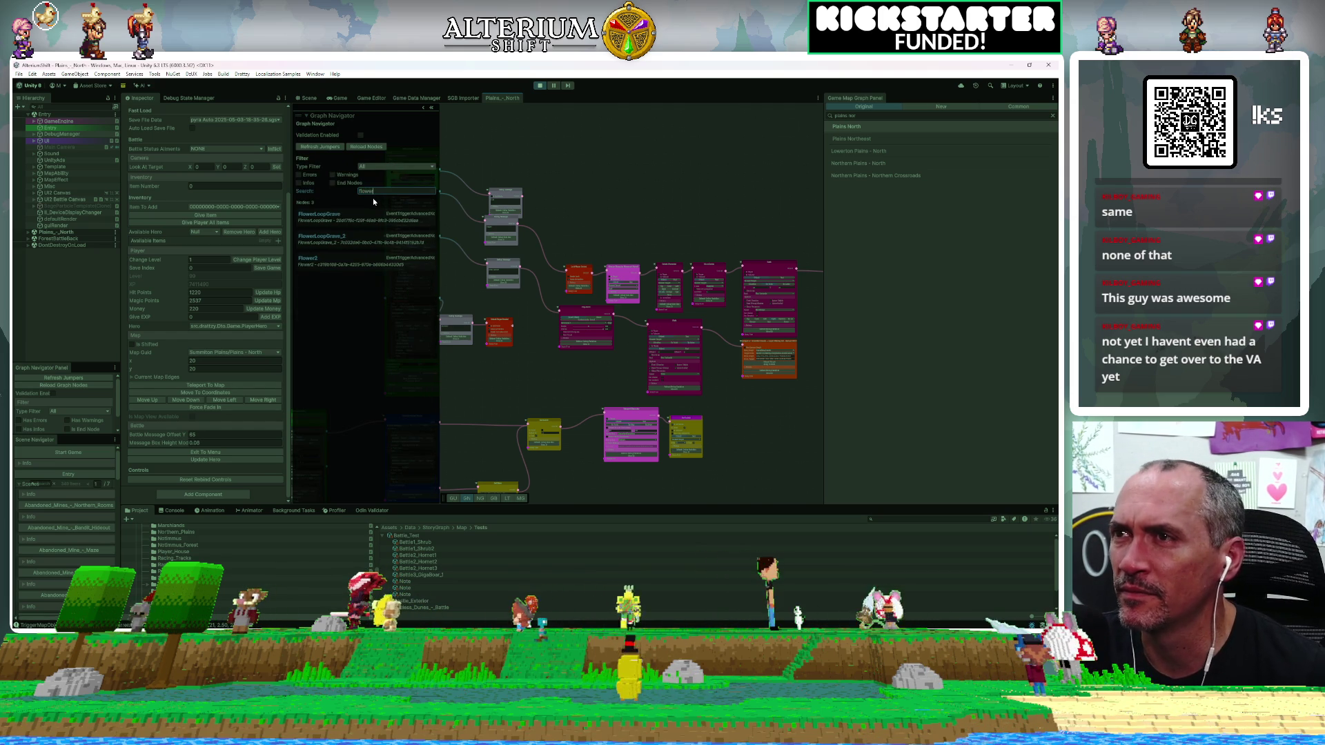
{"action": "left_click", "coordinate": [306, 258]}
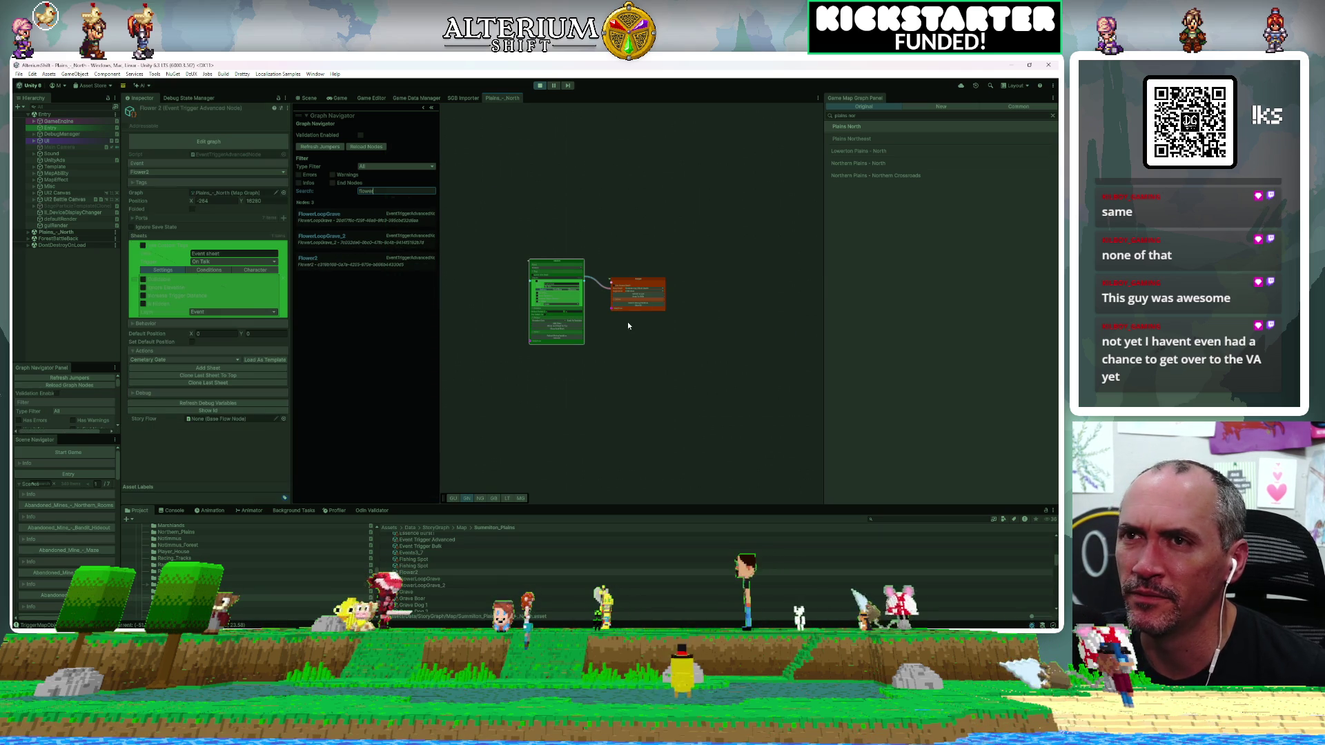
{"action": "scroll", "coordinate": [628, 323], "scroll_direction": "up", "scroll_amount": 5}
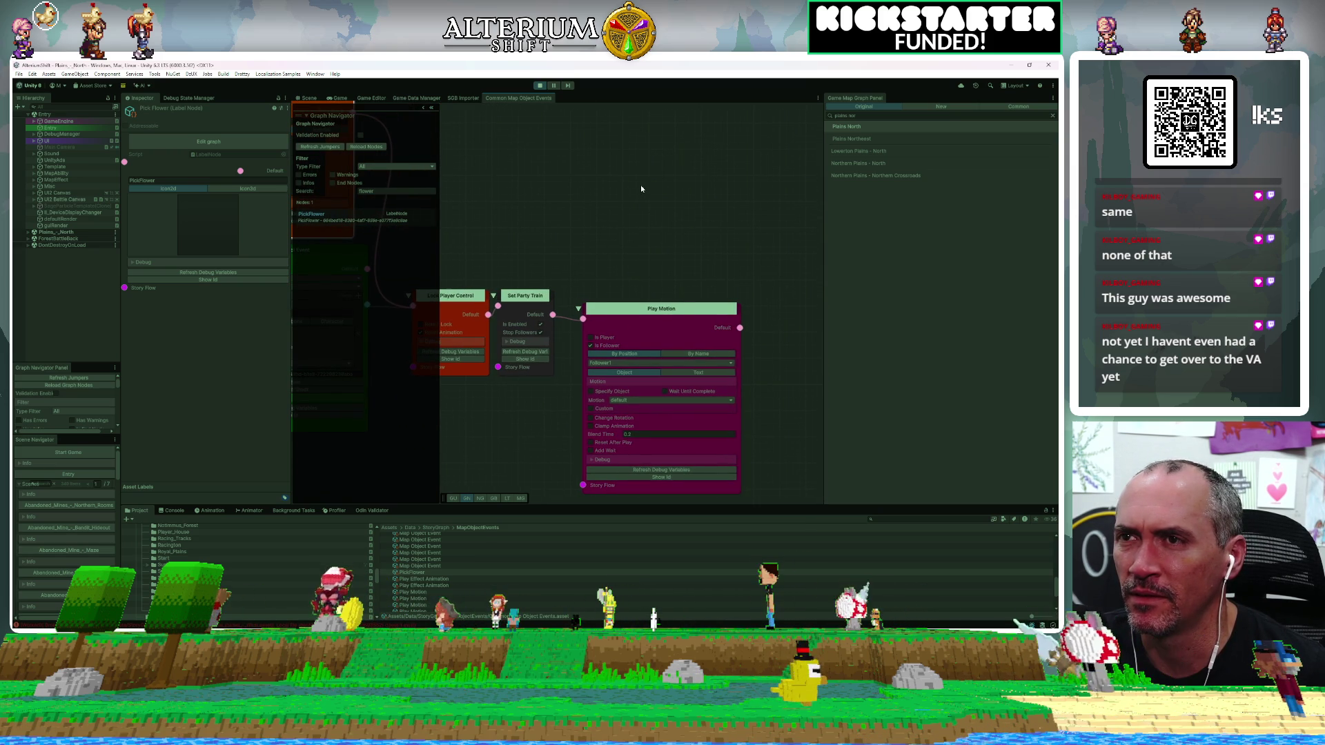
Pan along the chain past PickFlower, Map Object Event, Play Motion and Show Hide Character.
{"action": "left_click_drag", "start_coordinate": [641, 185], "coordinate": [532, 168]}
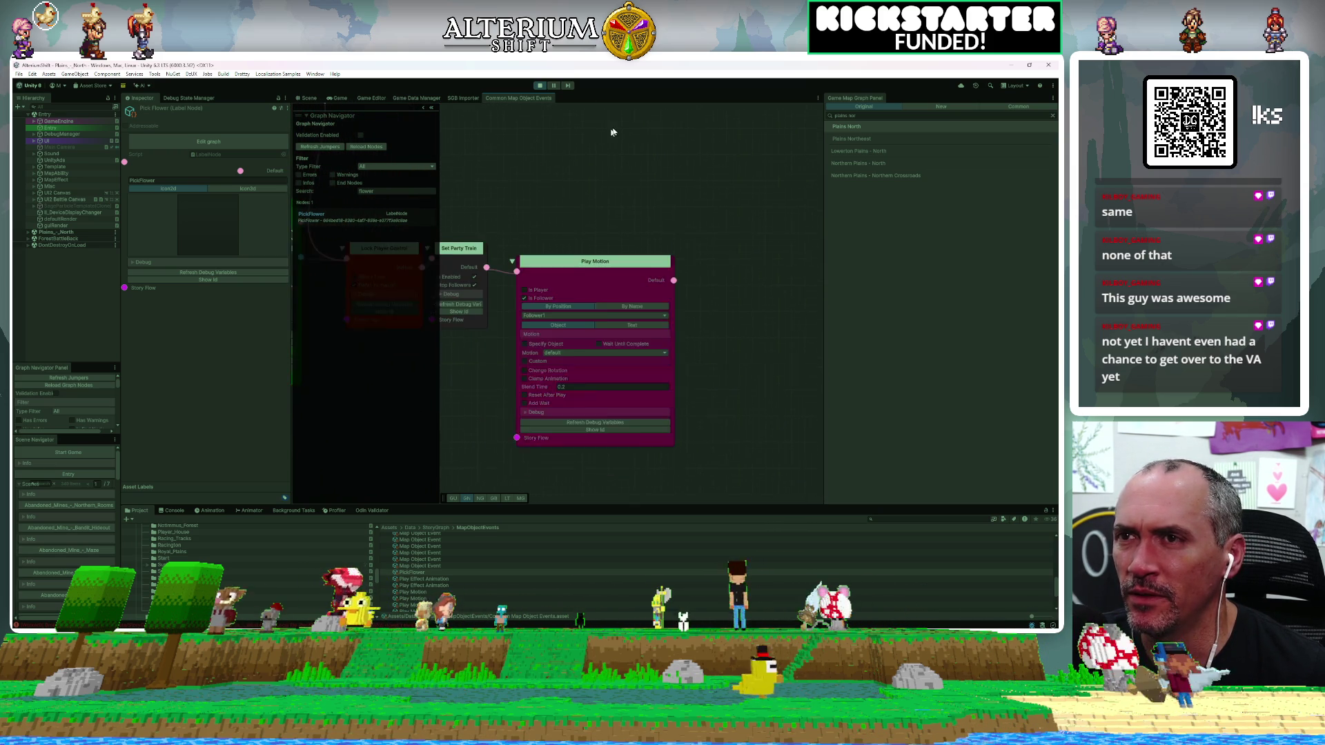
{"action": "scroll", "coordinate": [635, 128], "scroll_direction": "down", "scroll_amount": 3}
{"action": "mouse_move", "coordinate": [540, 292]}
{"action": "left_mouse_down"}
{"action": "mouse_move", "coordinate": [673, 362]}
{"action": "mouse_move", "coordinate": [701, 429]}
{"action": "mouse_move", "coordinate": [598, 364]}
{"action": "mouse_move", "coordinate": [724, 385]}
{"action": "mouse_move", "coordinate": [530, 358]}
{"action": "mouse_move", "coordinate": [715, 392]}
{"action": "mouse_move", "coordinate": [593, 357]}
{"action": "mouse_move", "coordinate": [473, 354]}
{"action": "left_mouse_up"}
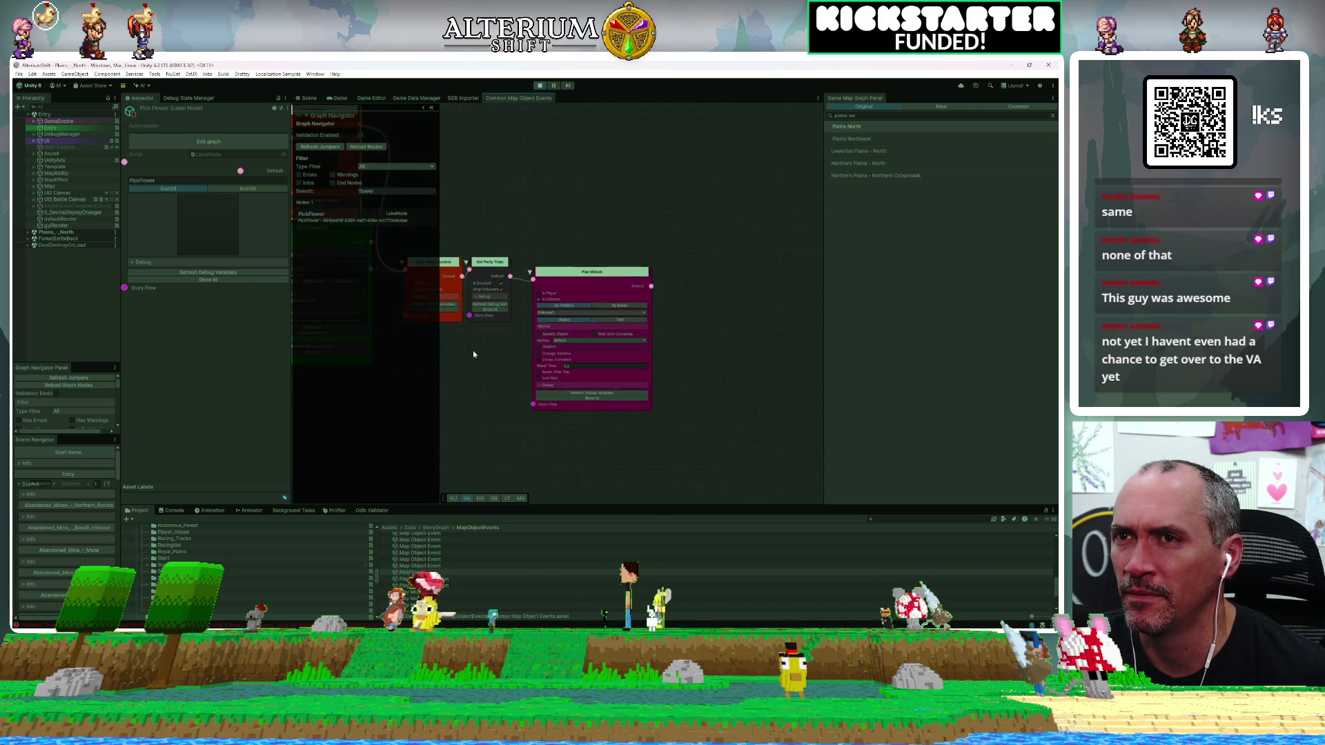
{"action": "left_click_drag", "start_coordinate": [621, 333], "coordinate": [532, 333]}
{"action": "scroll", "coordinate": [531, 332], "scroll_direction": "down", "scroll_amount": 2}
{"action": "mouse_move", "coordinate": [682, 378]}
{"action": "left_mouse_down"}
{"action": "mouse_move", "coordinate": [497, 388]}
{"action": "mouse_move", "coordinate": [651, 394]}
{"action": "mouse_move", "coordinate": [481, 402]}
{"action": "left_mouse_up"}
{"action": "left_click_drag", "start_coordinate": [683, 405], "coordinate": [544, 399]}
{"action": "scroll", "coordinate": [697, 360], "scroll_direction": "up", "scroll_amount": 4}
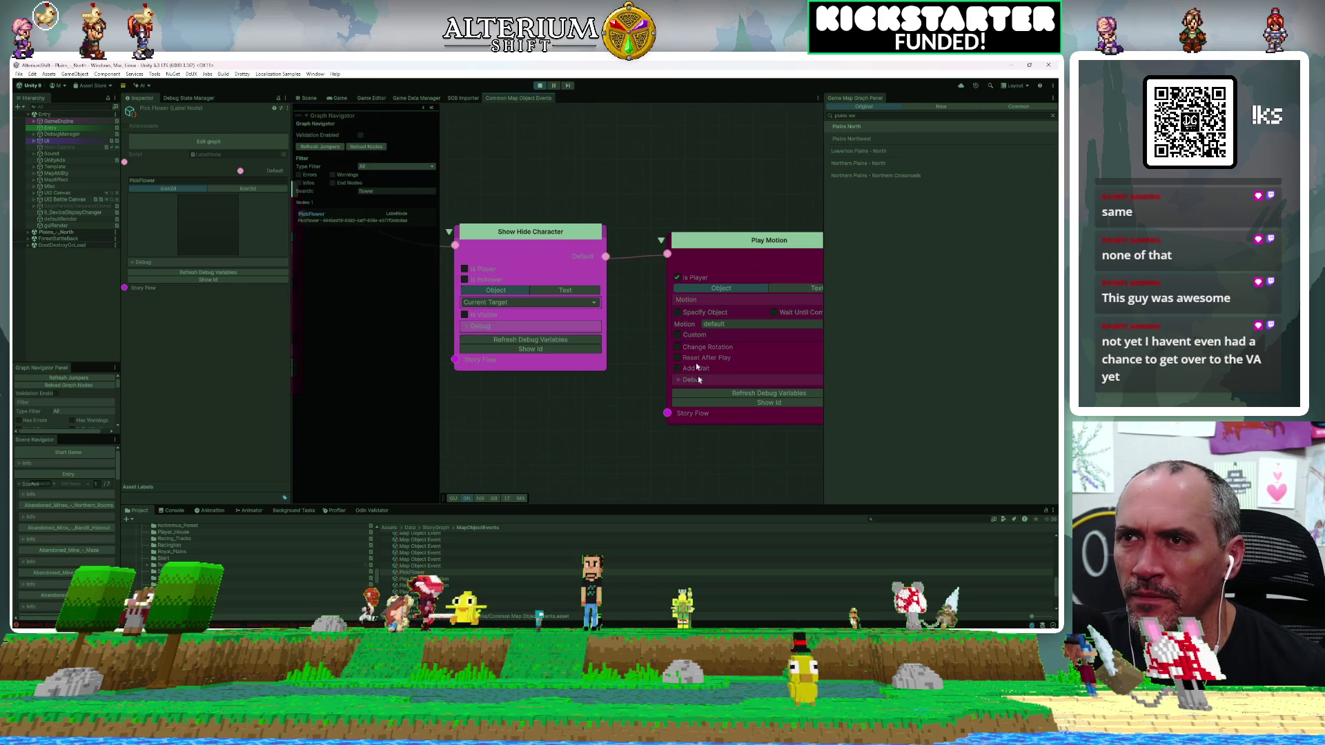
{"action": "left_click_drag", "start_coordinate": [726, 476], "coordinate": [523, 424]}
Pan on through Give Remove Item, Set Interactable and Set Party Train to Unlock Player Control, then frame all.
{"action": "left_click_drag", "start_coordinate": [735, 446], "coordinate": [570, 421]}
{"action": "left_click_drag", "start_coordinate": [665, 435], "coordinate": [507, 414]}
{"action": "left_click_drag", "start_coordinate": [677, 412], "coordinate": [550, 417]}
{"action": "left_click_drag", "start_coordinate": [746, 408], "coordinate": [621, 407]}
{"action": "left_click_drag", "start_coordinate": [814, 407], "coordinate": [568, 410]}
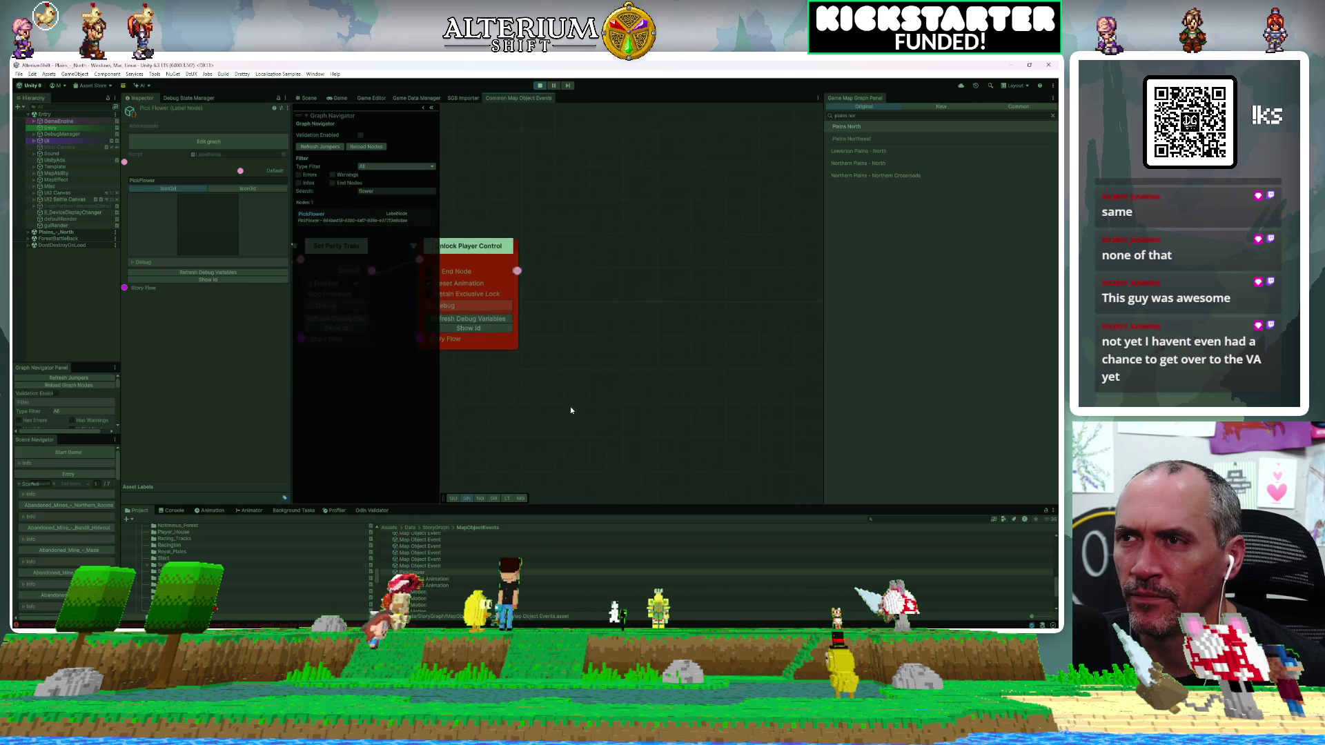
{"action": "key", "text": "a"}
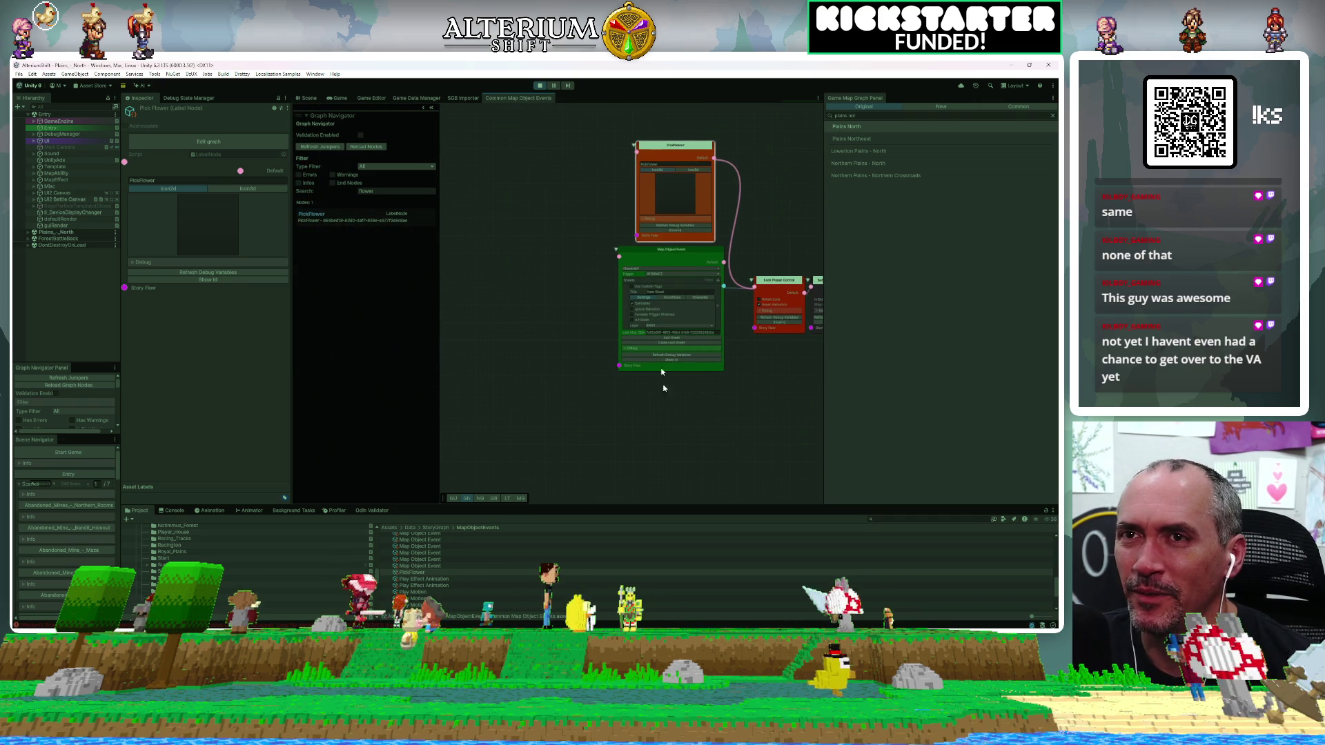
Move the Map Object Event and PickFlower nodes left, lining PickFlower up above Map Object Event.
{"action": "left_click_drag", "start_coordinate": [649, 254], "coordinate": [453, 287]}
{"action": "left_click_drag", "start_coordinate": [658, 145], "coordinate": [414, 143]}
{"action": "left_click_drag", "start_coordinate": [619, 138], "coordinate": [505, 158]}
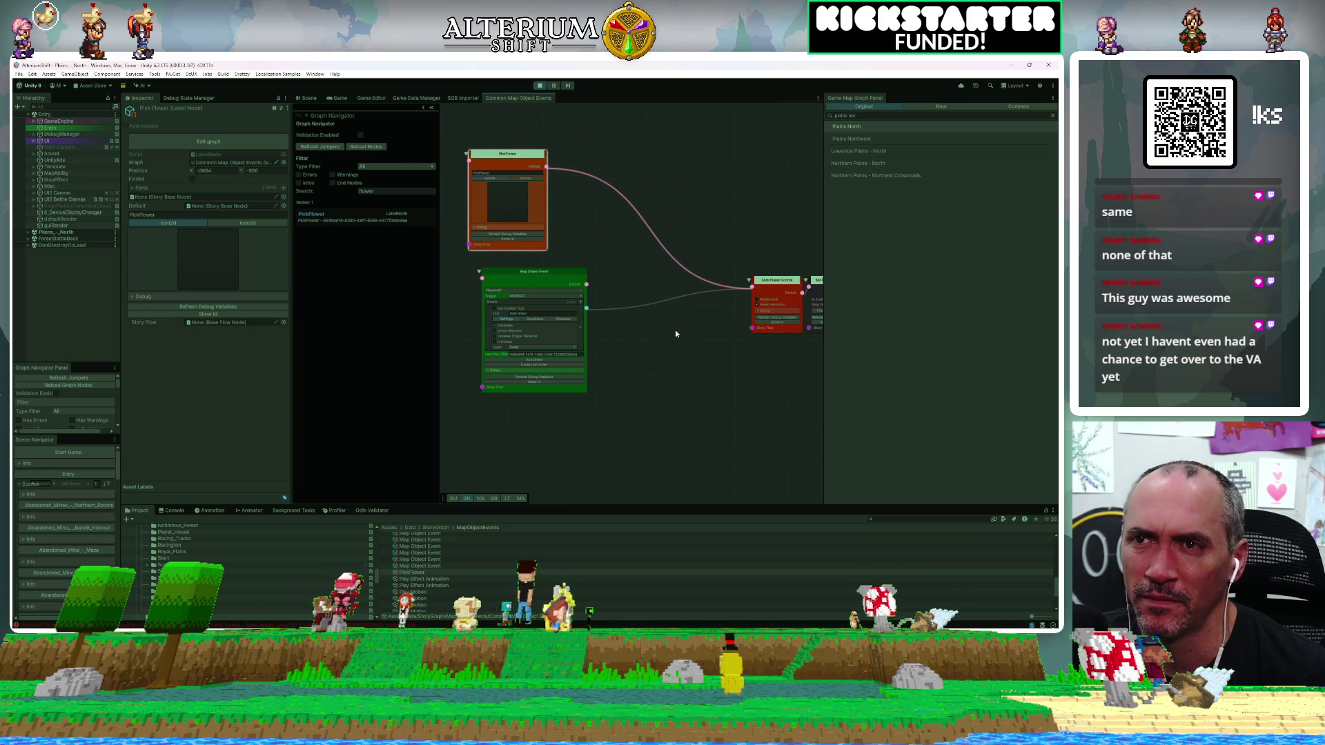
Start and stop play mode, widen the Game view, and reopen the Plains North story graph.
{"action": "left_click", "coordinate": [538, 87]}
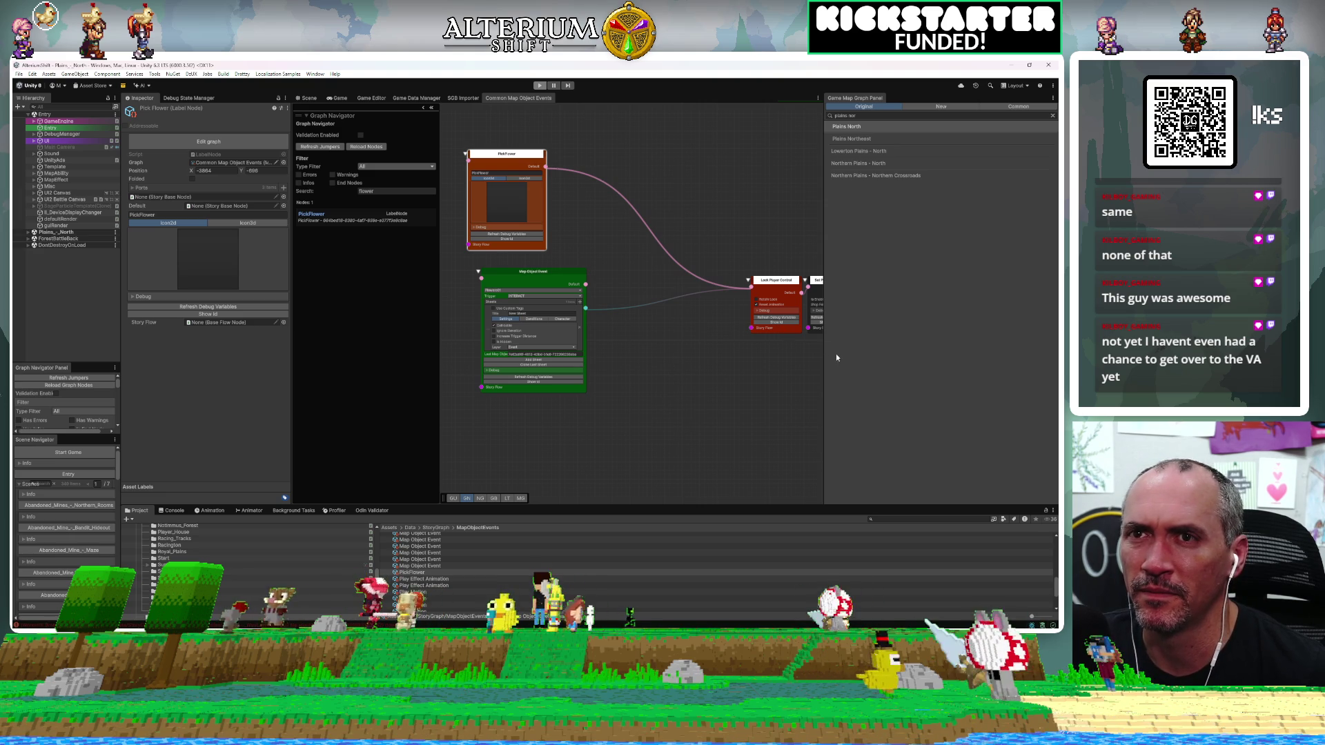
{"action": "key", "text": "ctrl+p"}
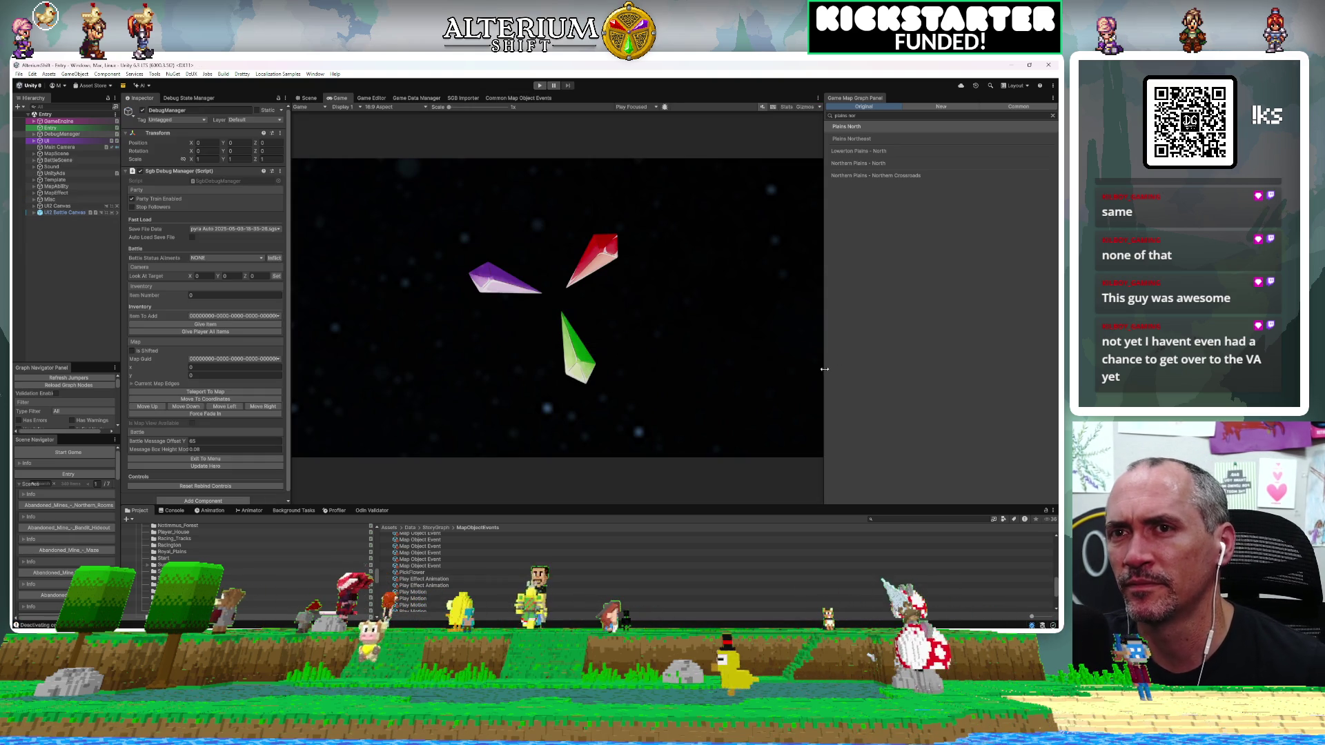
{"action": "left_click_drag", "start_coordinate": [822, 374], "coordinate": [954, 358]}
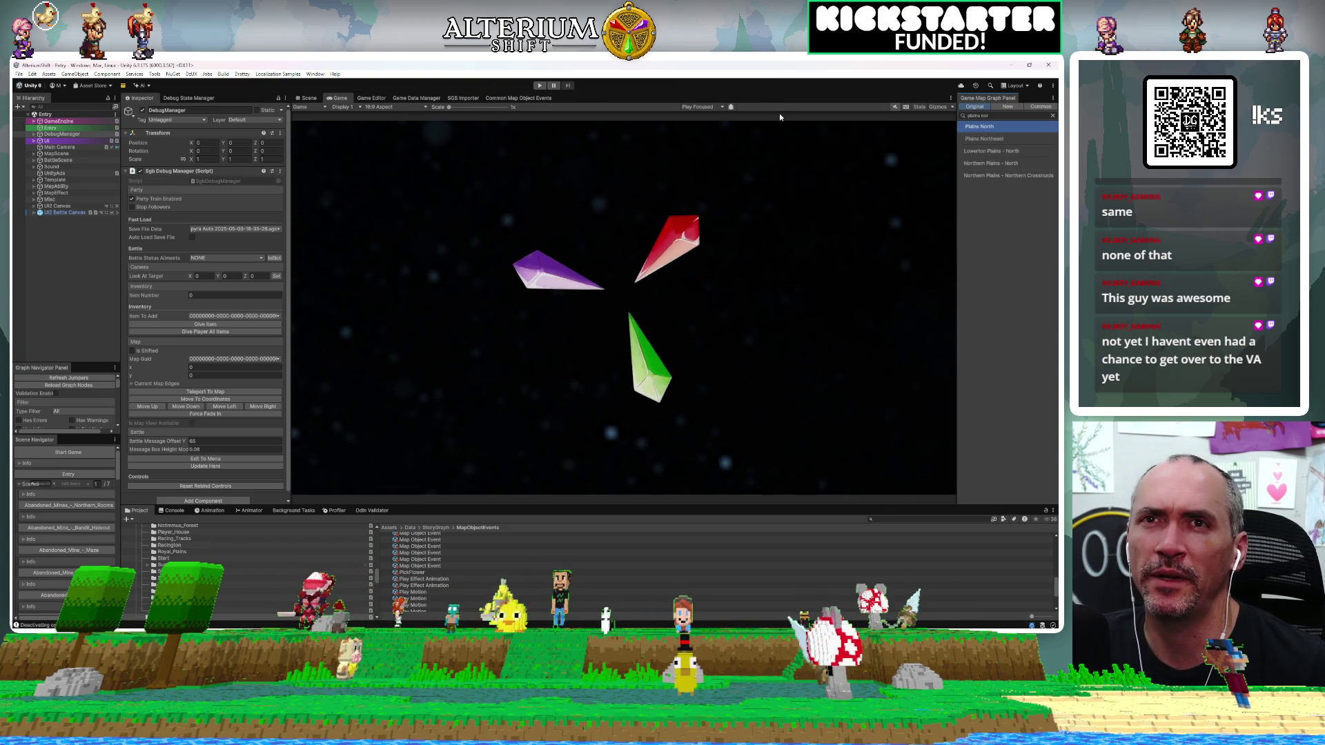
{"action": "double_click", "coordinate": [996, 129]}
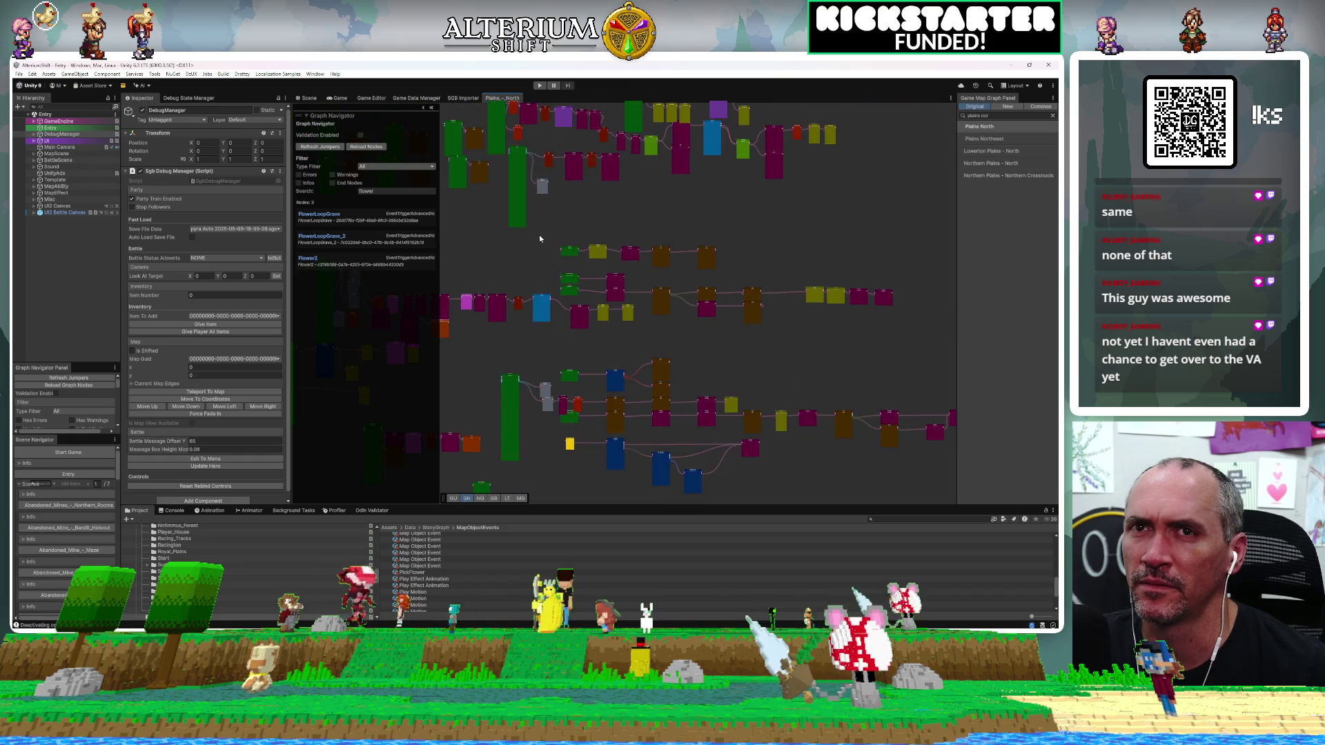
Zoom to the flower Jumper in Plains North and jump to its PickFlower target.
{"action": "scroll", "coordinate": [540, 239], "scroll_direction": "down", "scroll_amount": 4}
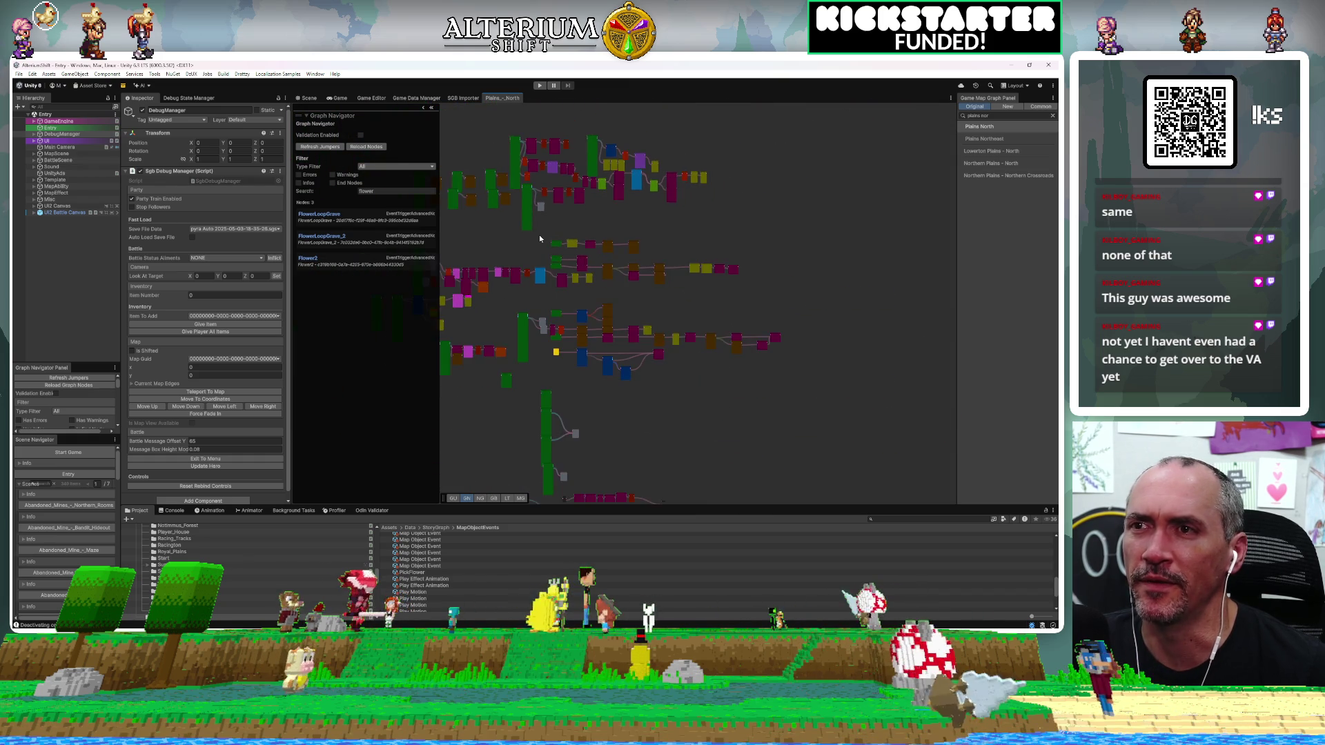
{"action": "scroll", "coordinate": [539, 238], "scroll_direction": "down", "scroll_amount": 3}
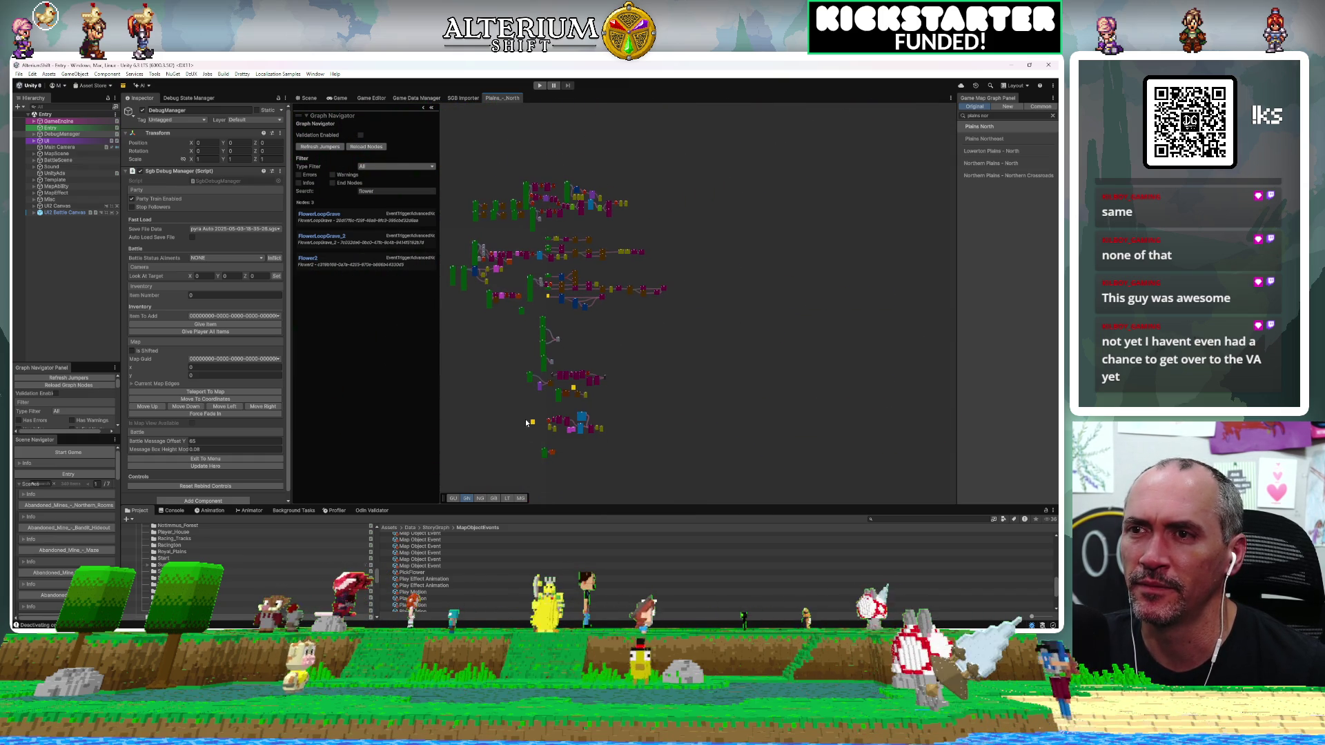
{"action": "scroll", "coordinate": [567, 474], "scroll_direction": "up", "scroll_amount": 4}
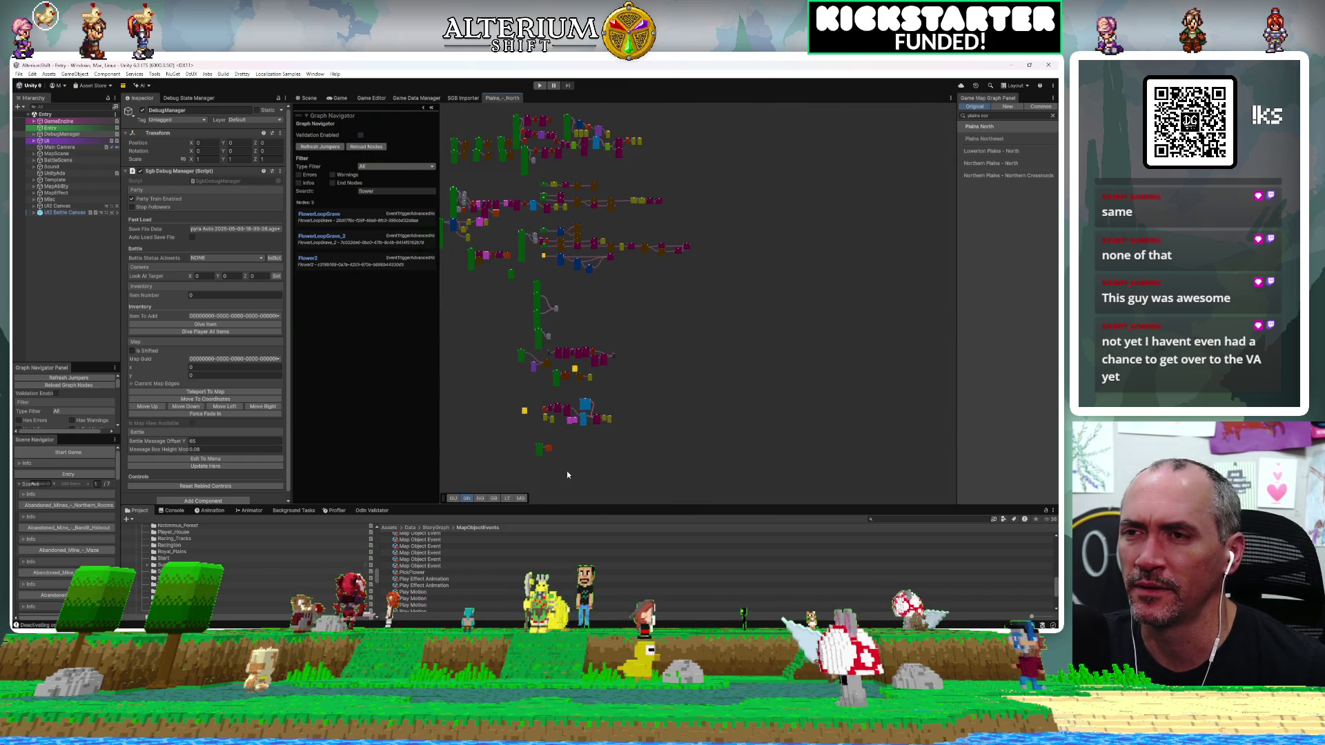
{"action": "scroll", "coordinate": [567, 475], "scroll_direction": "up", "scroll_amount": 5}
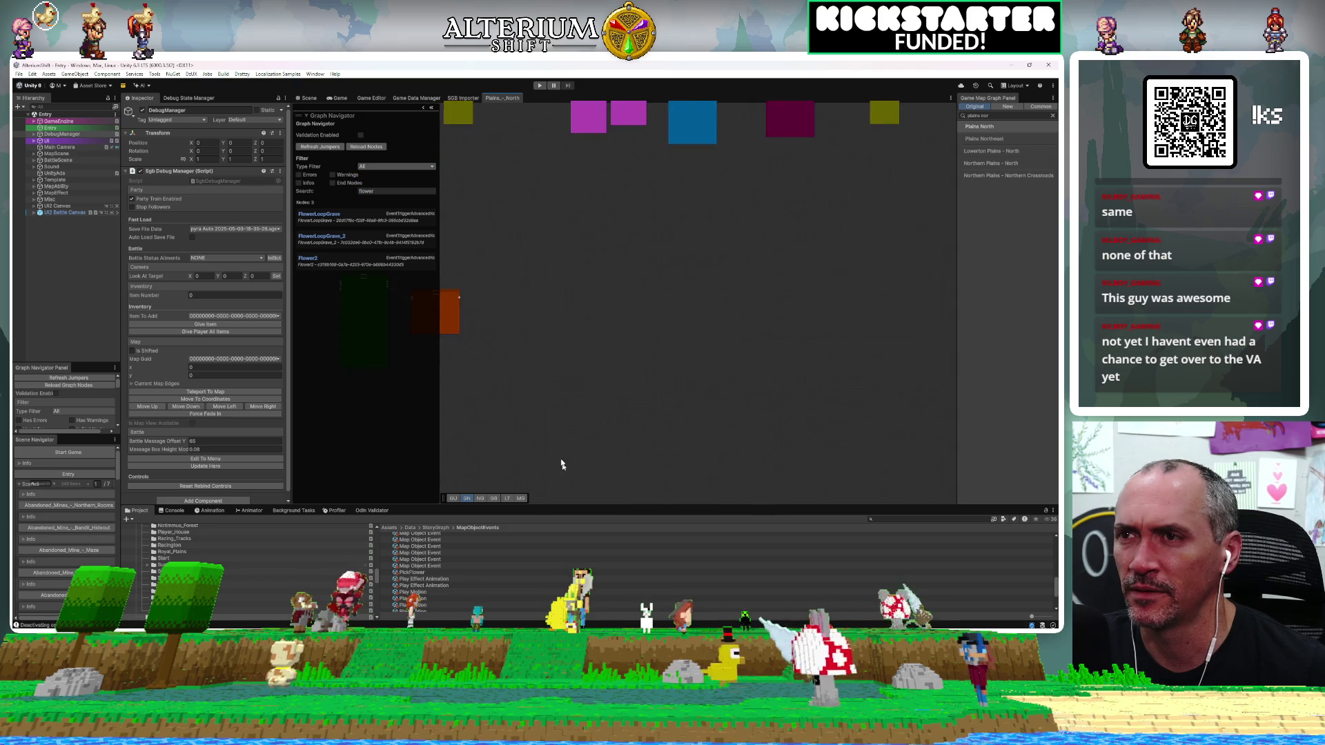
{"action": "scroll", "coordinate": [516, 336], "scroll_direction": "up", "scroll_amount": 6}
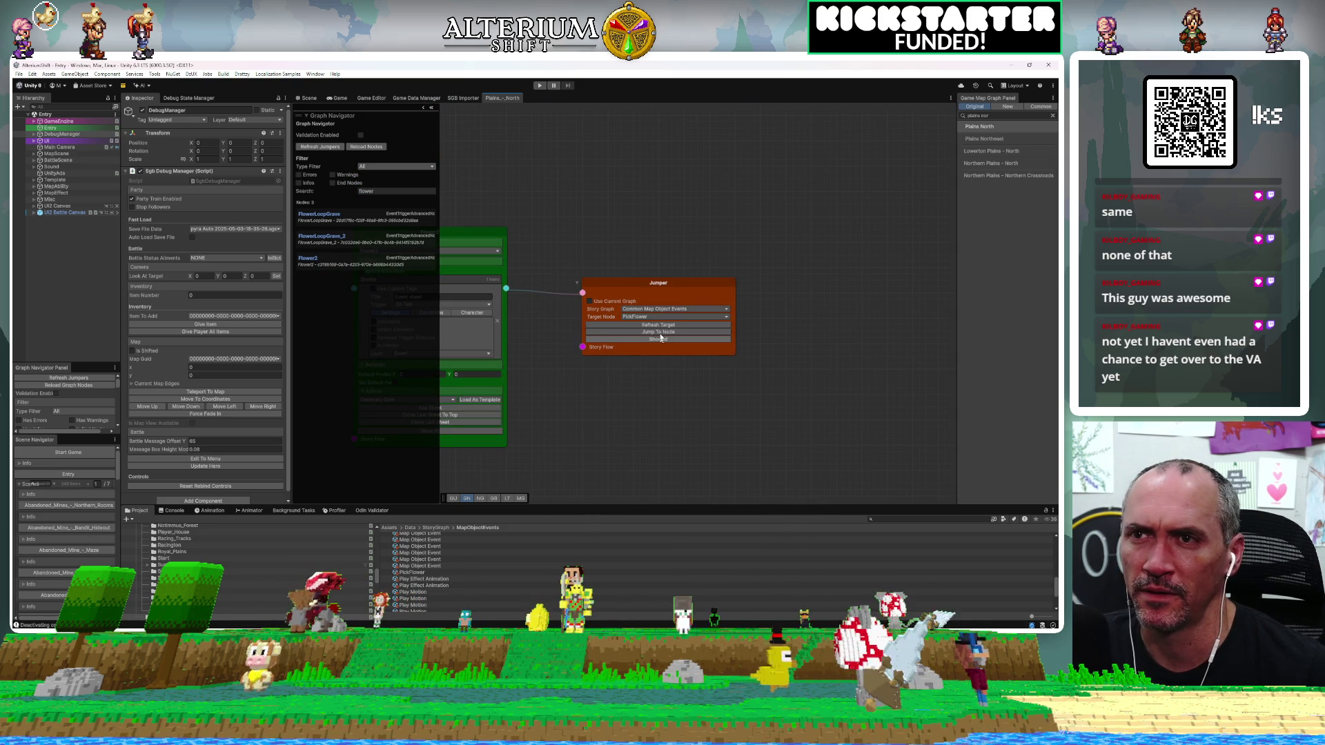
{"action": "left_click", "coordinate": [660, 331]}
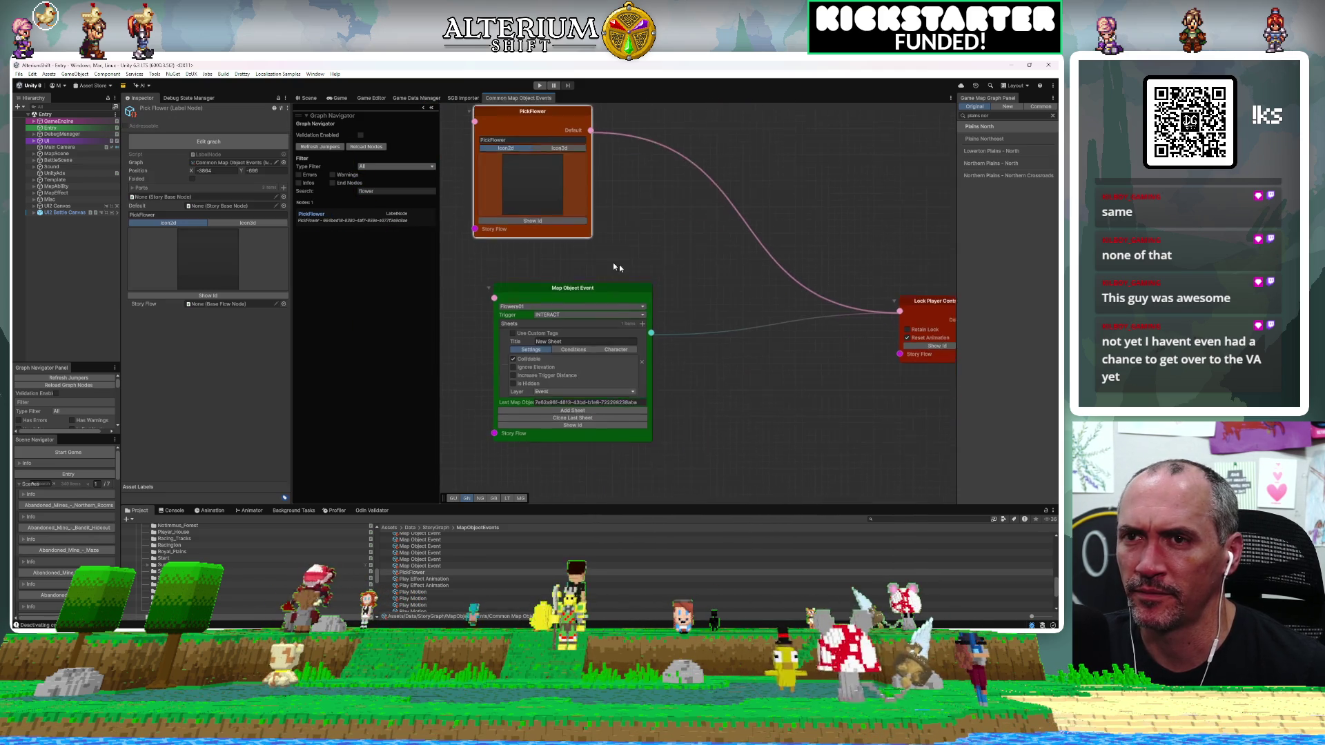
Add a Check Condition Branch node and wire its Default output to Lock Player Control.
{"action": "right_click", "coordinate": [719, 381]}
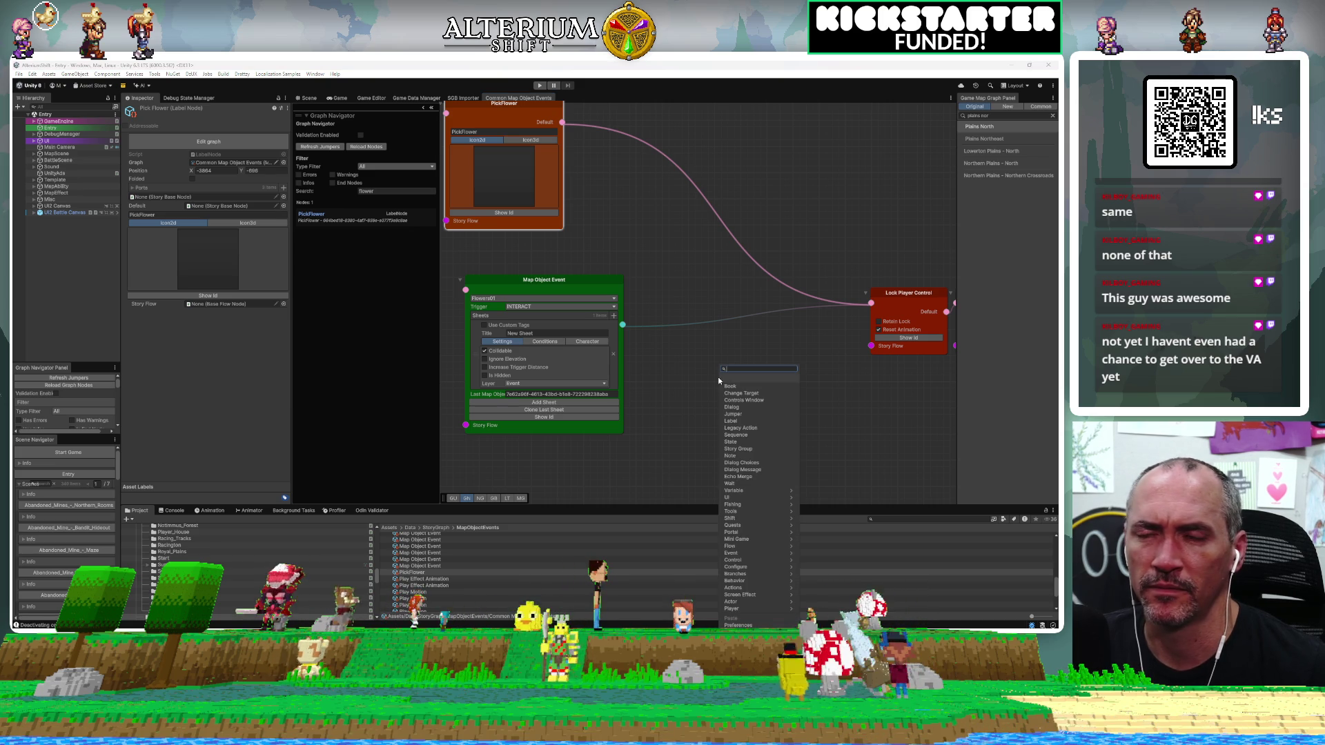
{"action": "type", "text": "check"}
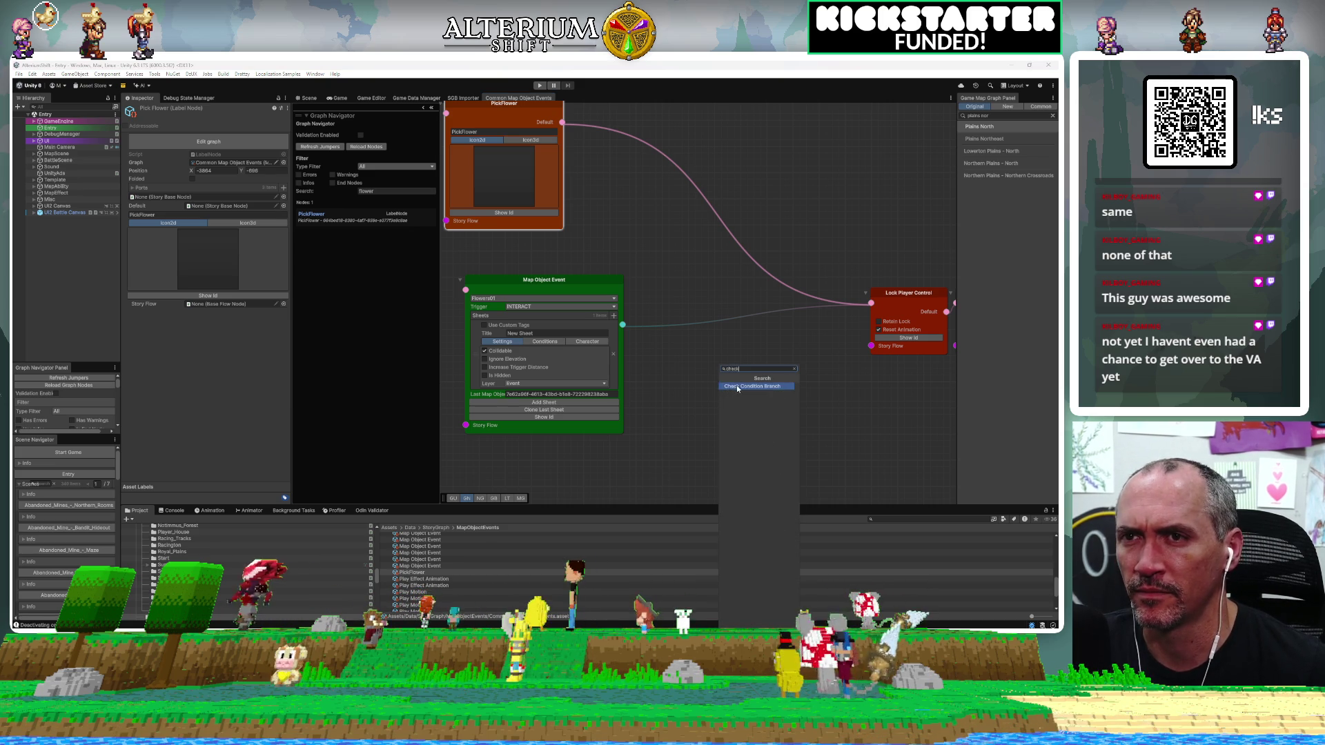
{"action": "left_click", "coordinate": [737, 387]}
{"action": "left_click", "coordinate": [426, 287]}
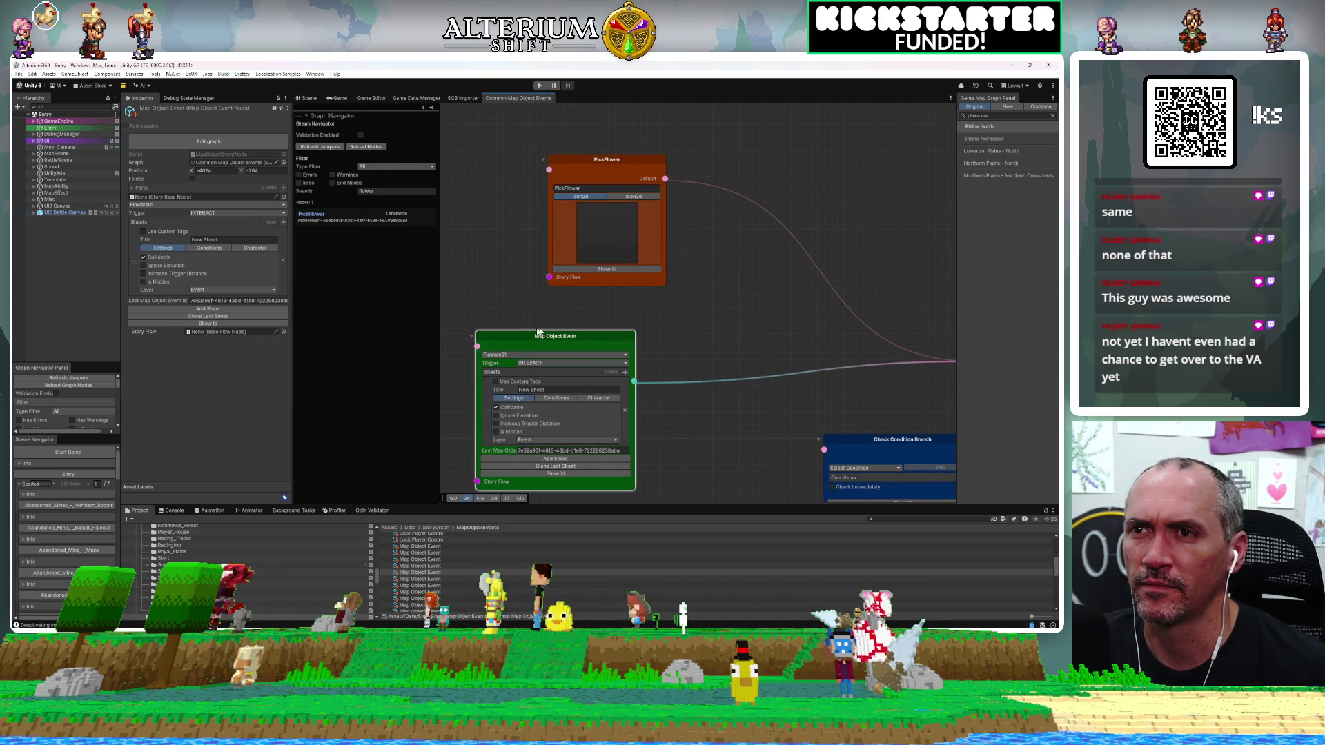
{"action": "mouse_move", "coordinate": [605, 161]}
{"action": "left_mouse_down"}
{"action": "mouse_move", "coordinate": [510, 166]}
{"action": "mouse_move", "coordinate": [505, 185]}
{"action": "left_mouse_up"}
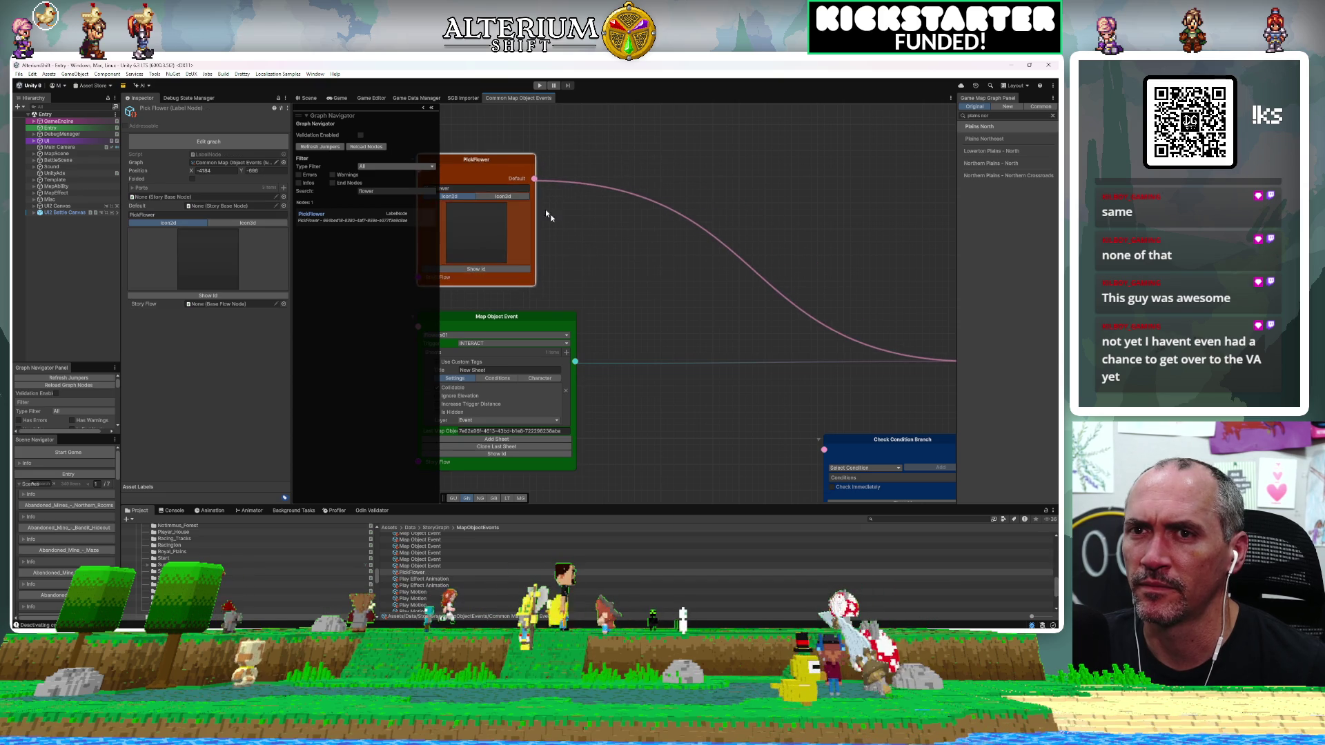
{"action": "left_click_drag", "start_coordinate": [744, 372], "coordinate": [626, 261]}
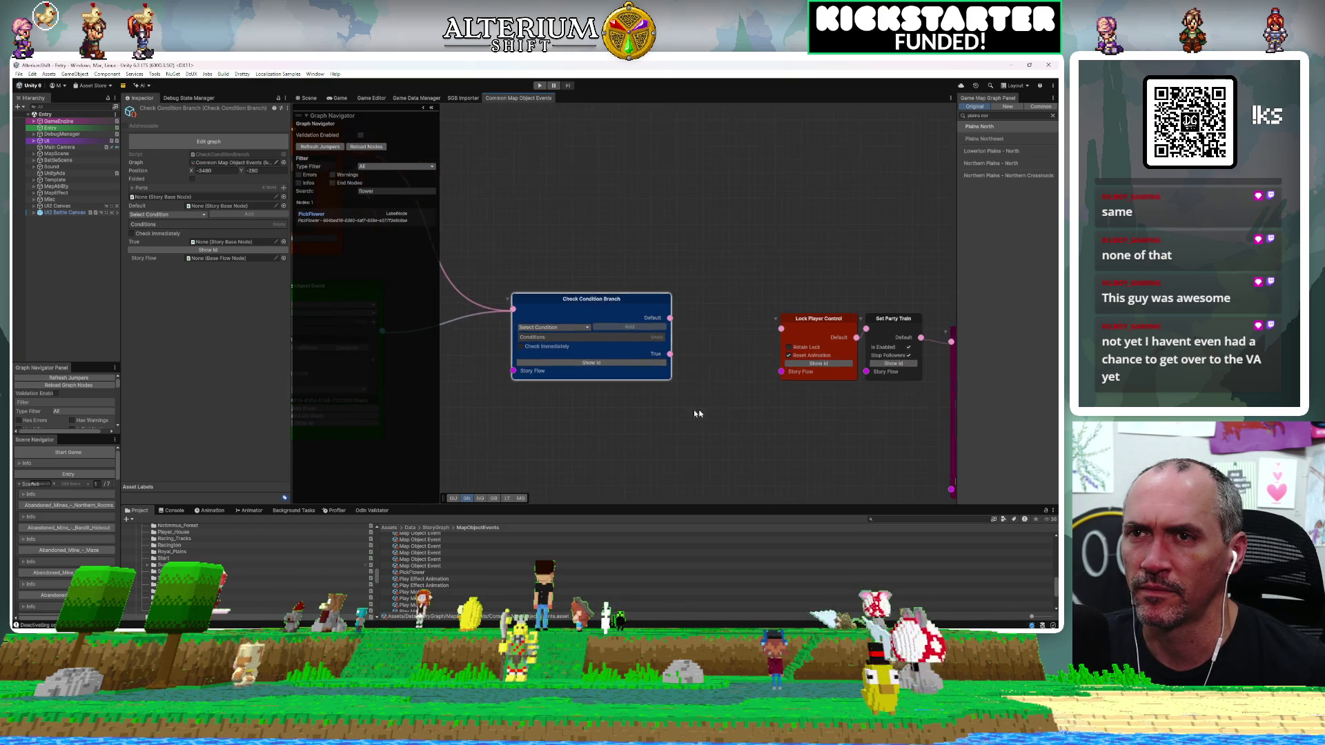
{"action": "mouse_move", "coordinate": [581, 293]}
{"action": "left_mouse_down"}
{"action": "mouse_move", "coordinate": [608, 326]}
{"action": "mouse_move", "coordinate": [583, 269]}
{"action": "mouse_move", "coordinate": [608, 281]}
{"action": "left_mouse_up"}
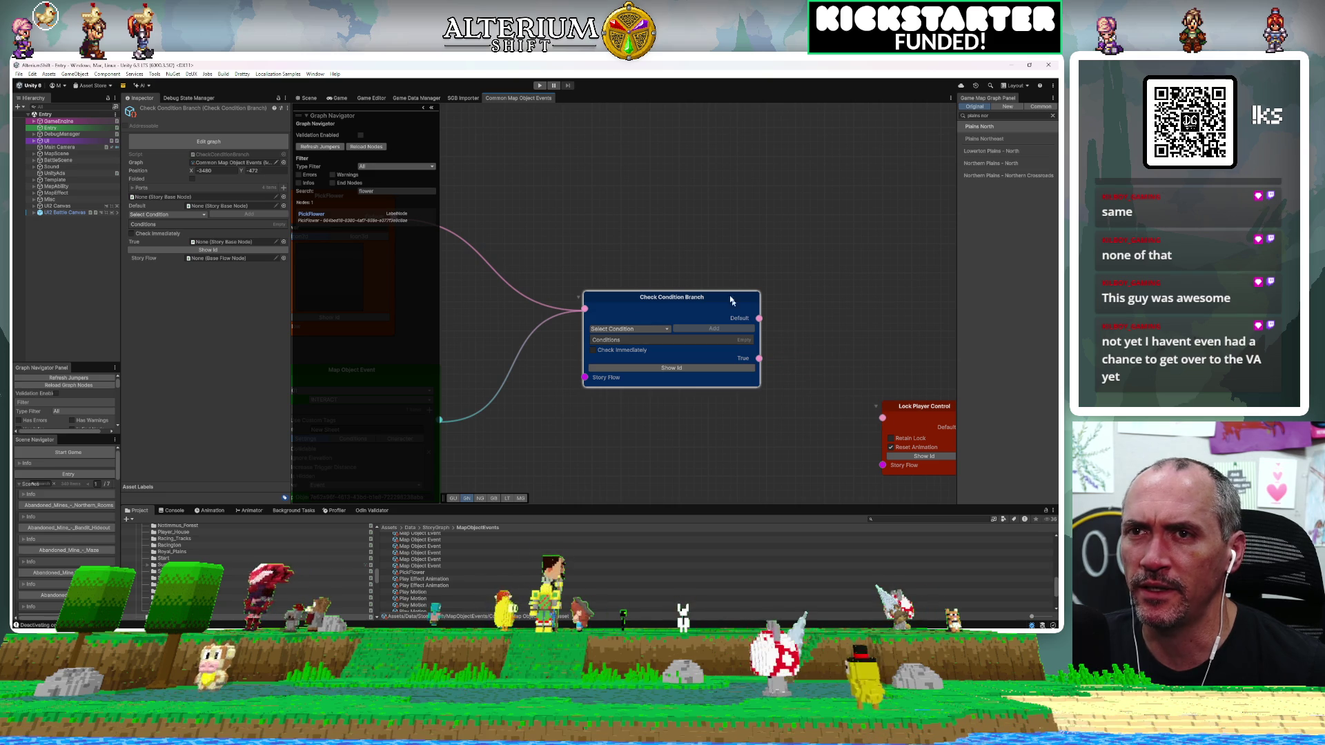
{"action": "left_click_drag", "start_coordinate": [732, 301], "coordinate": [756, 441]}
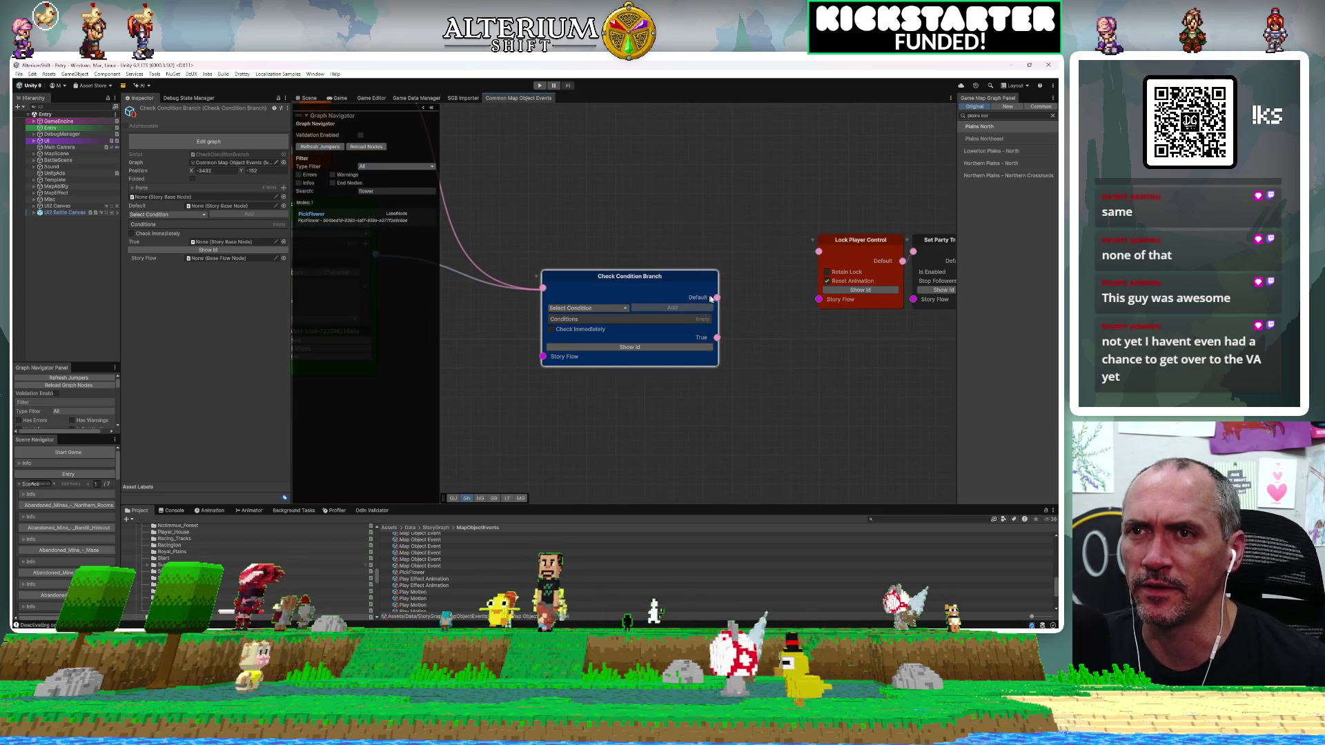
{"action": "left_click_drag", "start_coordinate": [717, 297], "coordinate": [819, 251]}
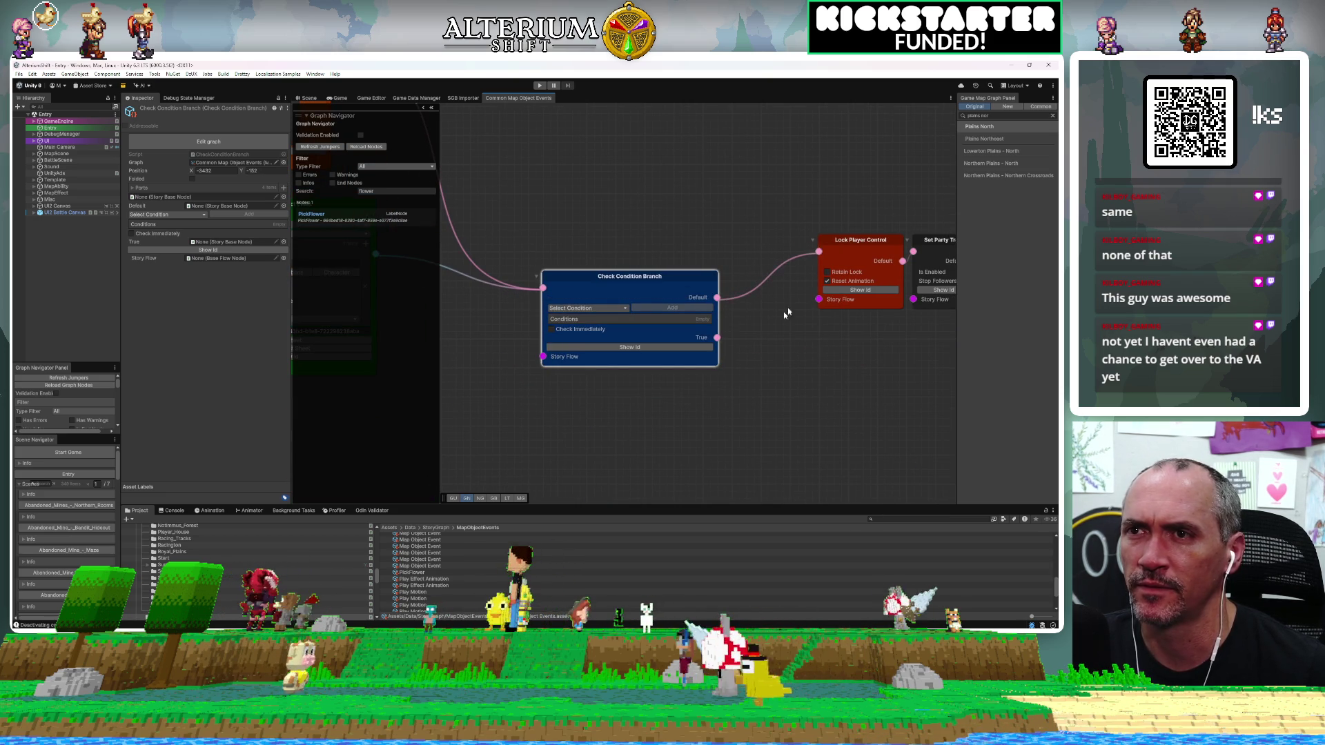
Give the branch a Check Variable condition testing a switch with Is True ticked.
{"action": "scroll", "coordinate": [770, 323], "scroll_direction": "up", "scroll_amount": 3}
{"action": "left_click", "coordinate": [662, 251]}
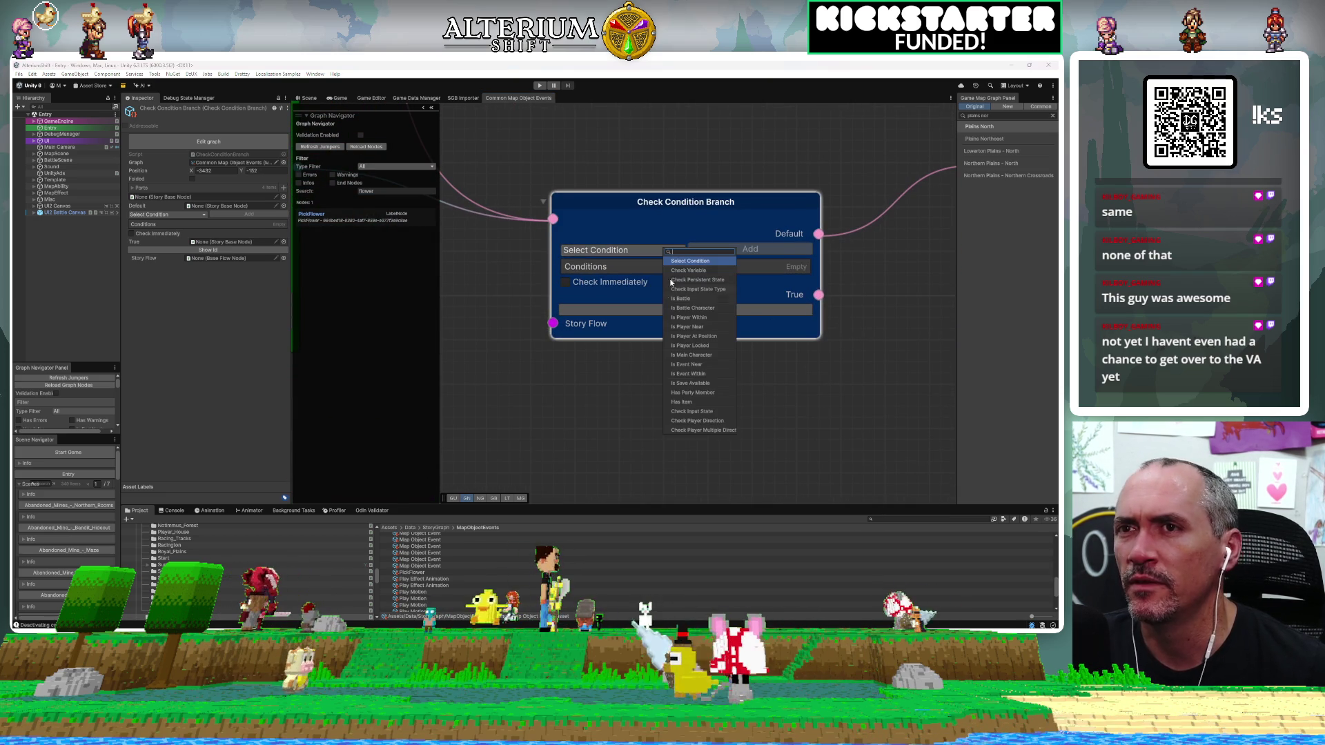
{"action": "left_click", "coordinate": [698, 269]}
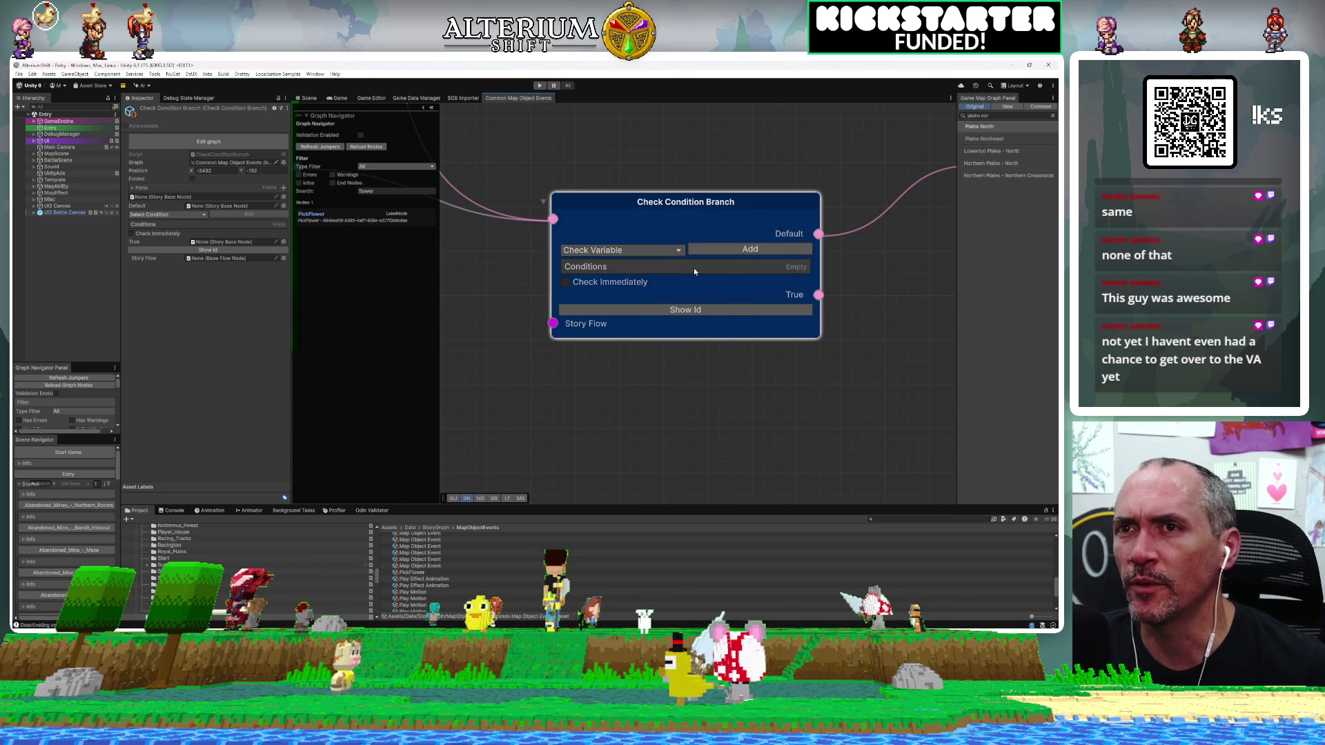
{"action": "left_click", "coordinate": [781, 250]}
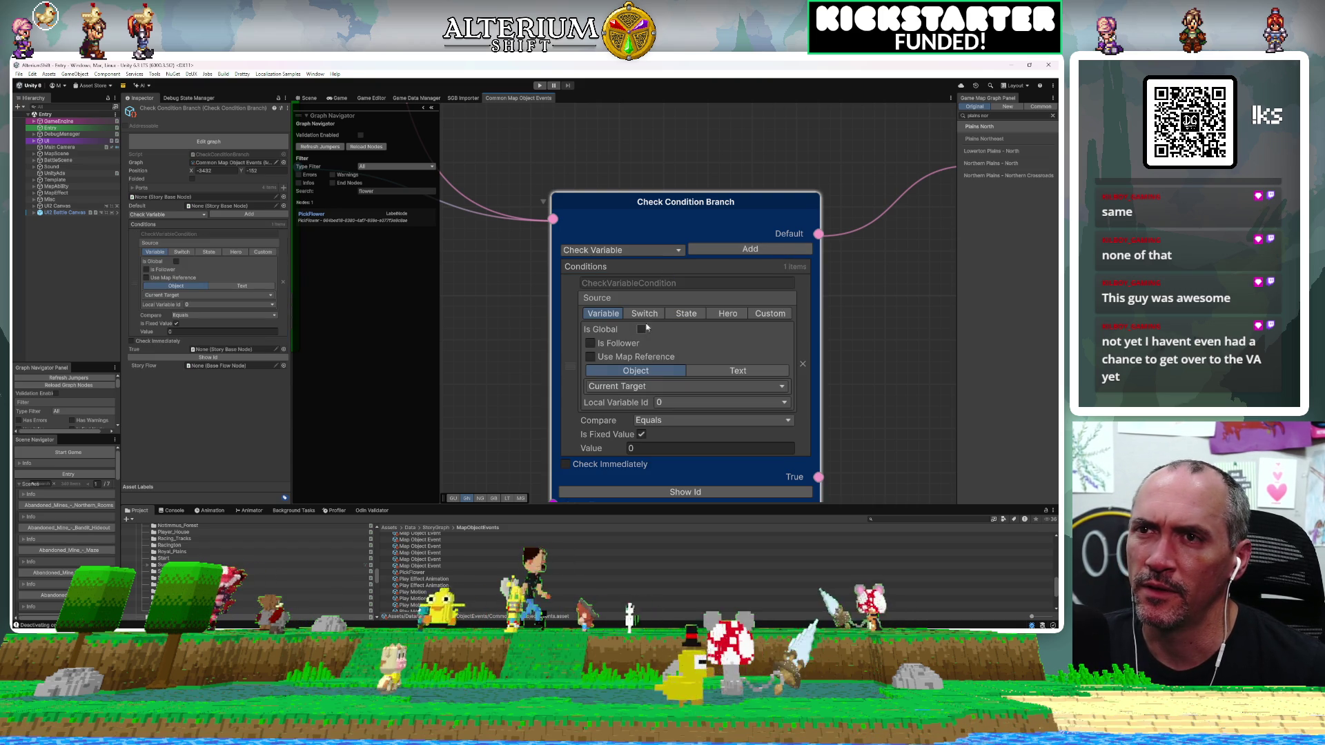
{"action": "left_click", "coordinate": [644, 313]}
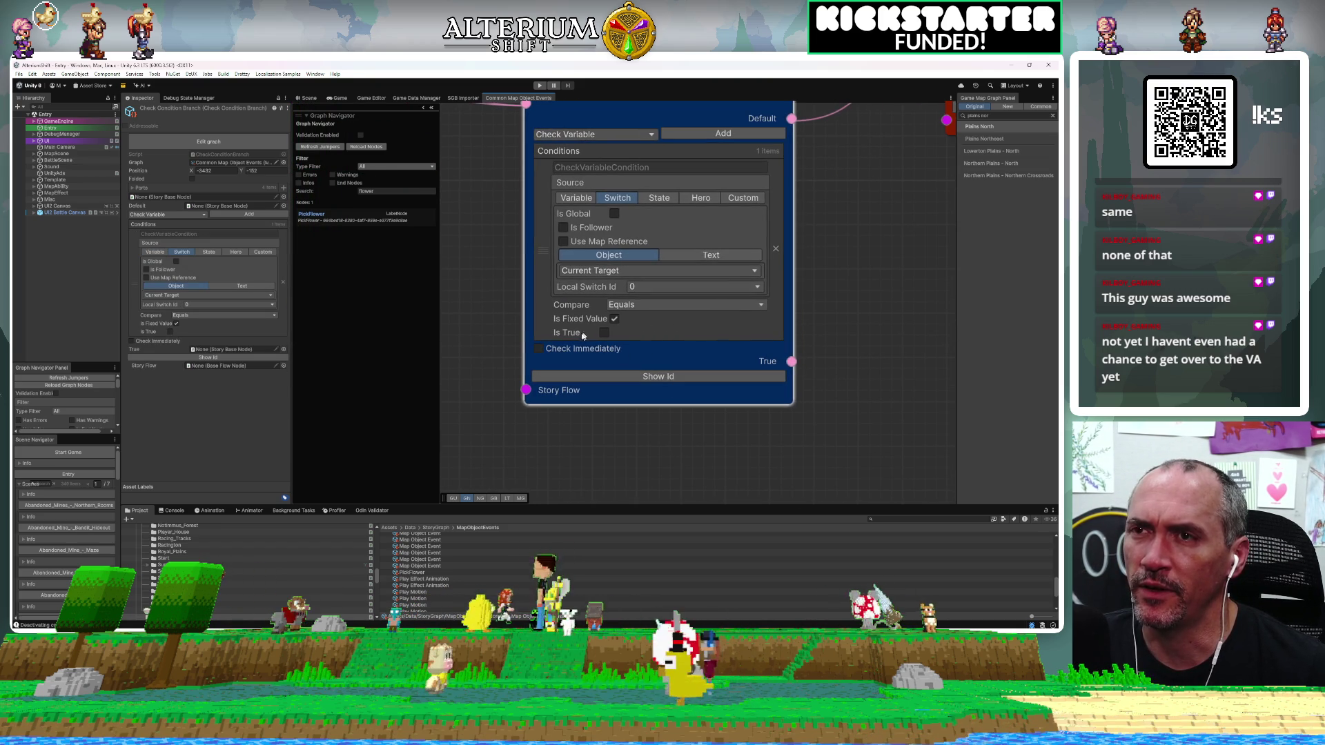
{"action": "left_click", "coordinate": [603, 334]}
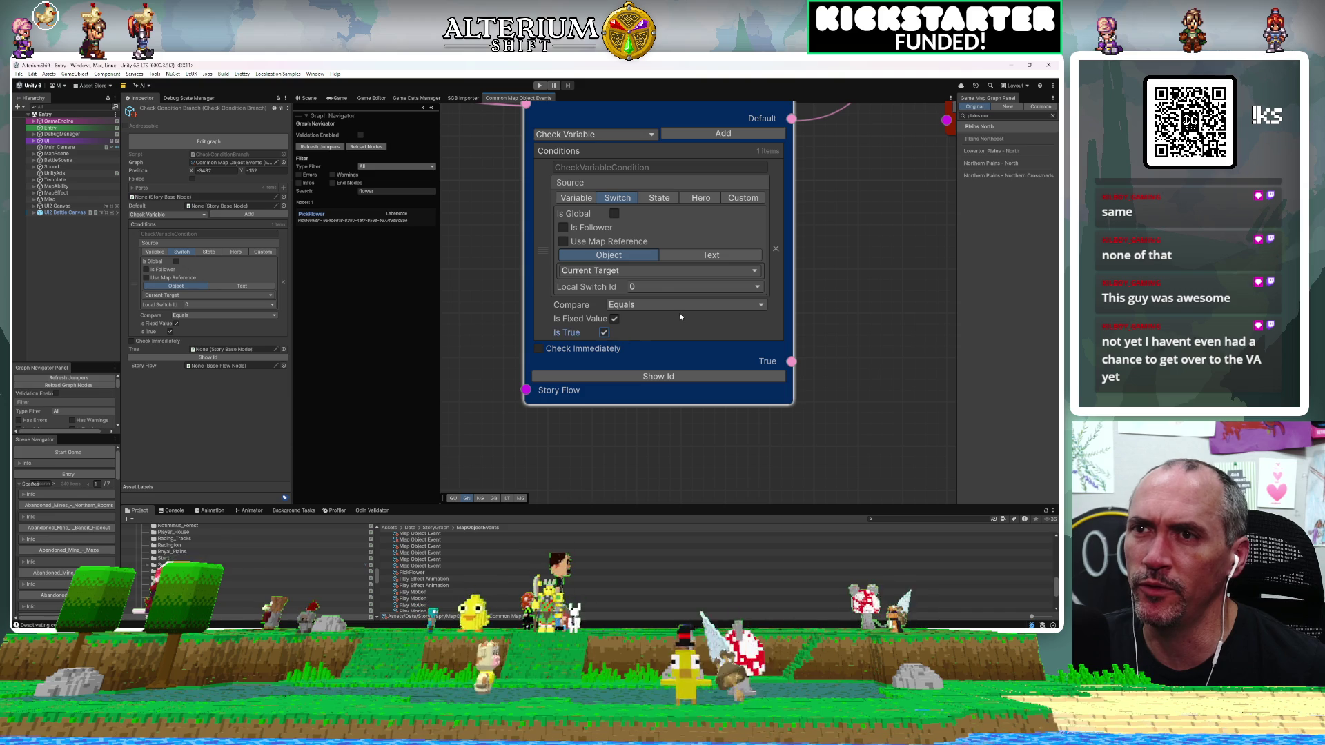
{"action": "left_click_drag", "start_coordinate": [898, 256], "coordinate": [652, 303]}
{"action": "scroll", "coordinate": [653, 302], "scroll_direction": "down", "scroll_amount": 10}
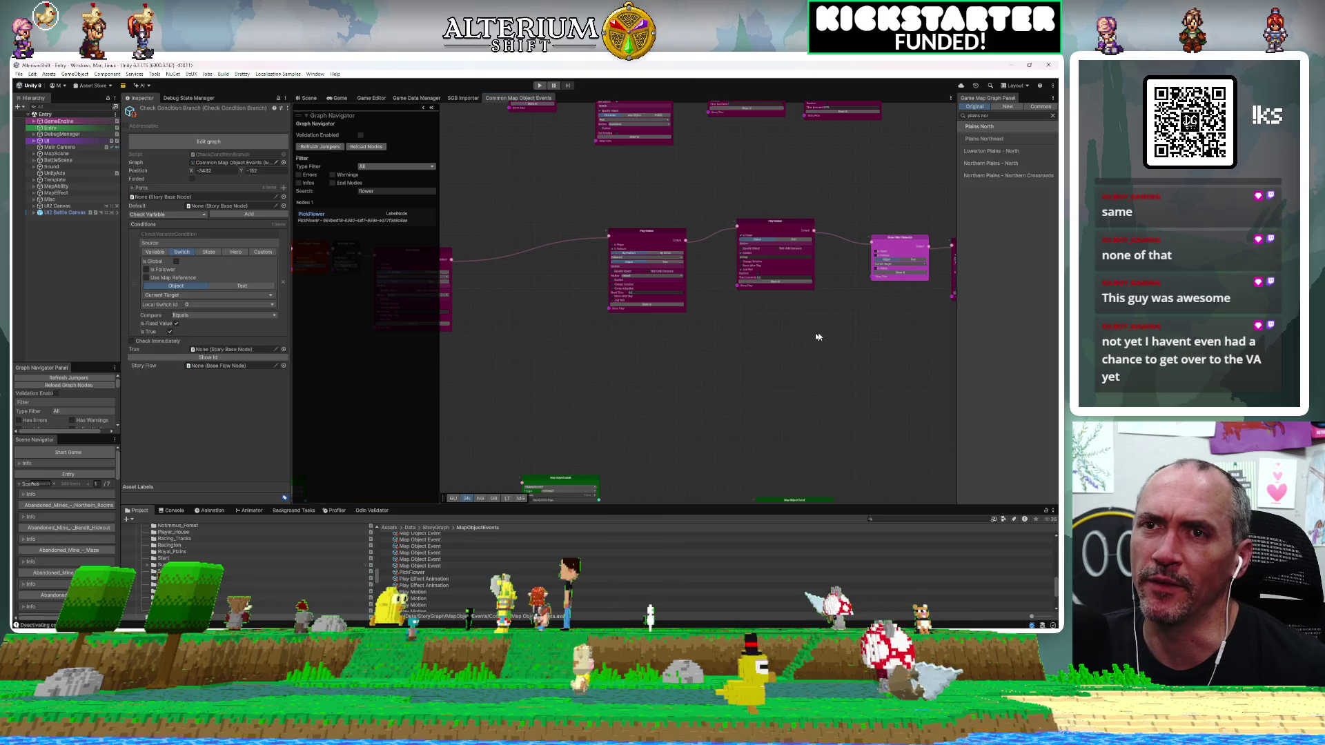
Move Unlock Player Control aside and add a Set Switch node beside Set Party Train.
{"action": "left_click", "coordinate": [855, 329]}
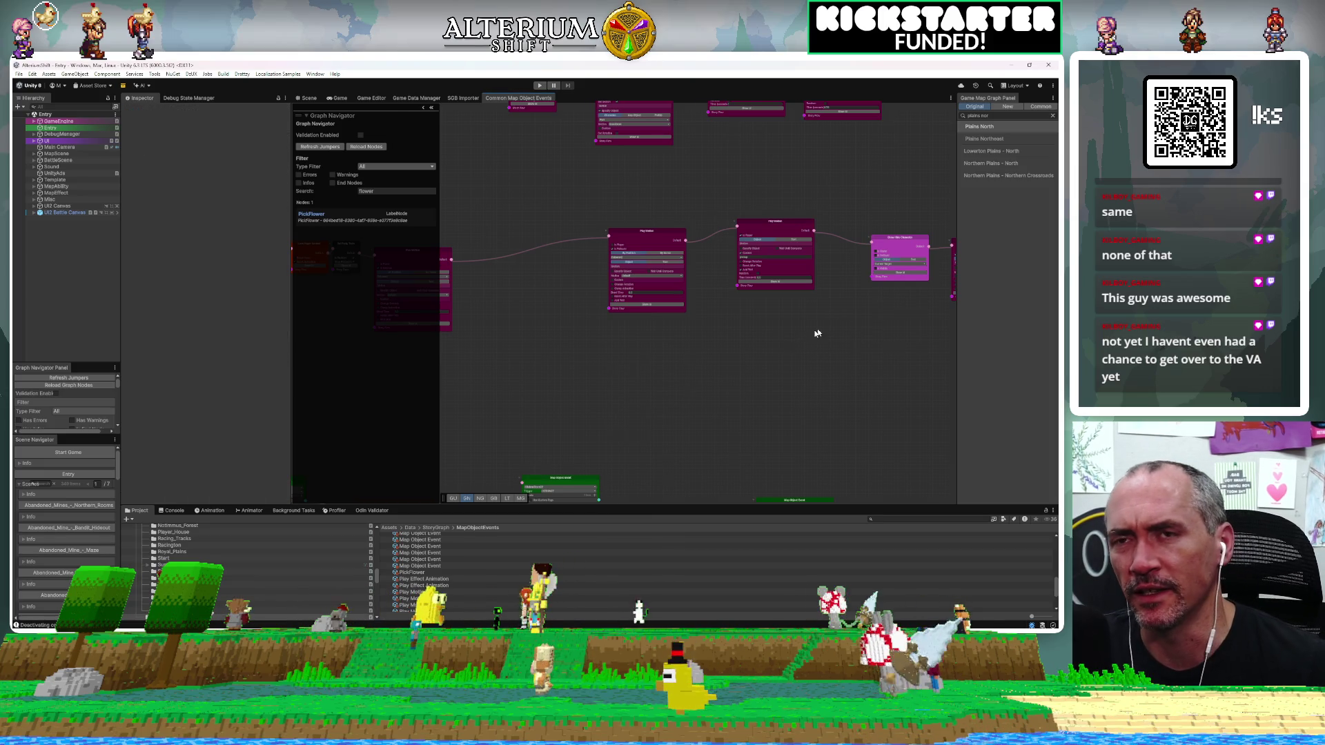
{"action": "scroll", "coordinate": [570, 341], "scroll_direction": "down", "scroll_amount": 5}
{"action": "scroll", "coordinate": [632, 313], "scroll_direction": "up", "scroll_amount": 5}
{"action": "left_click_drag", "start_coordinate": [640, 192], "coordinate": [783, 192]}
{"action": "right_click", "coordinate": [602, 306]}
{"action": "type", "text": "set sw"}
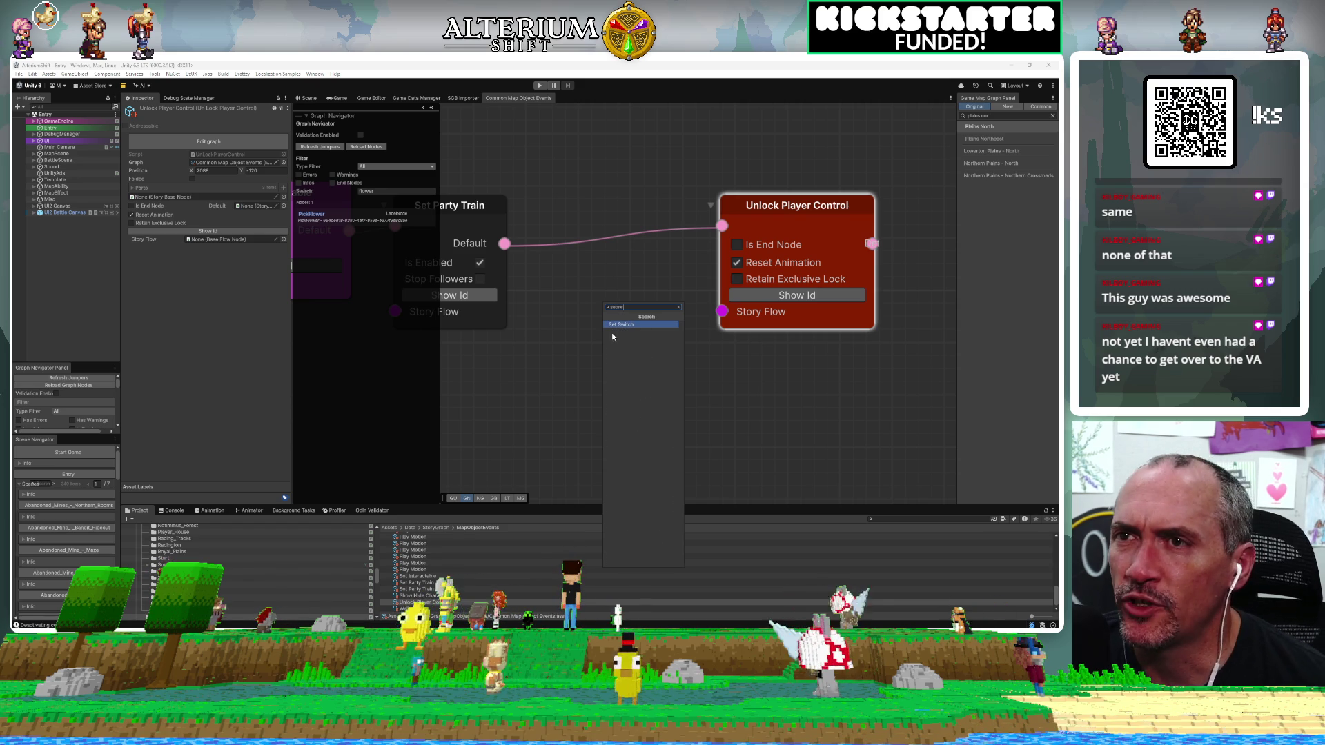
{"action": "left_click", "coordinate": [617, 339]}
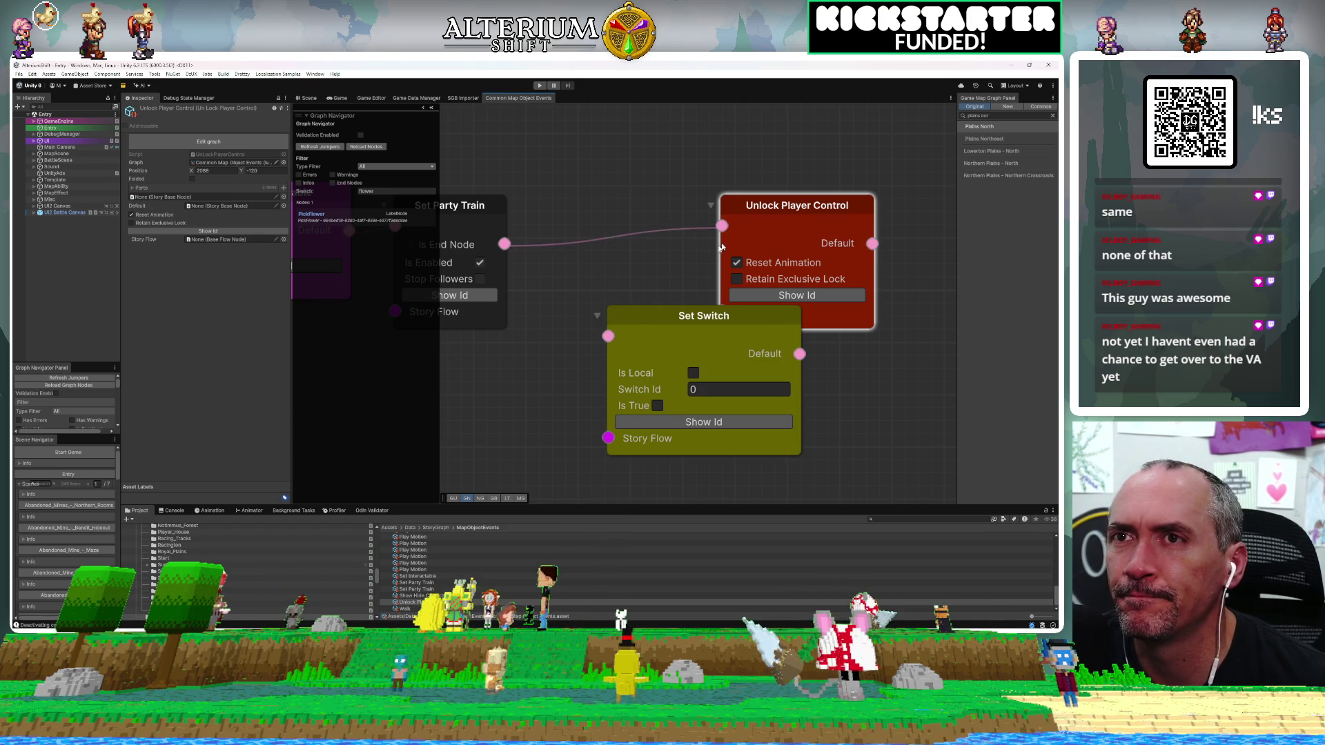
{"action": "left_click_drag", "start_coordinate": [619, 351], "coordinate": [589, 267]}
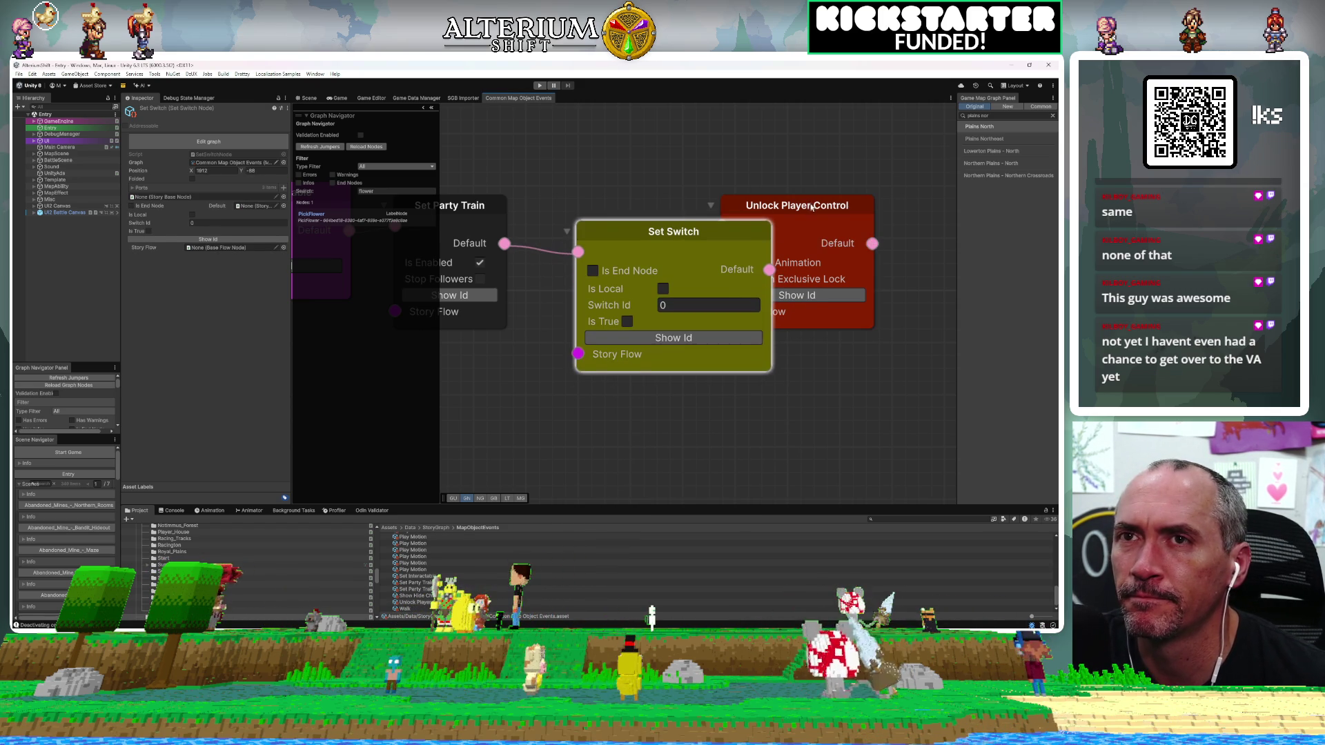
Wire Set Switch into Unlock Player Control, make it a local switch, and show the Game view.
{"action": "left_click_drag", "start_coordinate": [809, 210], "coordinate": [927, 210]}
{"action": "left_click_drag", "start_coordinate": [769, 269], "coordinate": [827, 239]}
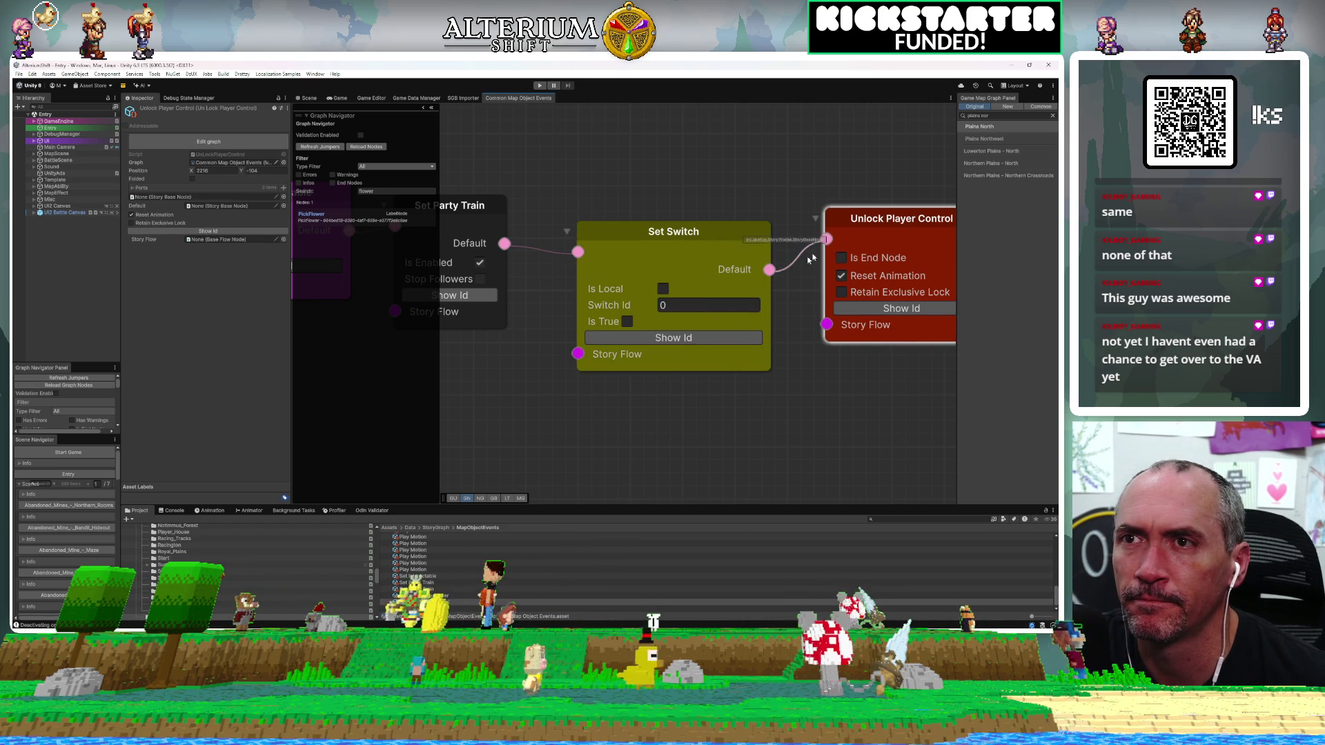
{"action": "left_click", "coordinate": [662, 289]}
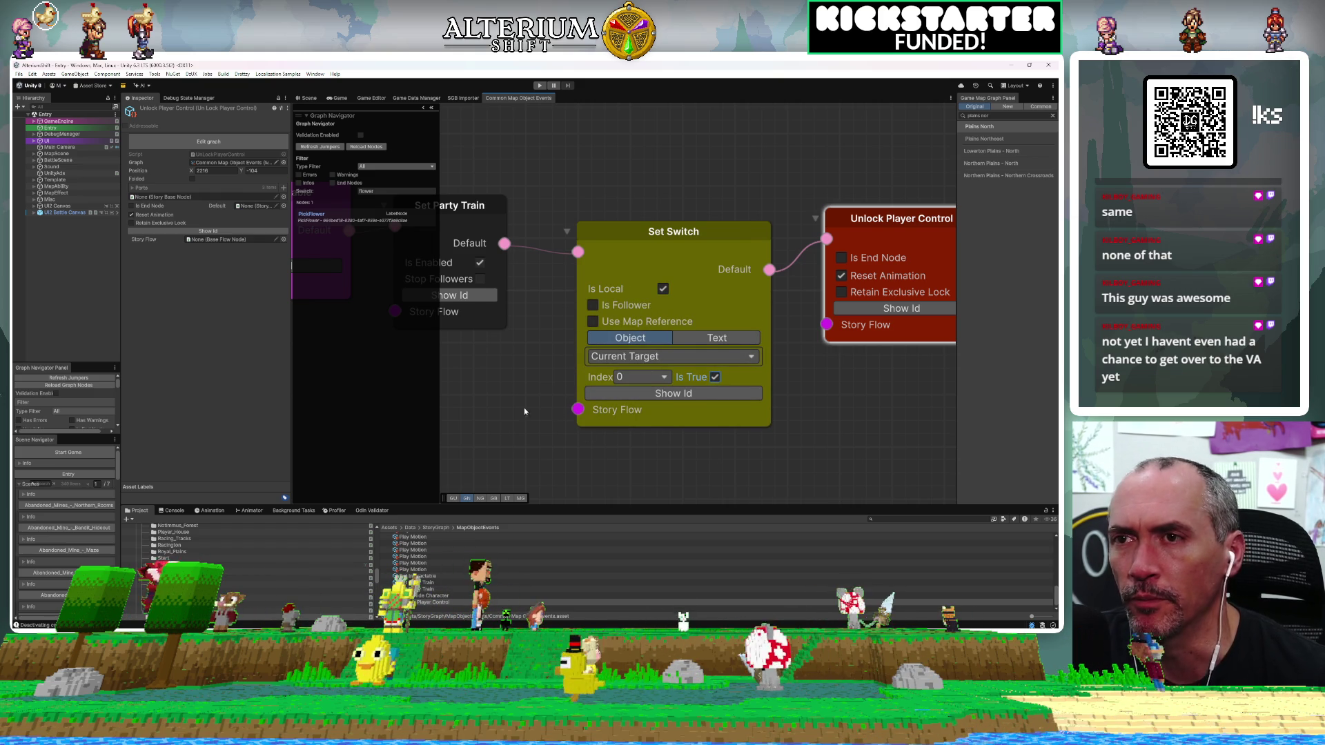
{"action": "left_click_drag", "start_coordinate": [524, 413], "coordinate": [640, 399]}
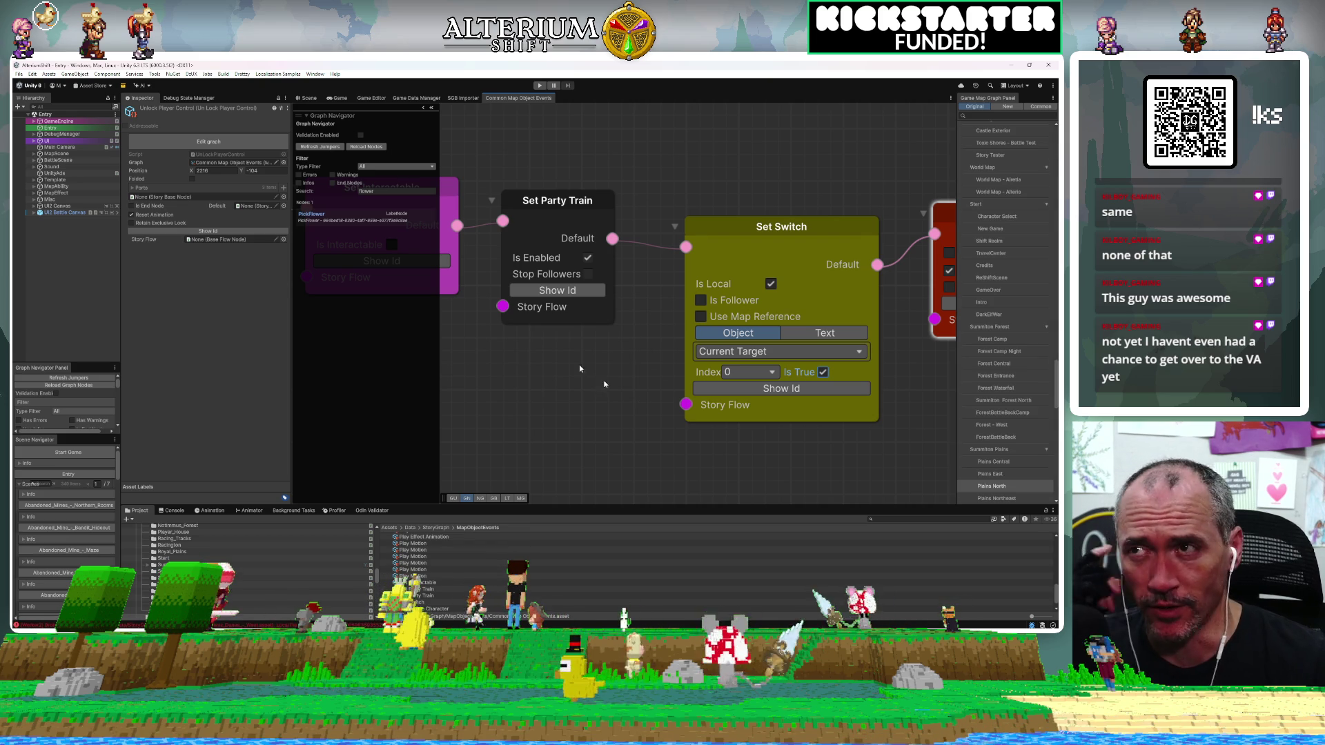
{"action": "left_click", "coordinate": [341, 98]}
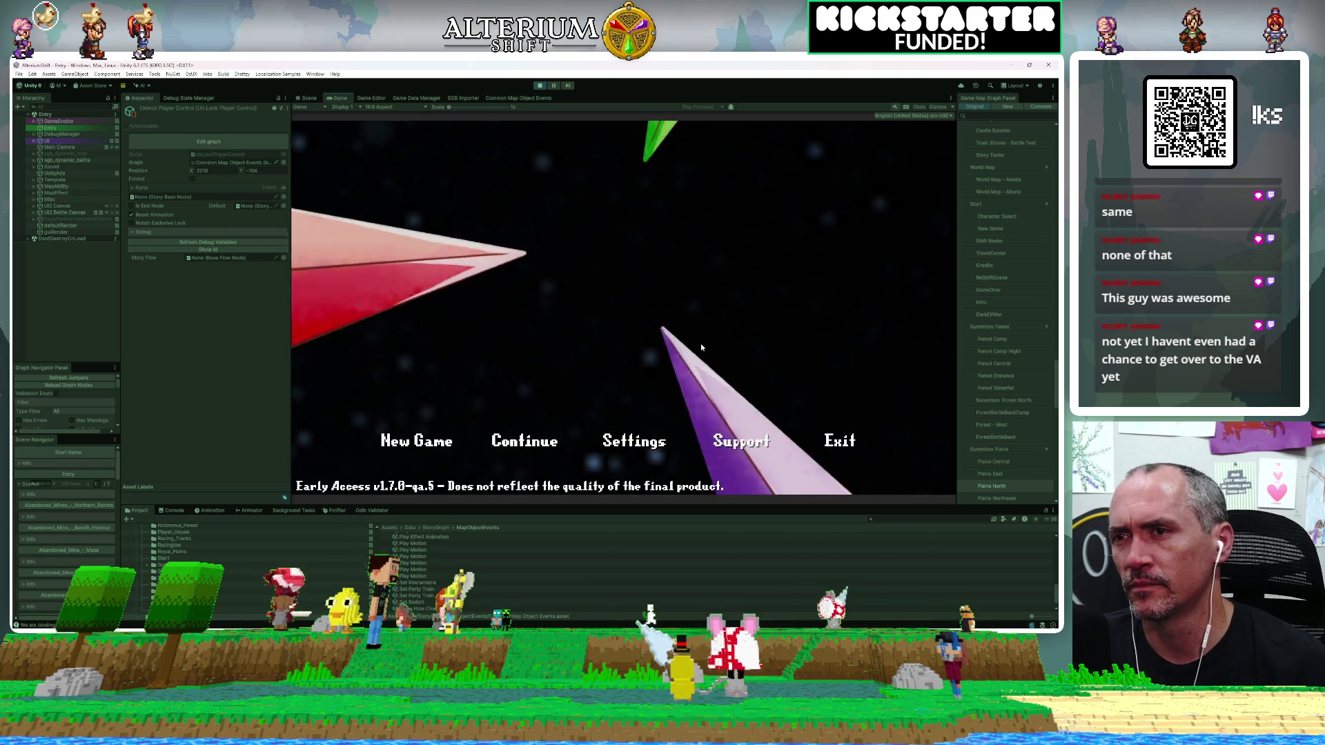
Choose Continue on the title screen and load a Royal Road - West save.
{"action": "key", "text": "space"}
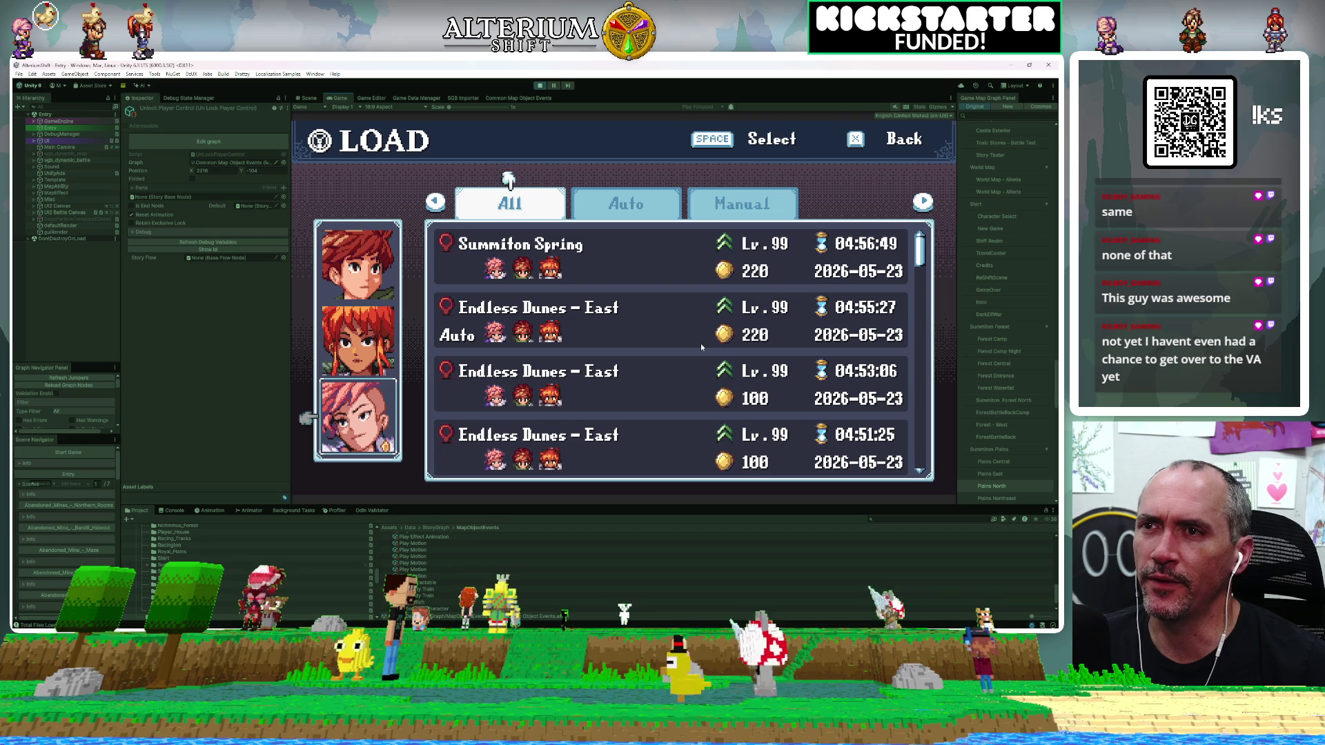
{"action": "key", "text": "Down"}
{"action": "key", "text": "Down"}
{"action": "key", "text": "Down"}
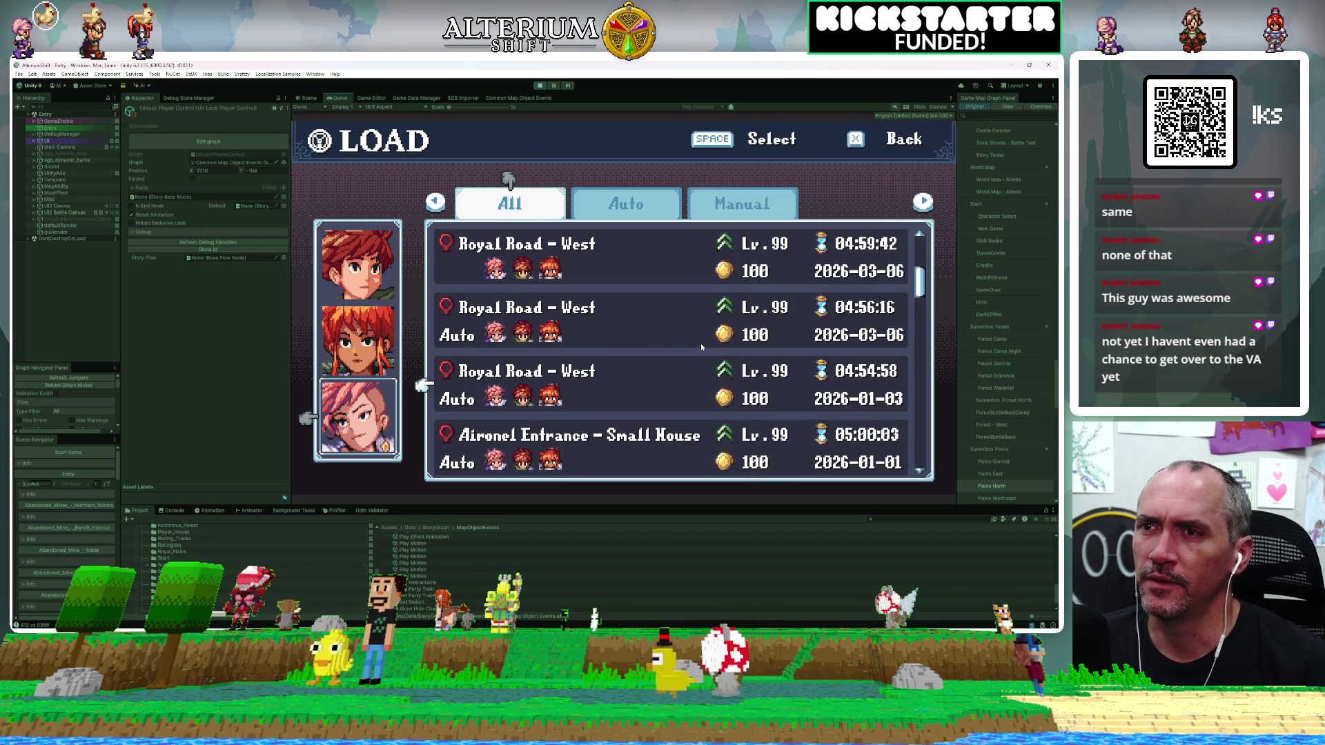
{"action": "key", "text": "space"}
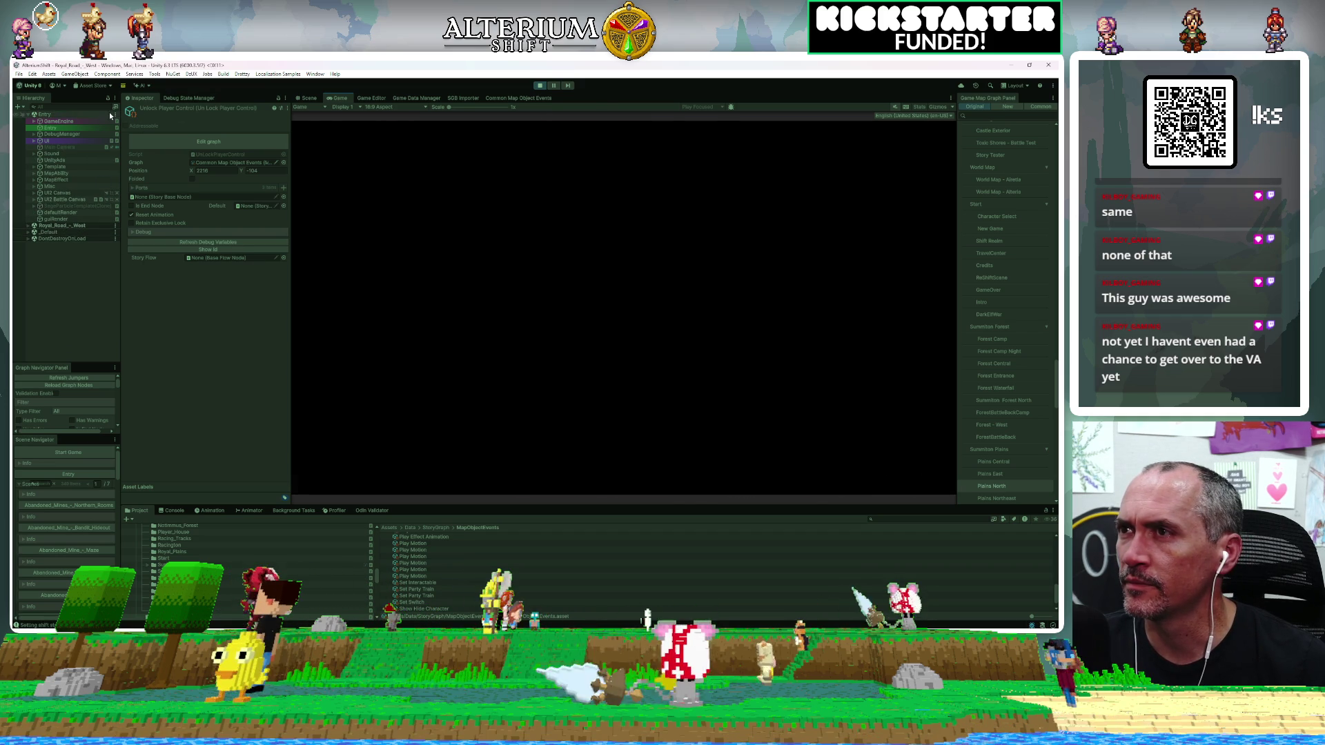
Set DebugManager's teleport target to Plains - North at x 35, y 20, then view Common Map Object Events.
{"action": "left_click", "coordinate": [72, 134]}
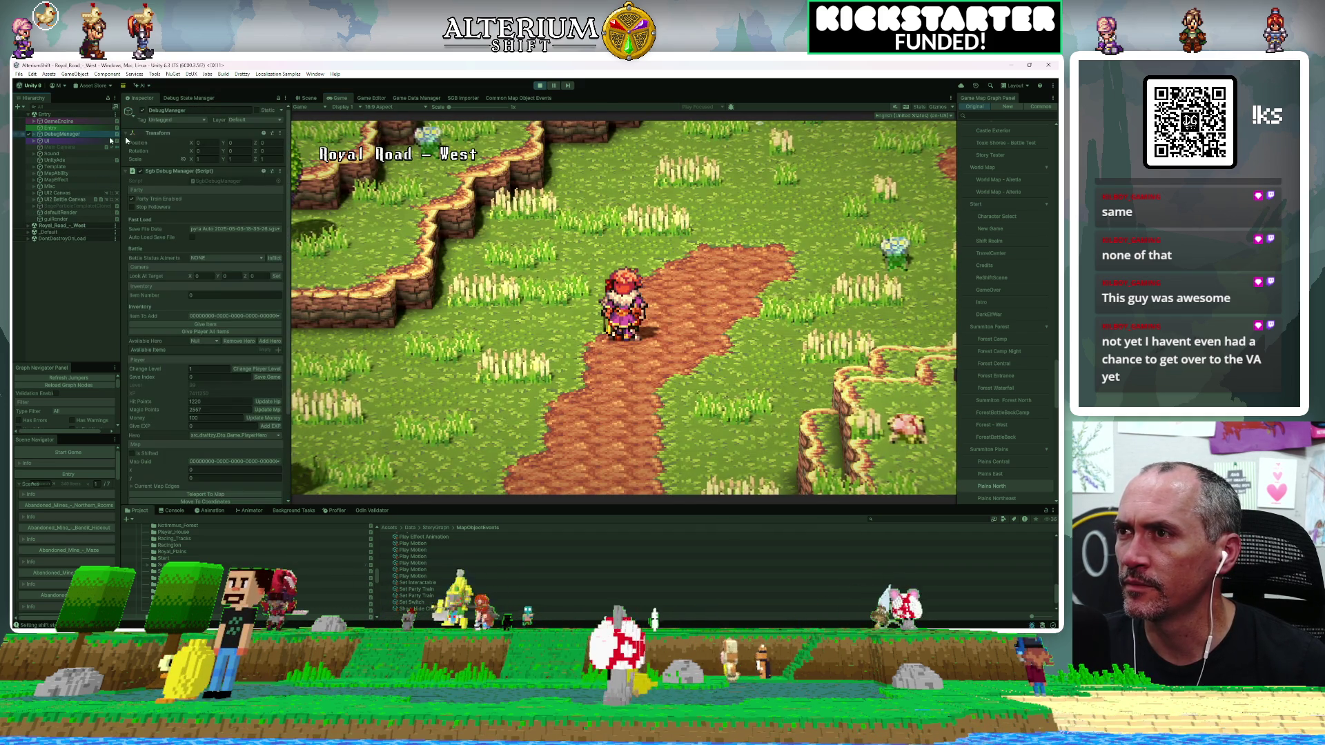
{"action": "left_click", "coordinate": [218, 461]}
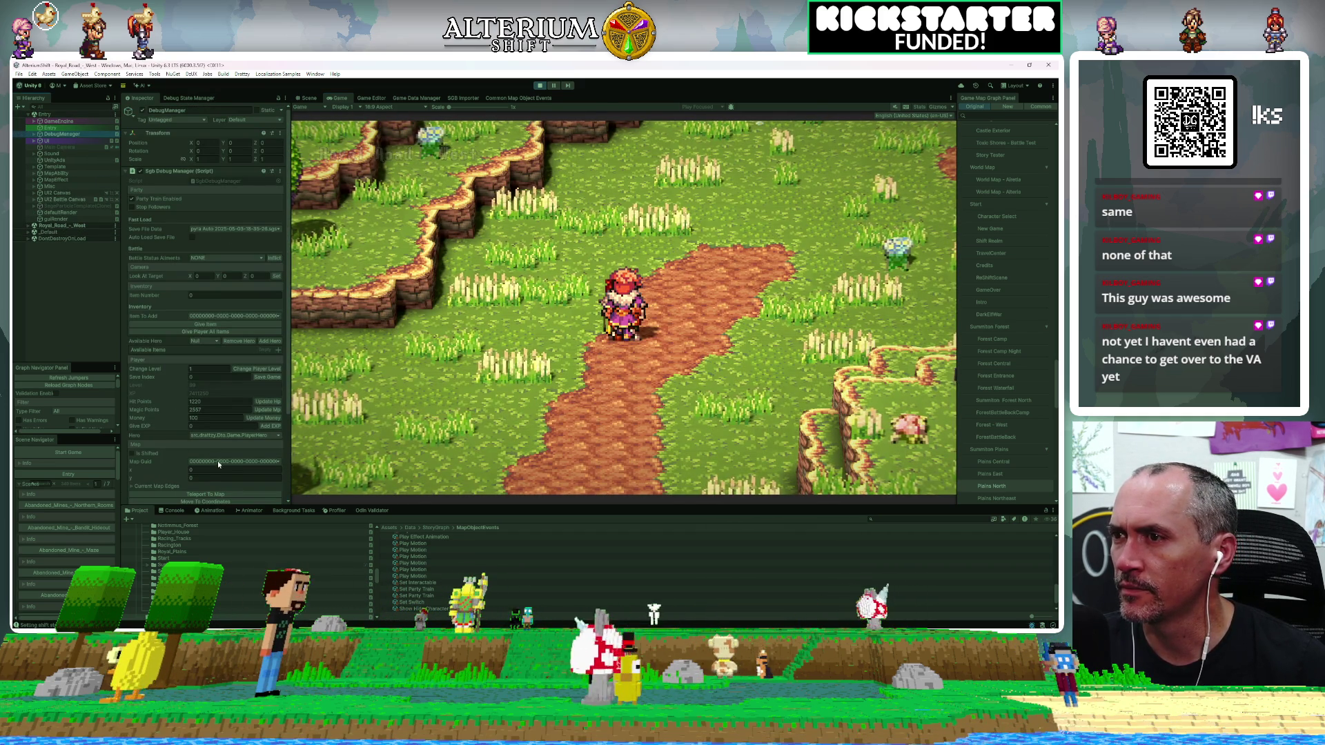
{"action": "type", "text": "plains no"}
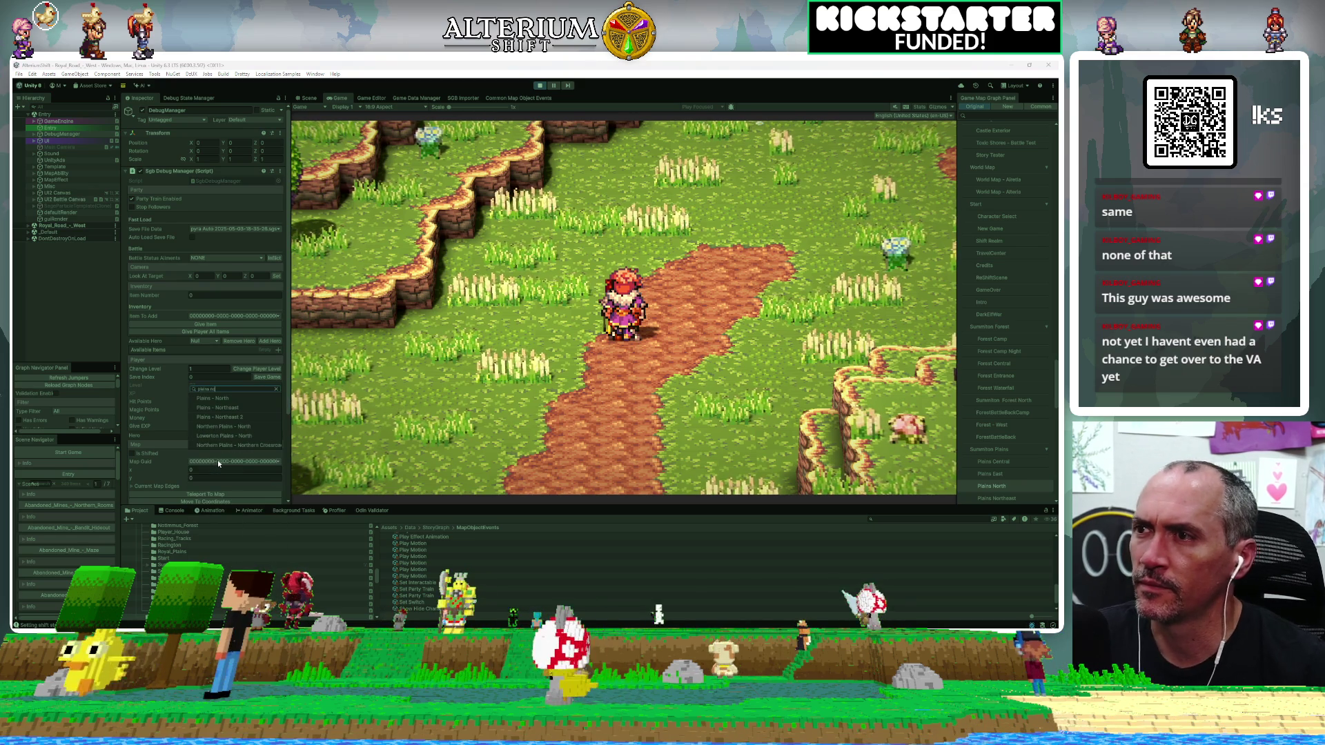
{"action": "key", "text": "Return"}
{"action": "left_click", "coordinate": [190, 469]}
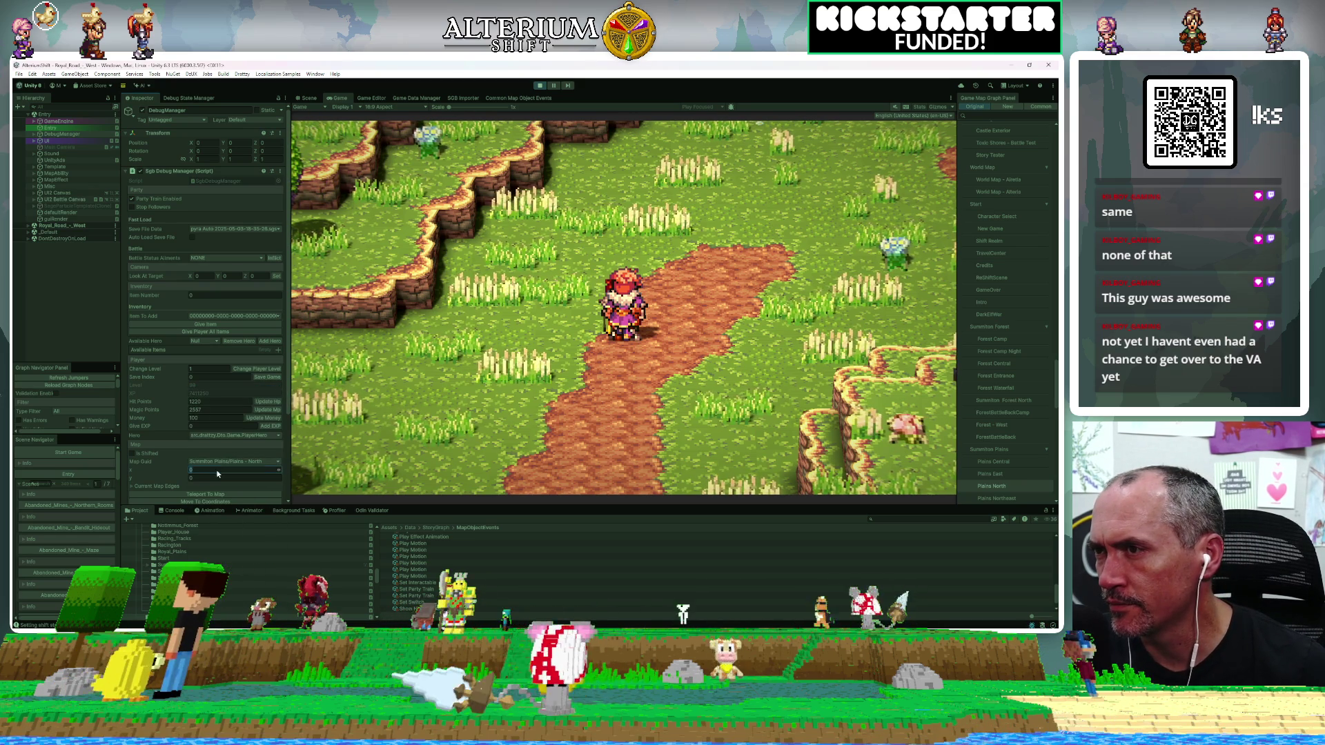
{"action": "type", "text": "3"}
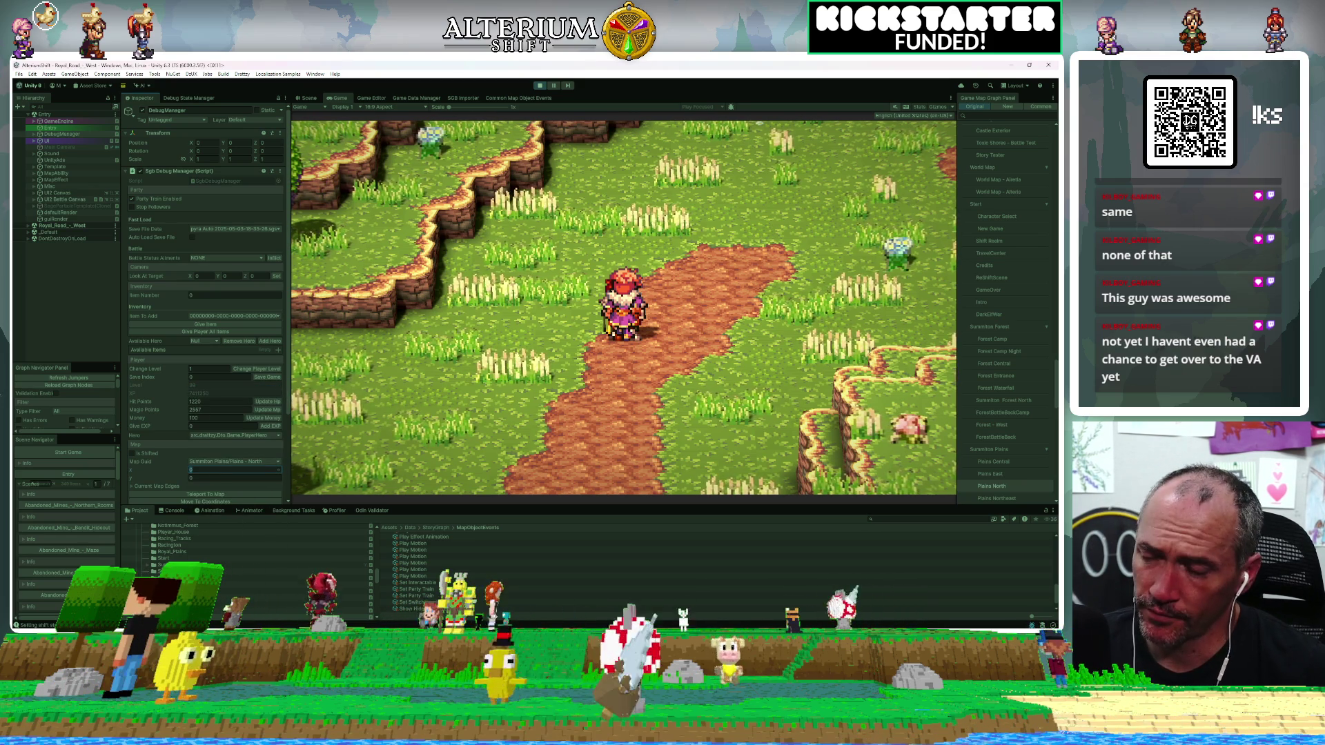
{"action": "type", "text": "5"}
{"action": "left_click", "coordinate": [191, 477]}
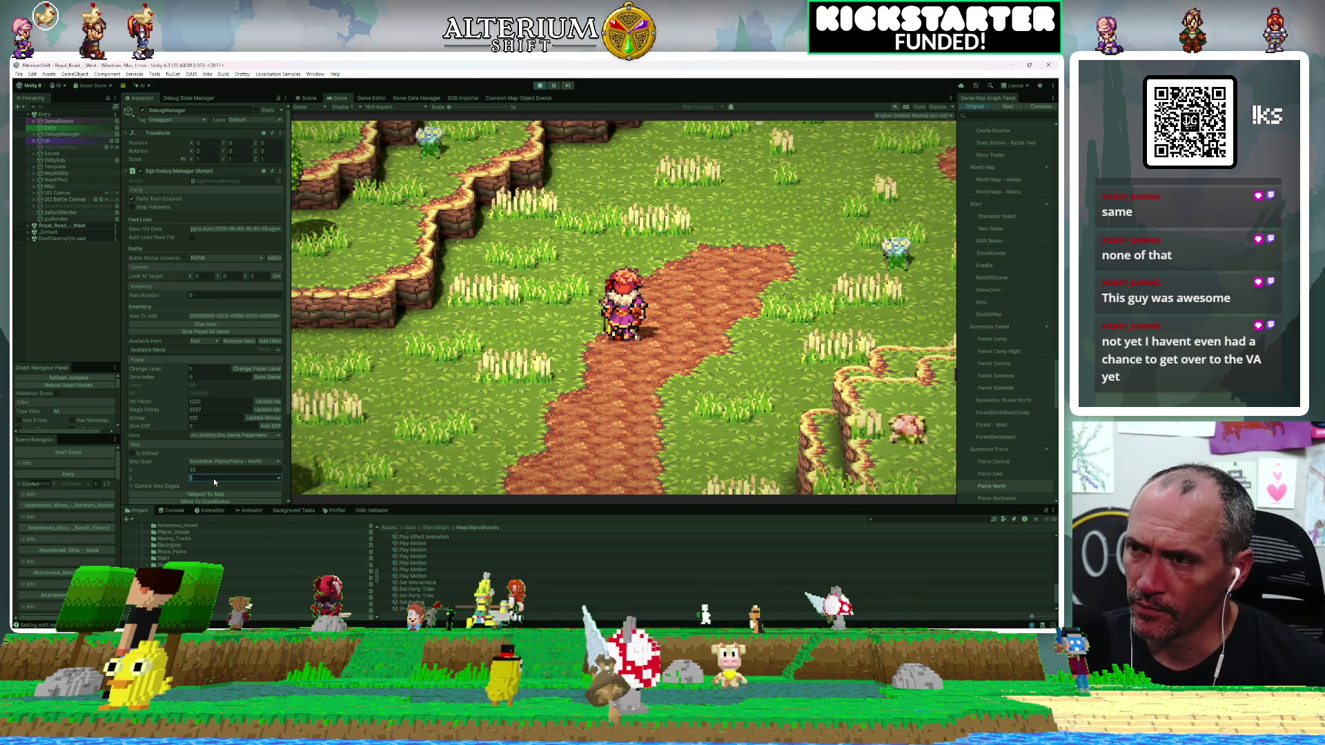
{"action": "type", "text": "20"}
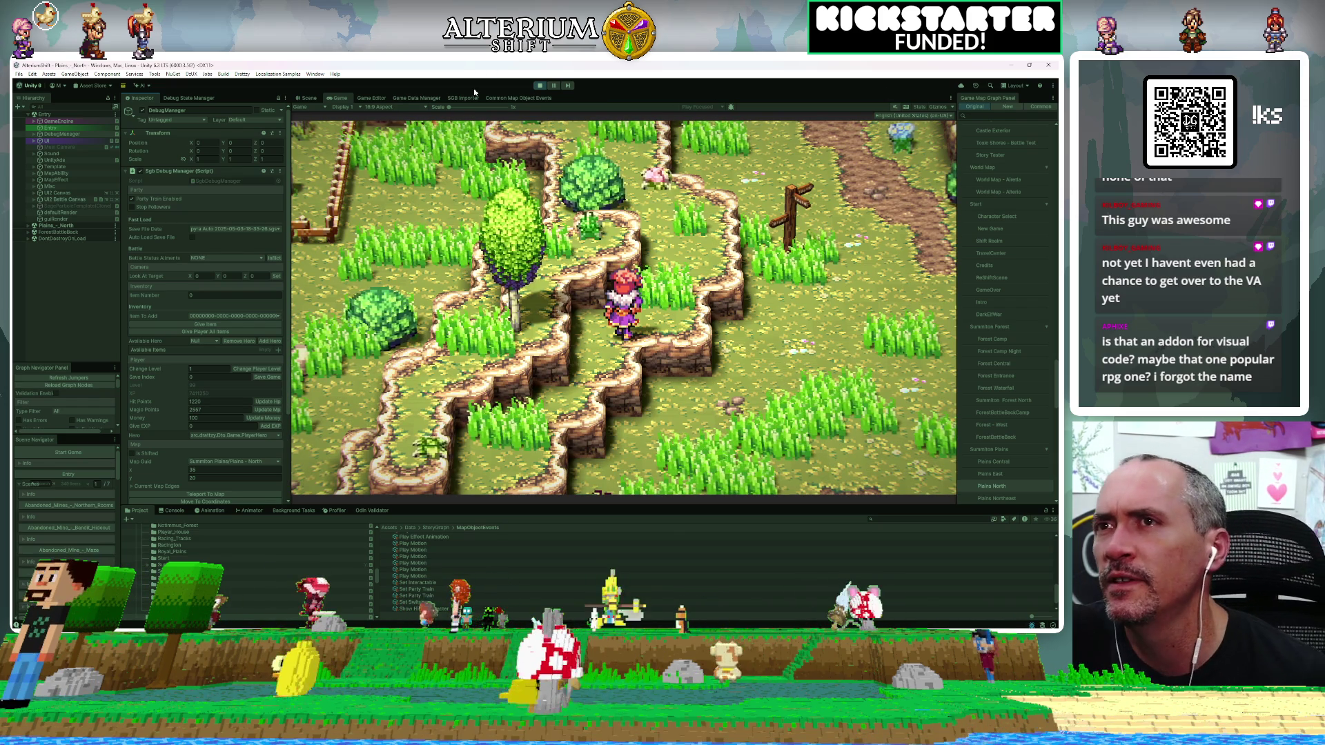
{"action": "left_click", "coordinate": [491, 98]}
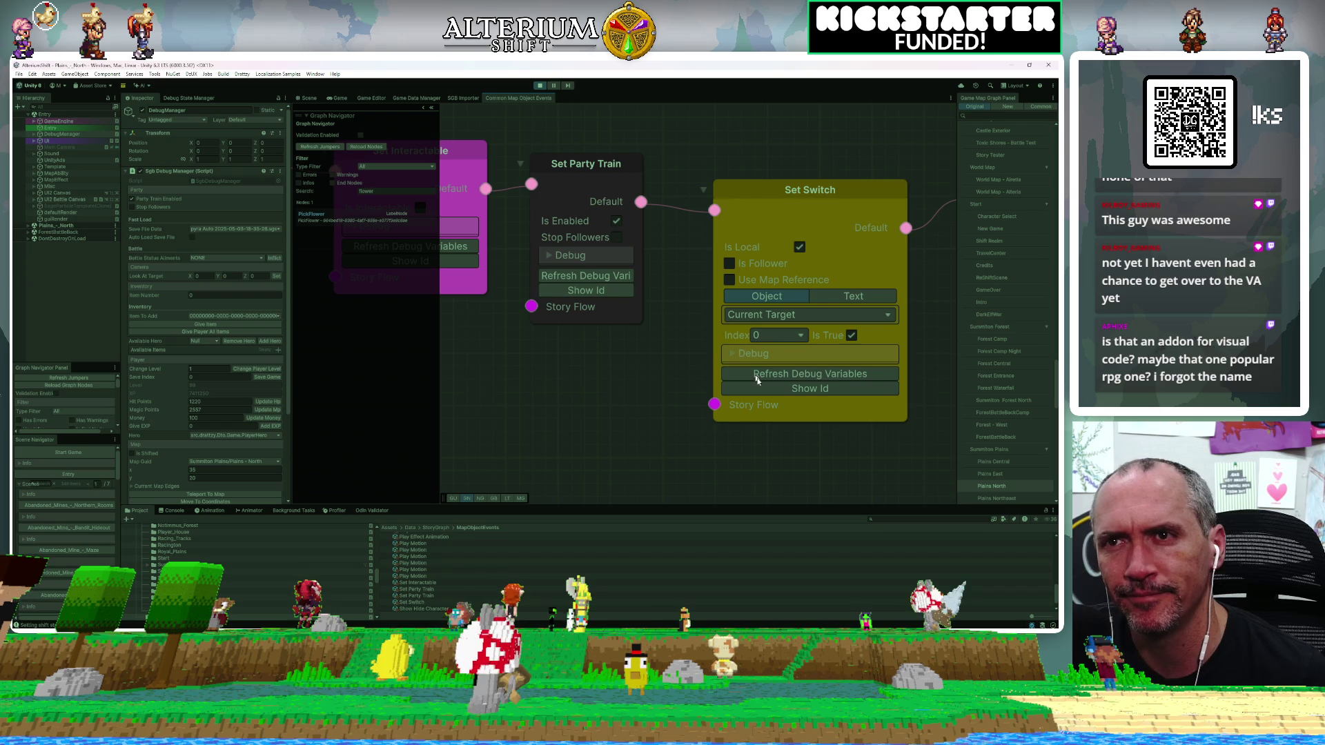
Zoom out over the Set Interactable to Unlock Player Control chain, then return to the Game view.
{"action": "scroll", "coordinate": [723, 348], "scroll_direction": "down", "scroll_amount": 1}
{"action": "scroll", "coordinate": [723, 352], "scroll_direction": "down", "scroll_amount": 2}
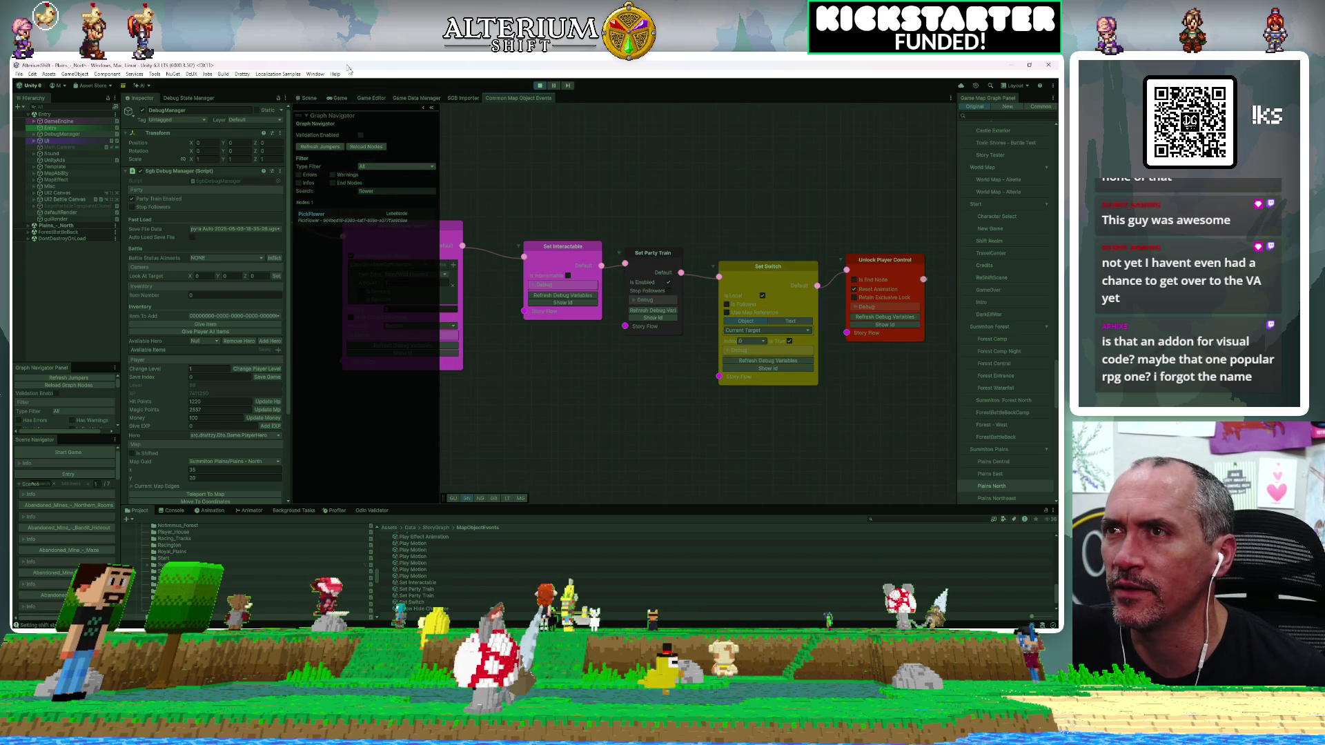
{"action": "left_click", "coordinate": [339, 98]}
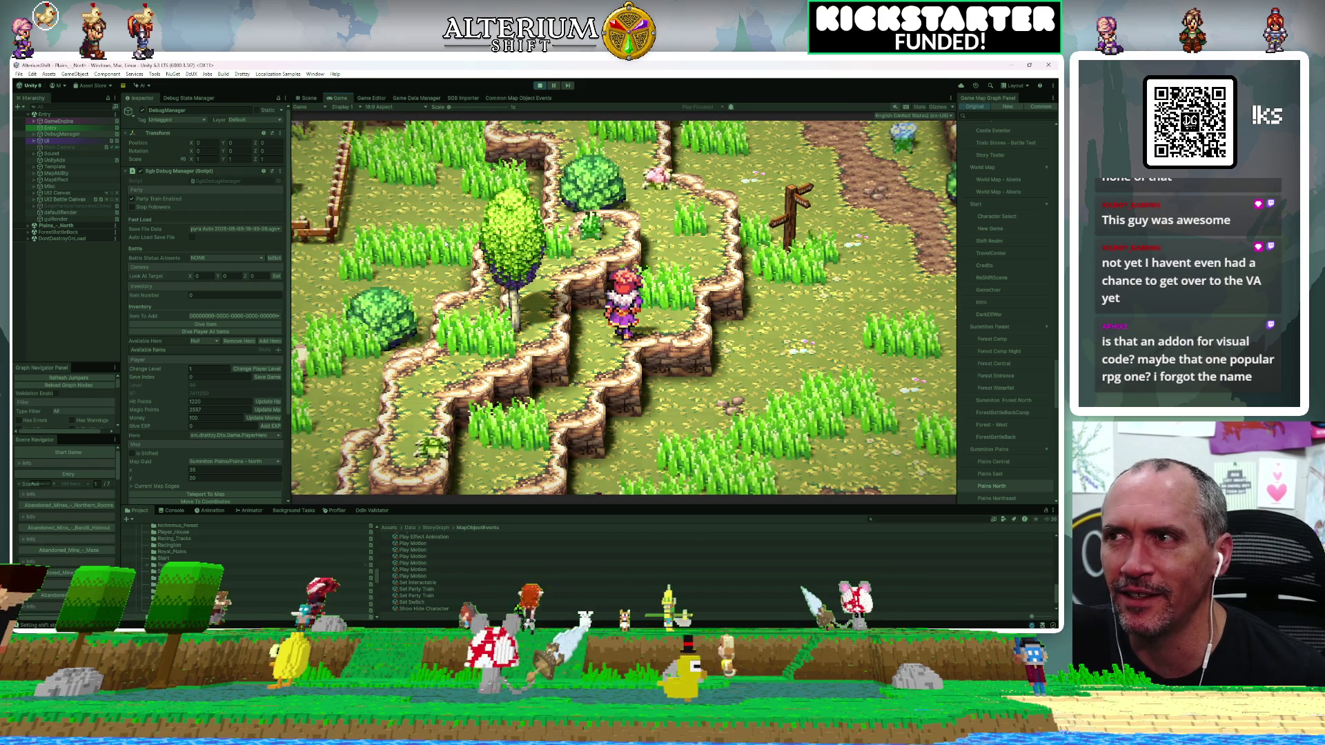
Walk the heroine right and up across the Plains - North map.
{"action": "key", "text": "Right"}
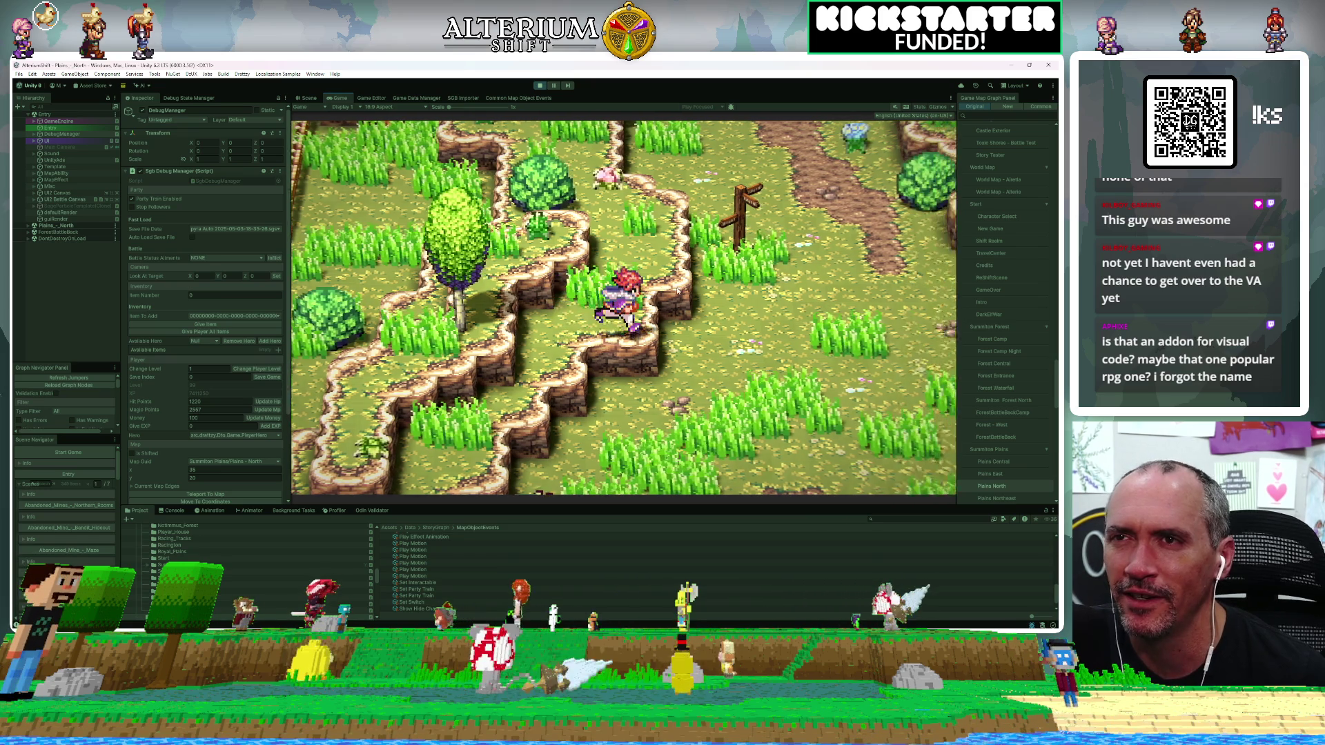
{"action": "key", "text": "Up"}
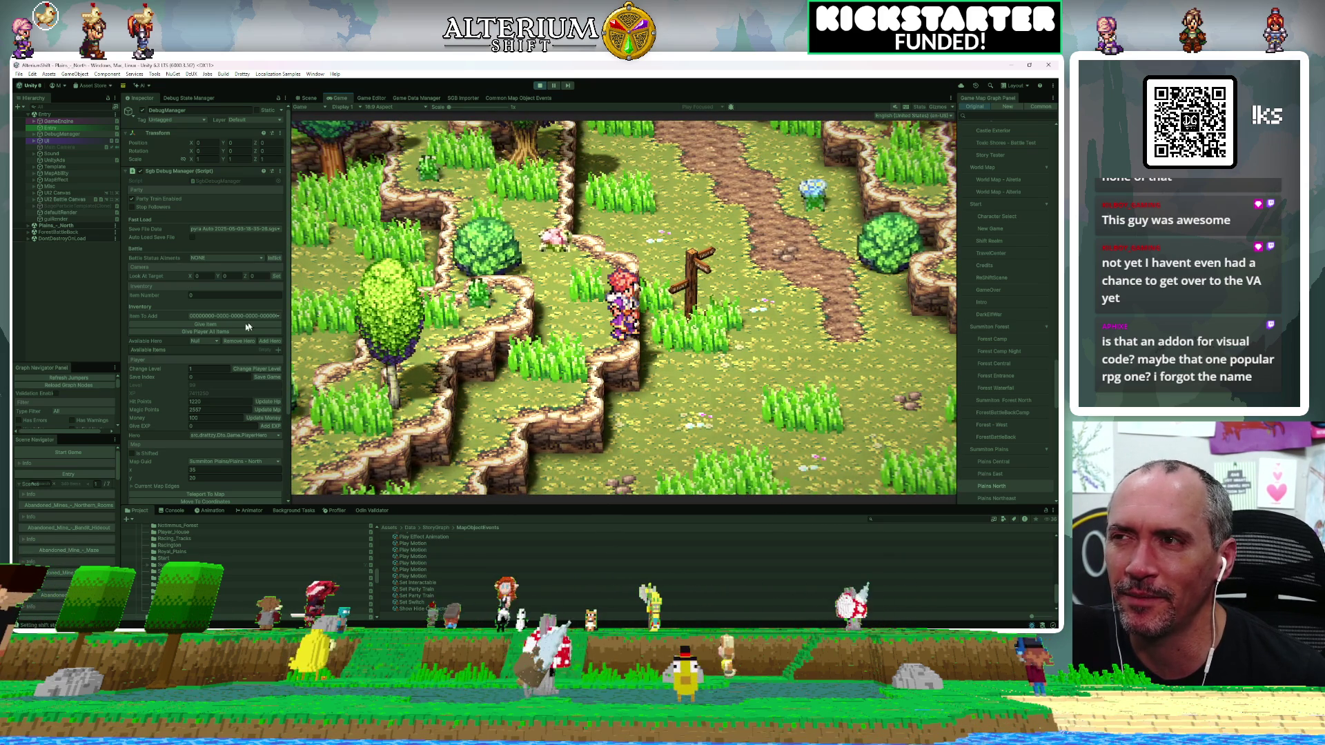
{"action": "scroll", "coordinate": [203, 297], "scroll_direction": "down", "scroll_amount": 4}
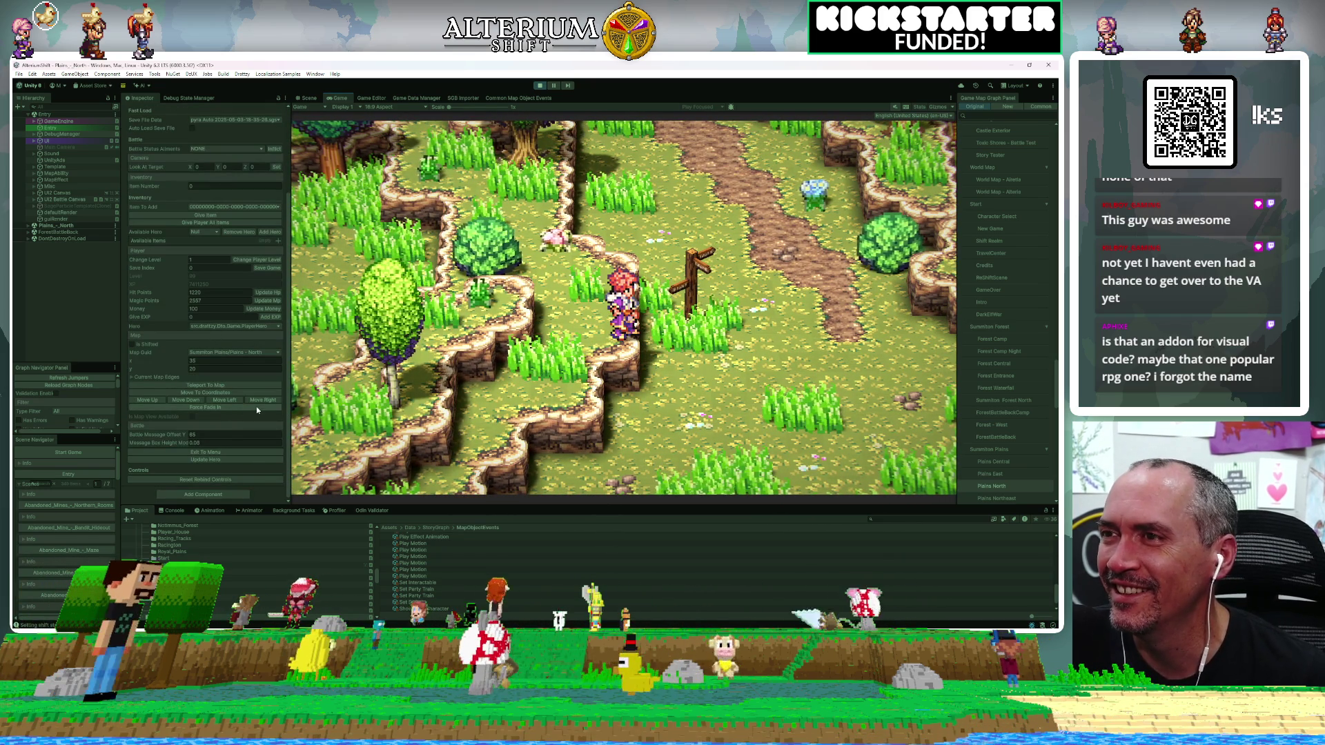
{"action": "key", "text": "Right"}
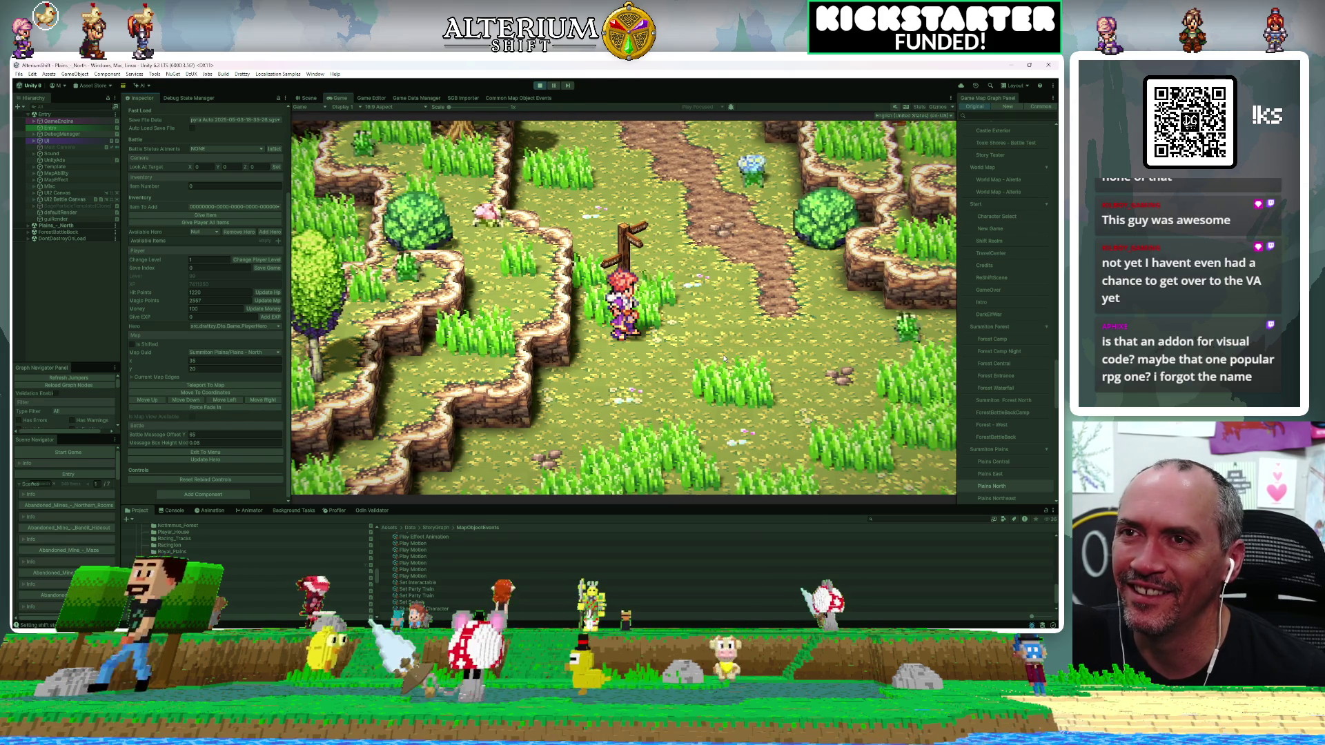
Save the game through the Save option of the in-game menu.
{"action": "key", "text": "Escape"}
{"action": "key", "text": "Down"}
{"action": "key", "text": "Down"}
{"action": "key", "text": "Down"}
{"action": "key", "text": "space"}
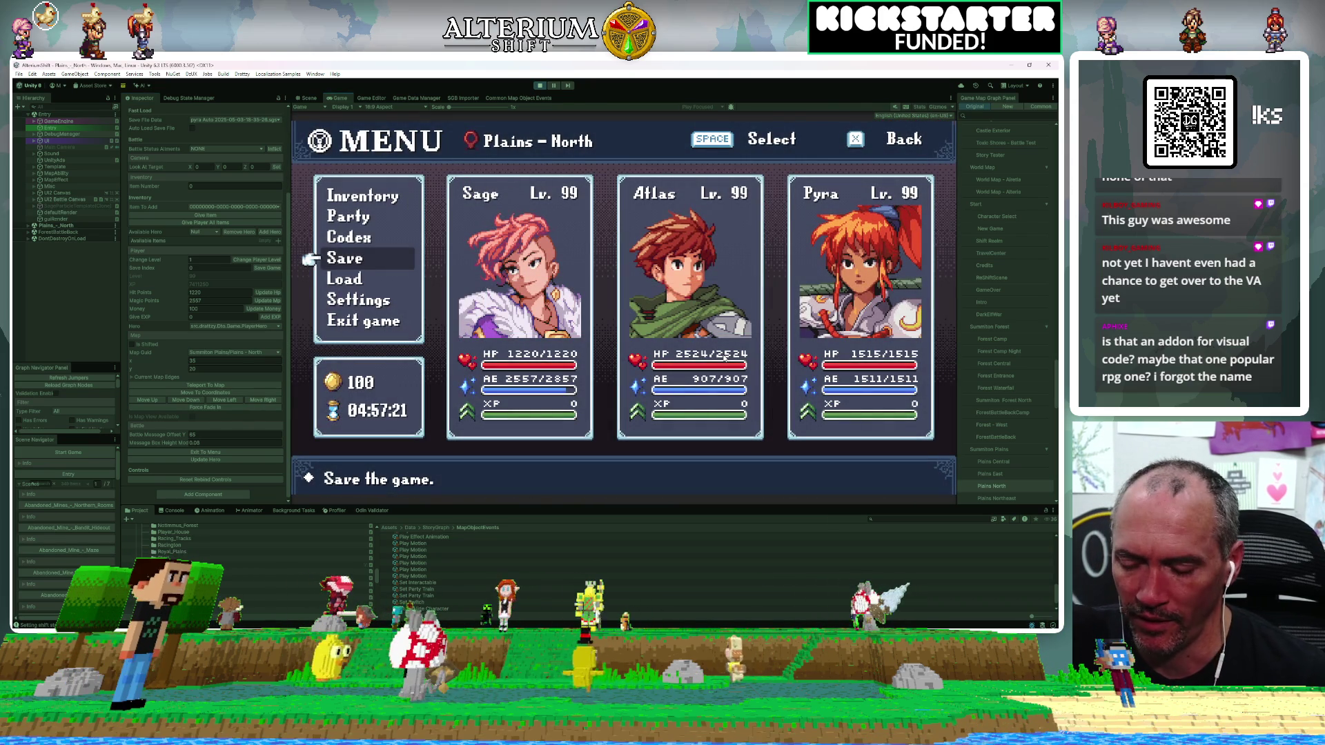
{"action": "key", "text": "Escape"}
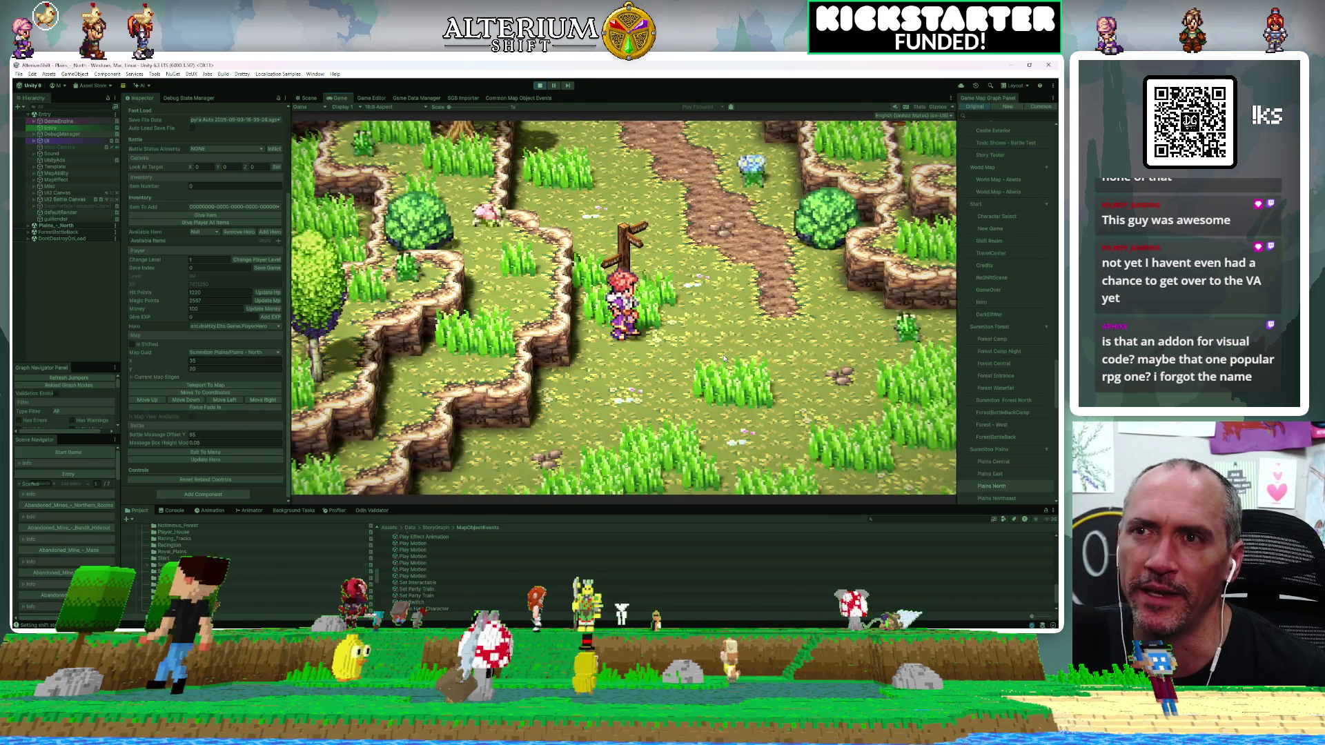
Walk onto the blue flower to obtain Wild Flowers x1, then step back west.
{"action": "key", "text": "Right"}
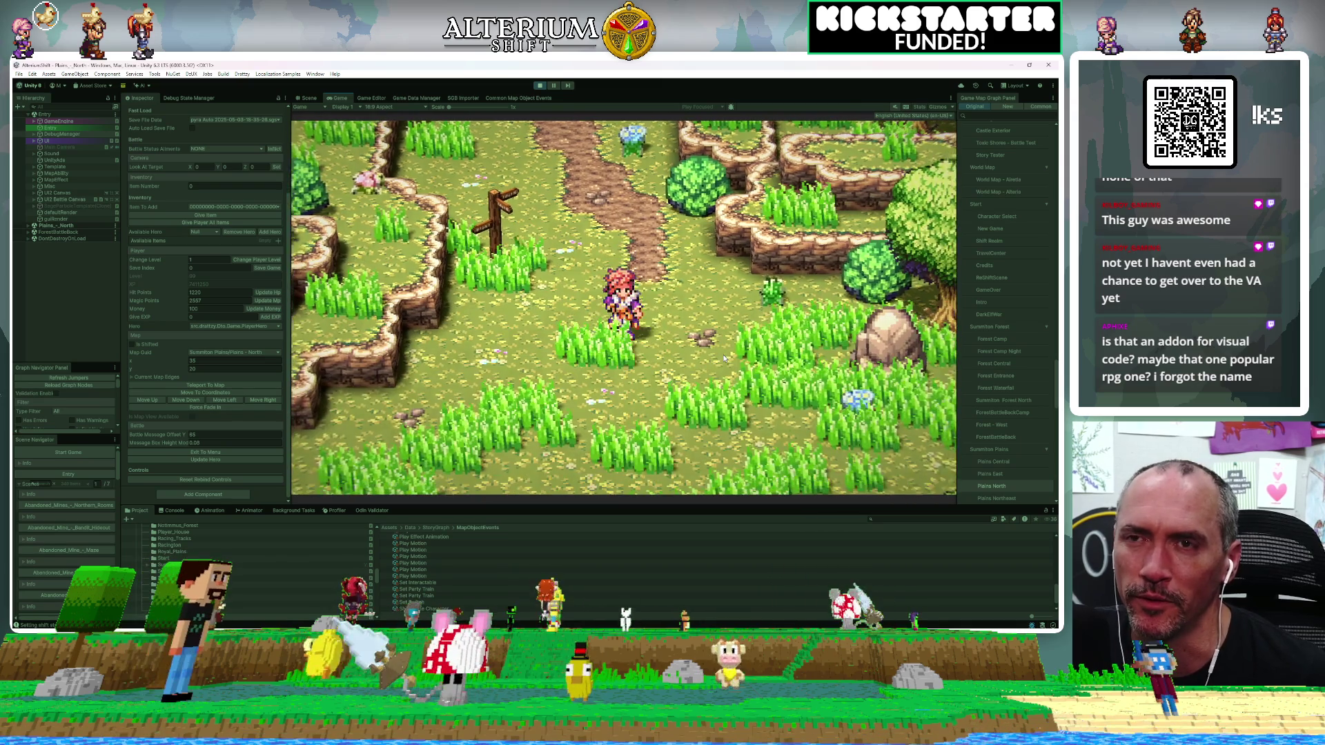
{"action": "key", "text": "Right"}
{"action": "key", "text": "Left"}
{"action": "key", "text": "Down"}
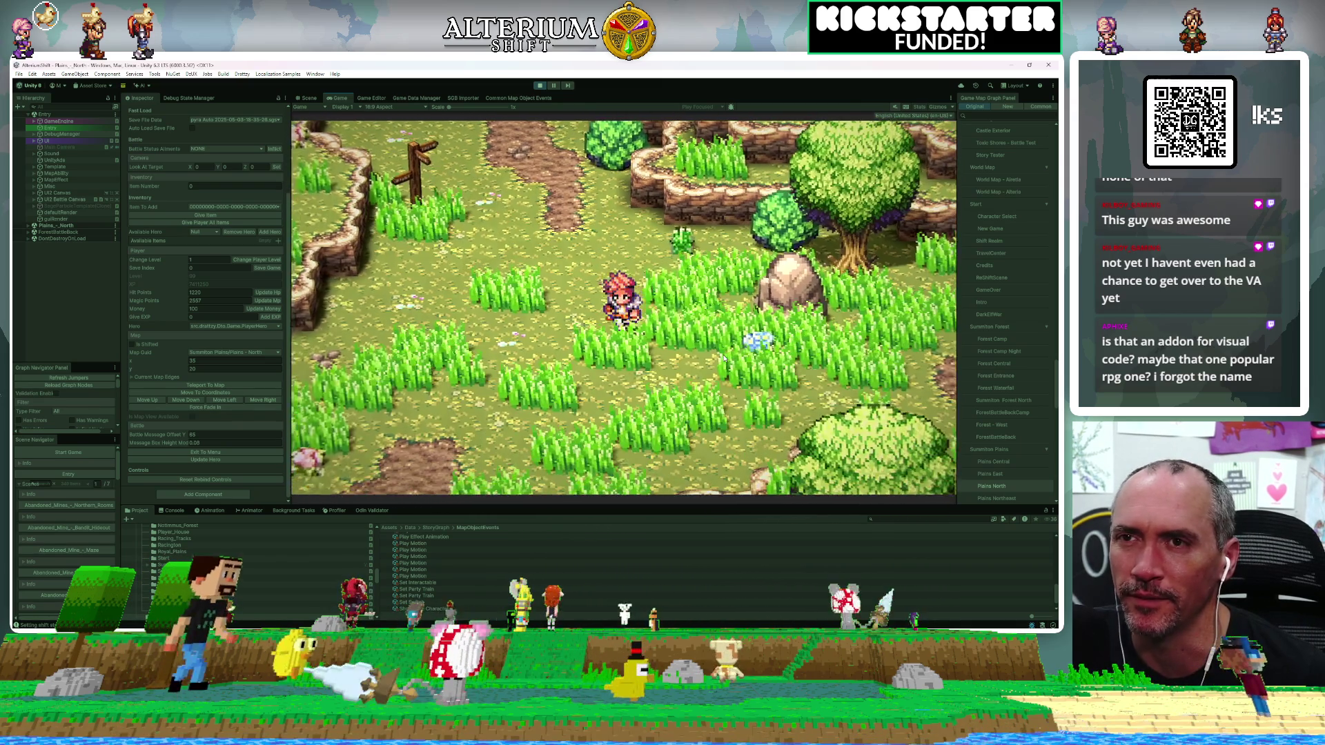
{"action": "key", "text": "Right"}
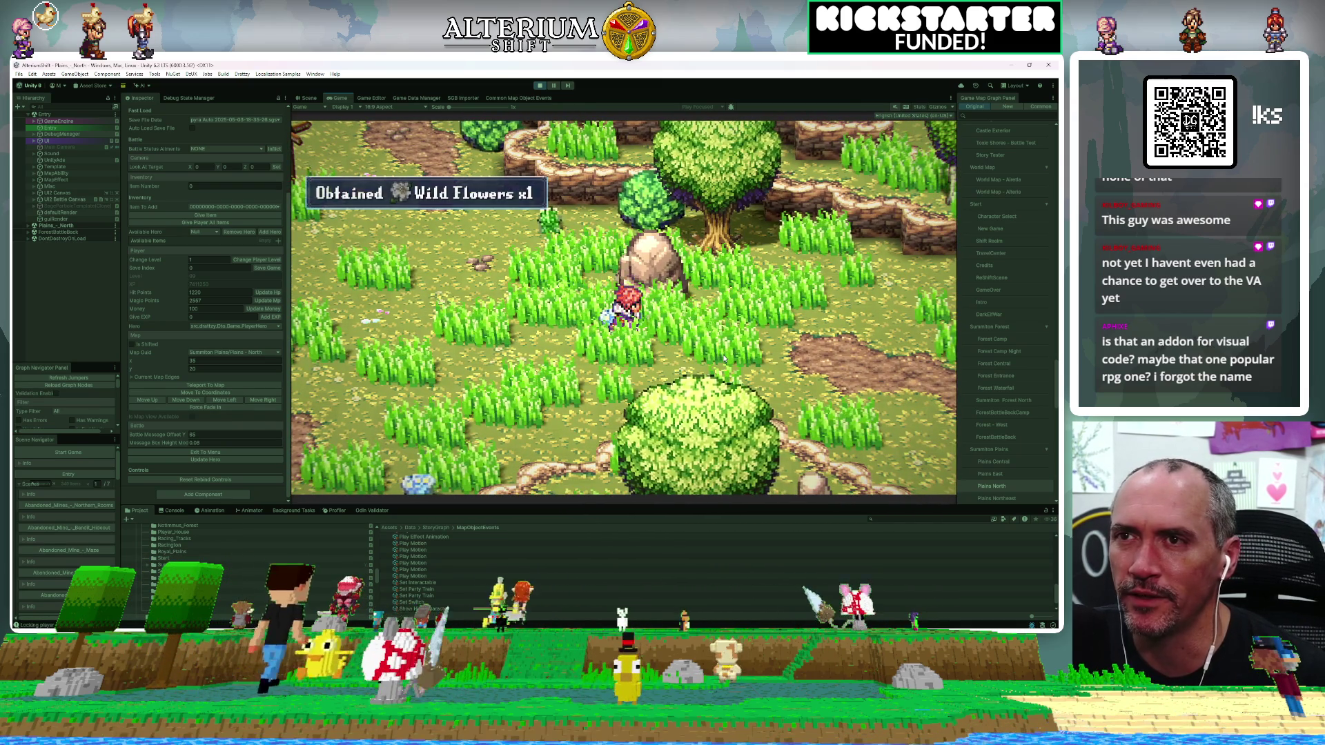
{"action": "key", "text": "Left"}
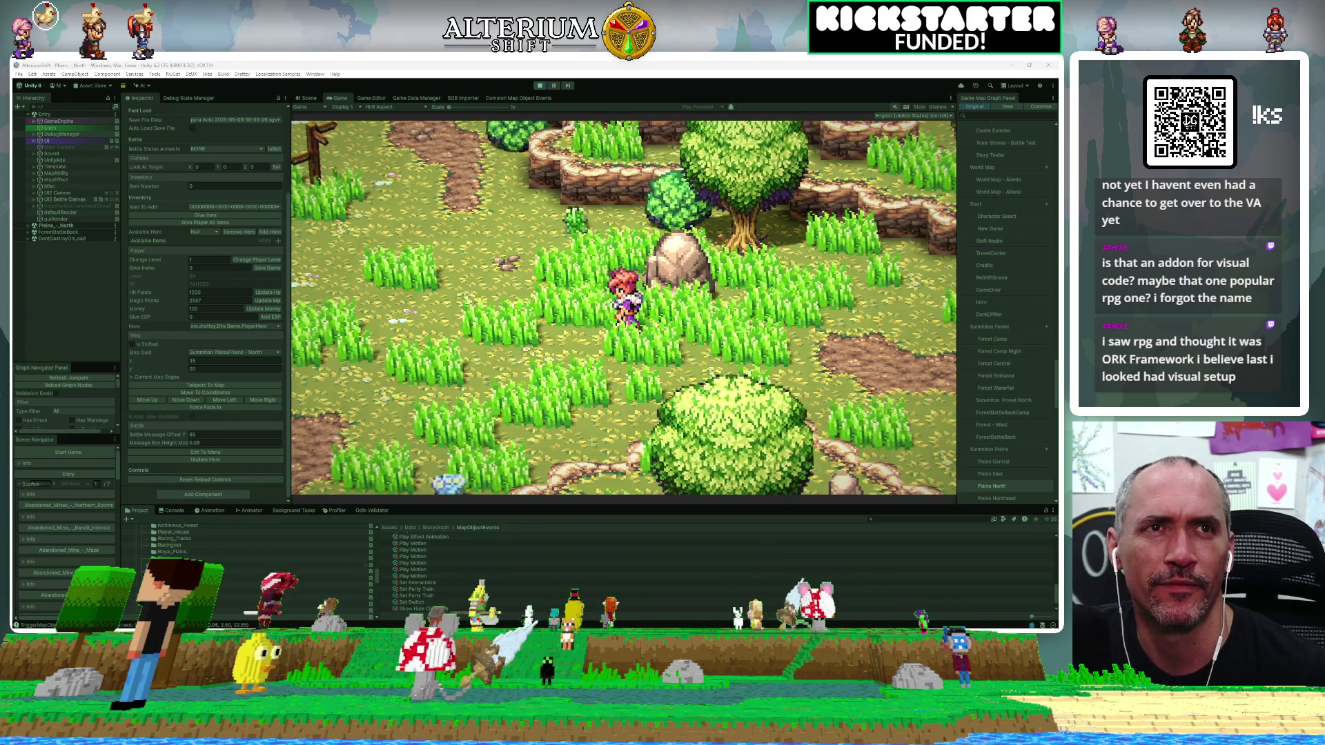
Bring the ORK Framework search results forward and open the official ORK Framework website.
{"action": "mouse_move", "coordinate": [1324, 117]}
{"action": "left_mouse_down"}
{"action": "mouse_move", "coordinate": [521, 117]}
{"action": "mouse_move", "coordinate": [241, 69]}
{"action": "mouse_move", "coordinate": [272, 69]}
{"action": "left_mouse_up"}
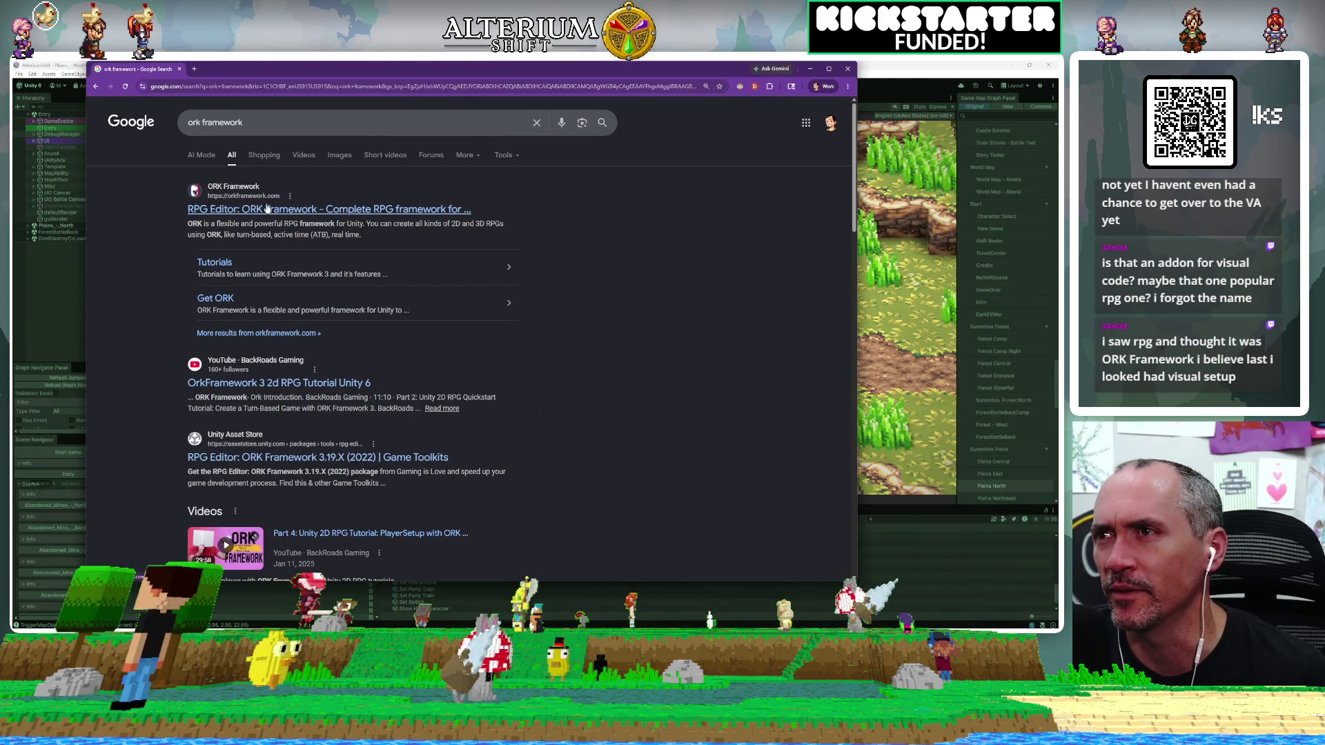
{"action": "left_click", "coordinate": [376, 209]}
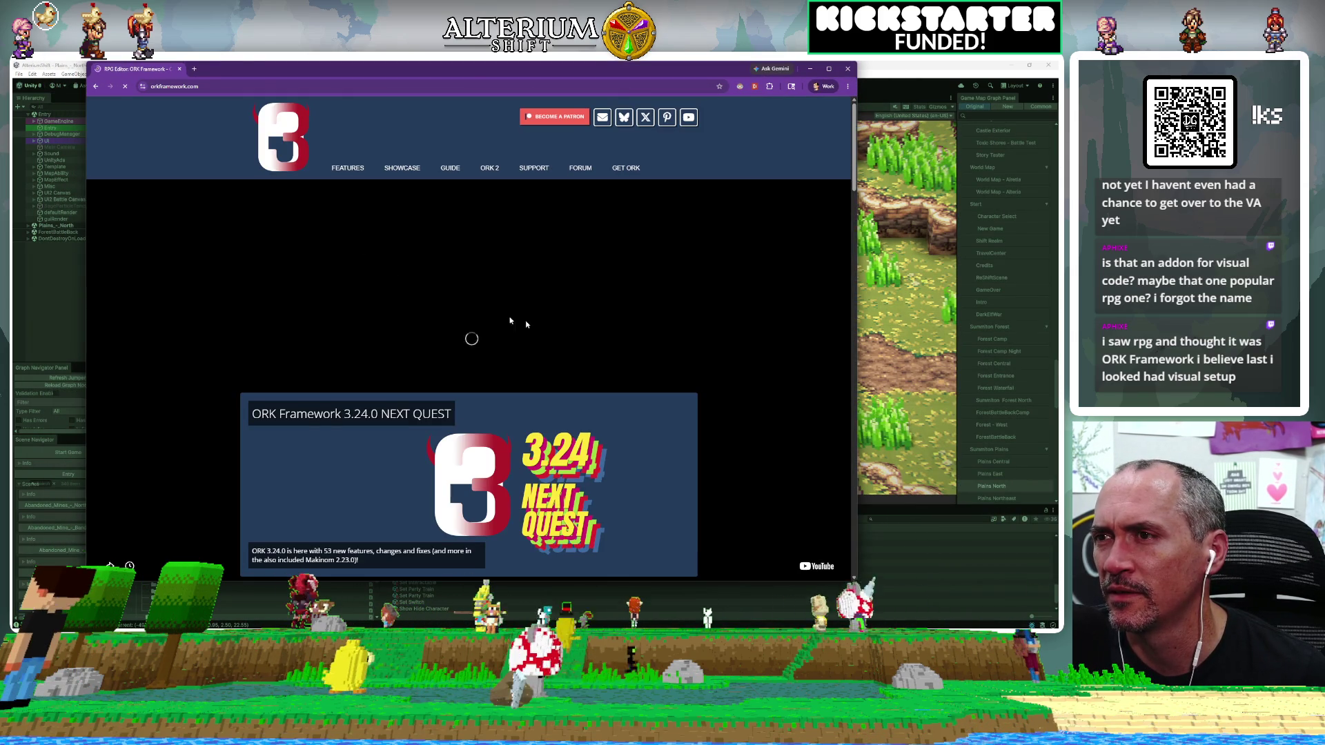
{"action": "scroll", "coordinate": [552, 317], "scroll_direction": "down", "scroll_amount": 2}
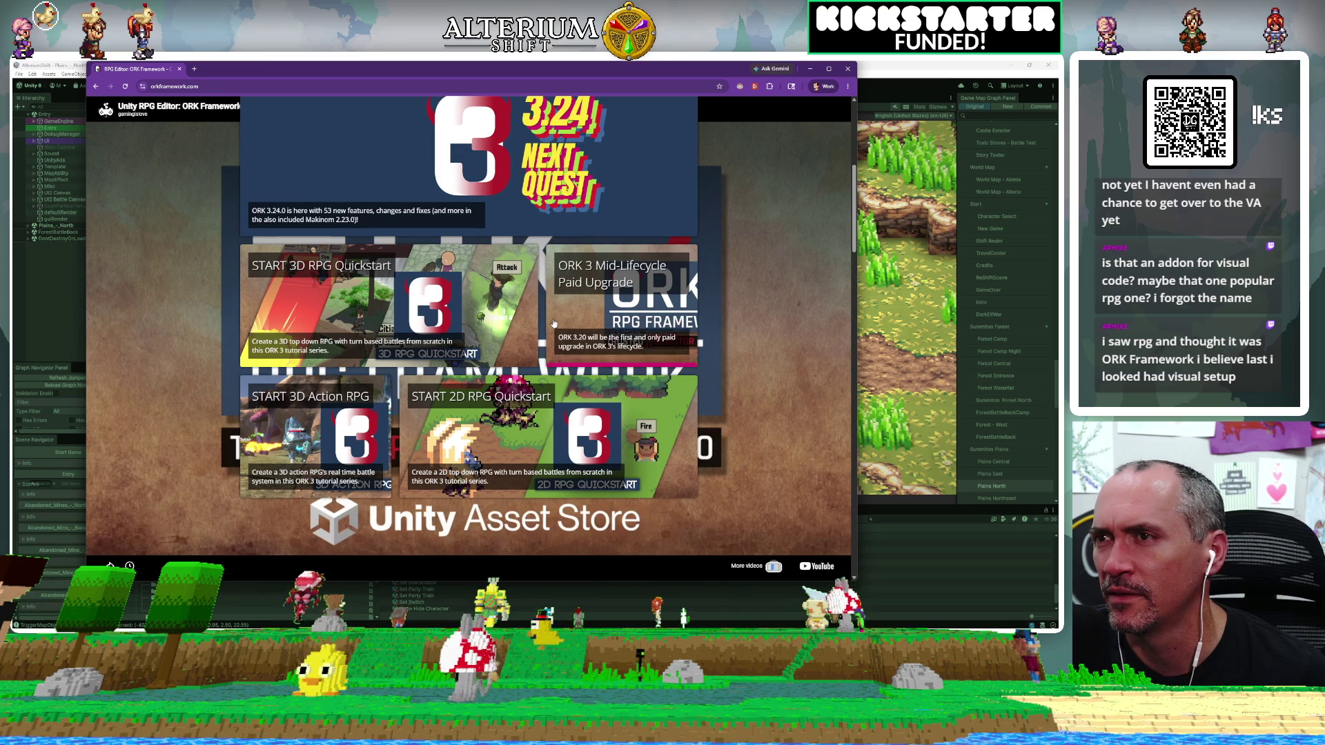
{"action": "scroll", "coordinate": [553, 322], "scroll_direction": "down", "scroll_amount": 4}
{"action": "scroll", "coordinate": [552, 322], "scroll_direction": "down", "scroll_amount": 2}
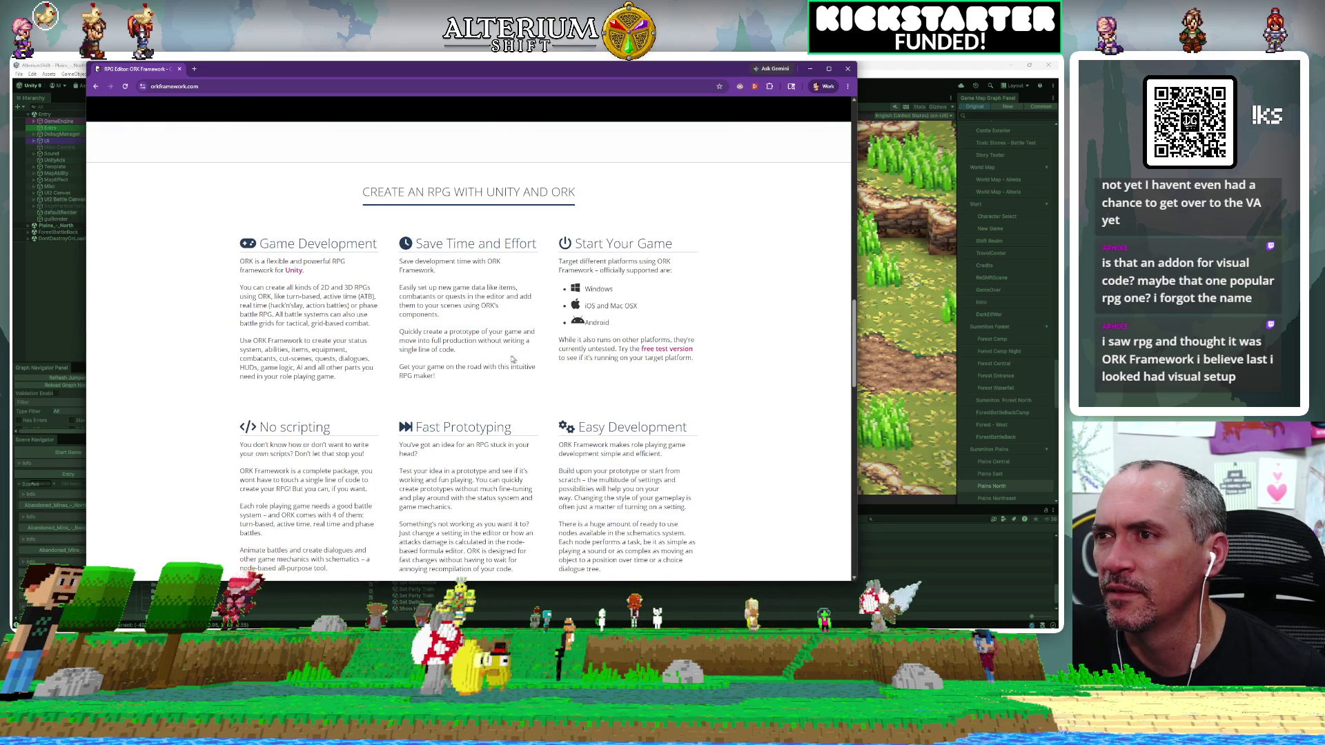
{"action": "scroll", "coordinate": [485, 378], "scroll_direction": "down", "scroll_amount": 2}
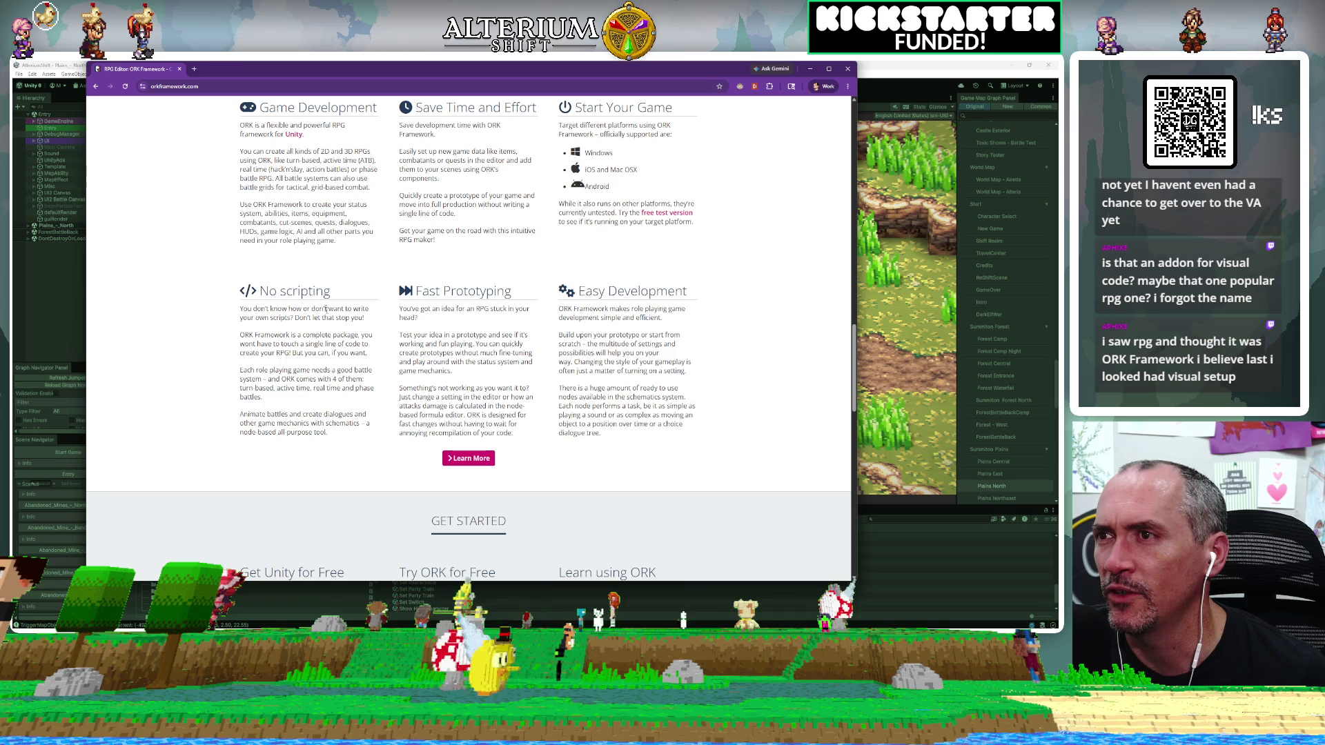
Browse the ORK Framework features page down to the 3D RPG Quickstart tutorial list.
{"action": "left_click", "coordinate": [487, 458]}
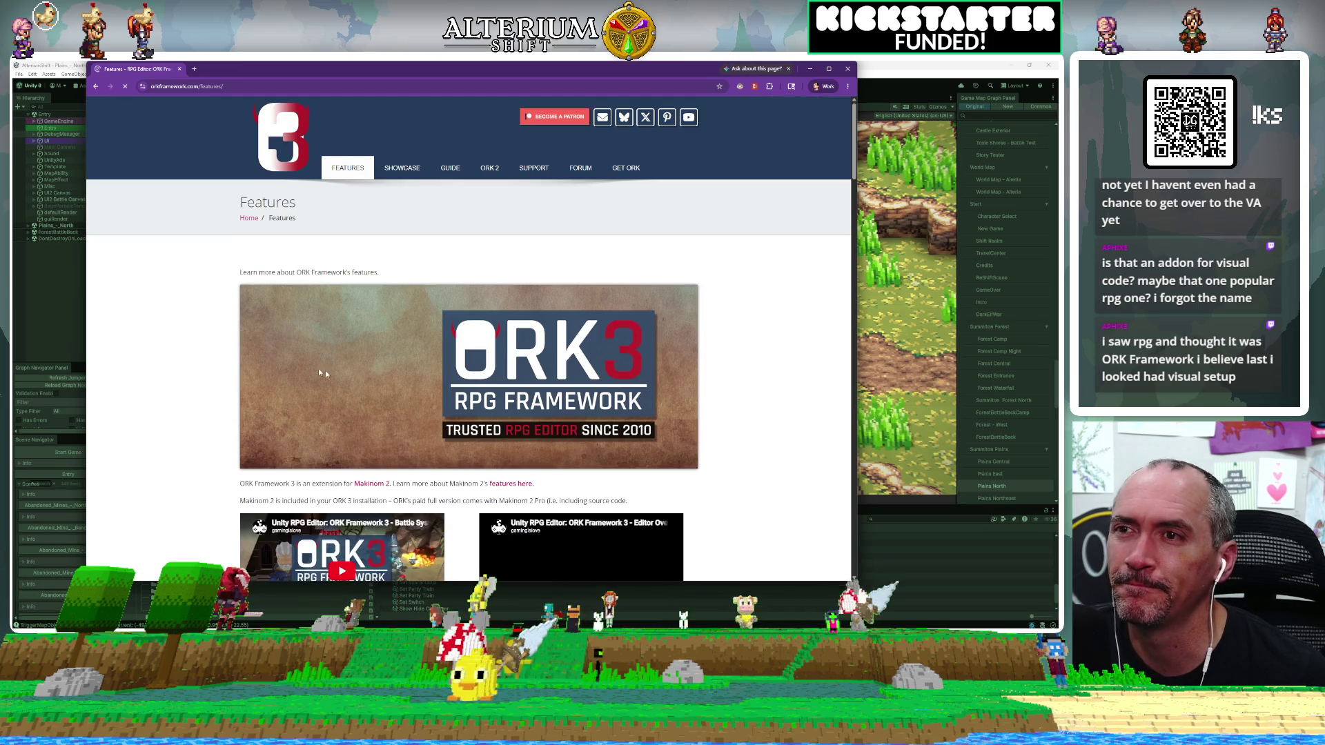
{"action": "scroll", "coordinate": [353, 399], "scroll_direction": "down", "scroll_amount": 3}
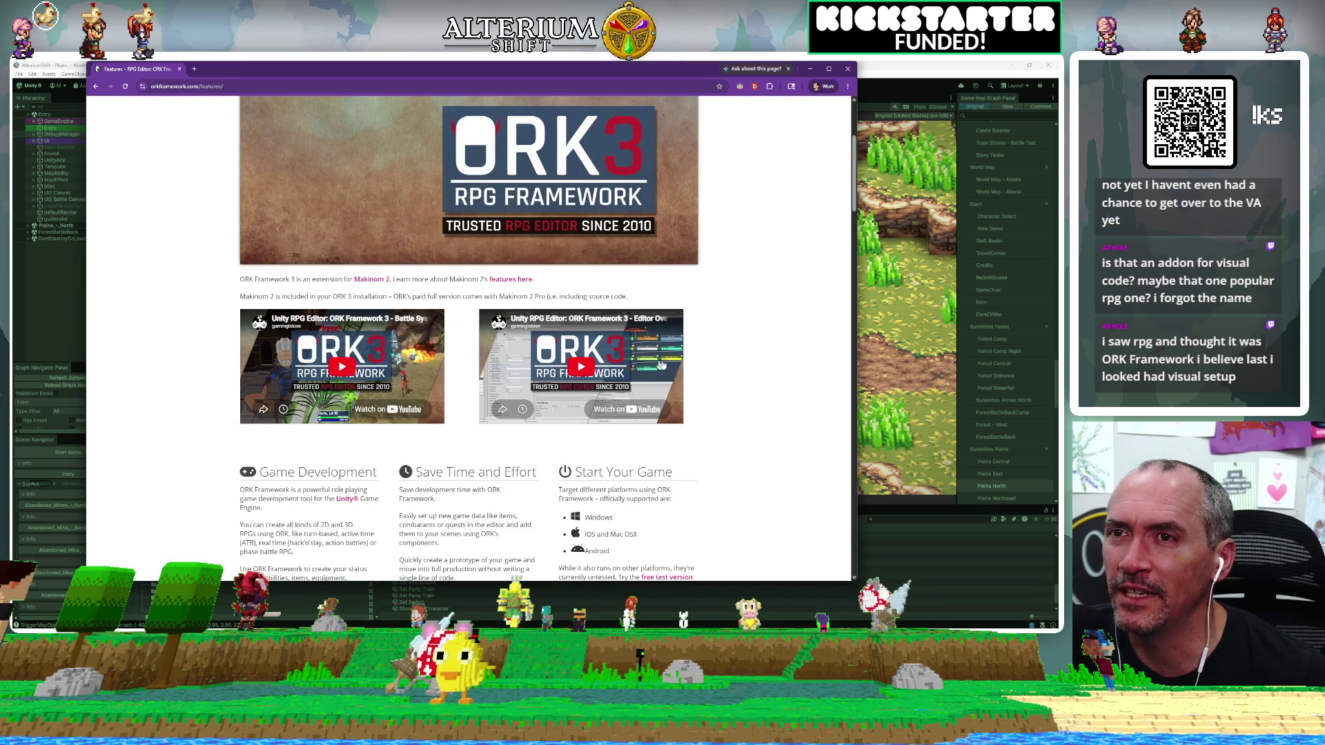
{"action": "scroll", "coordinate": [377, 414], "scroll_direction": "down", "scroll_amount": 2}
{"action": "scroll", "coordinate": [356, 257], "scroll_direction": "down", "scroll_amount": 3}
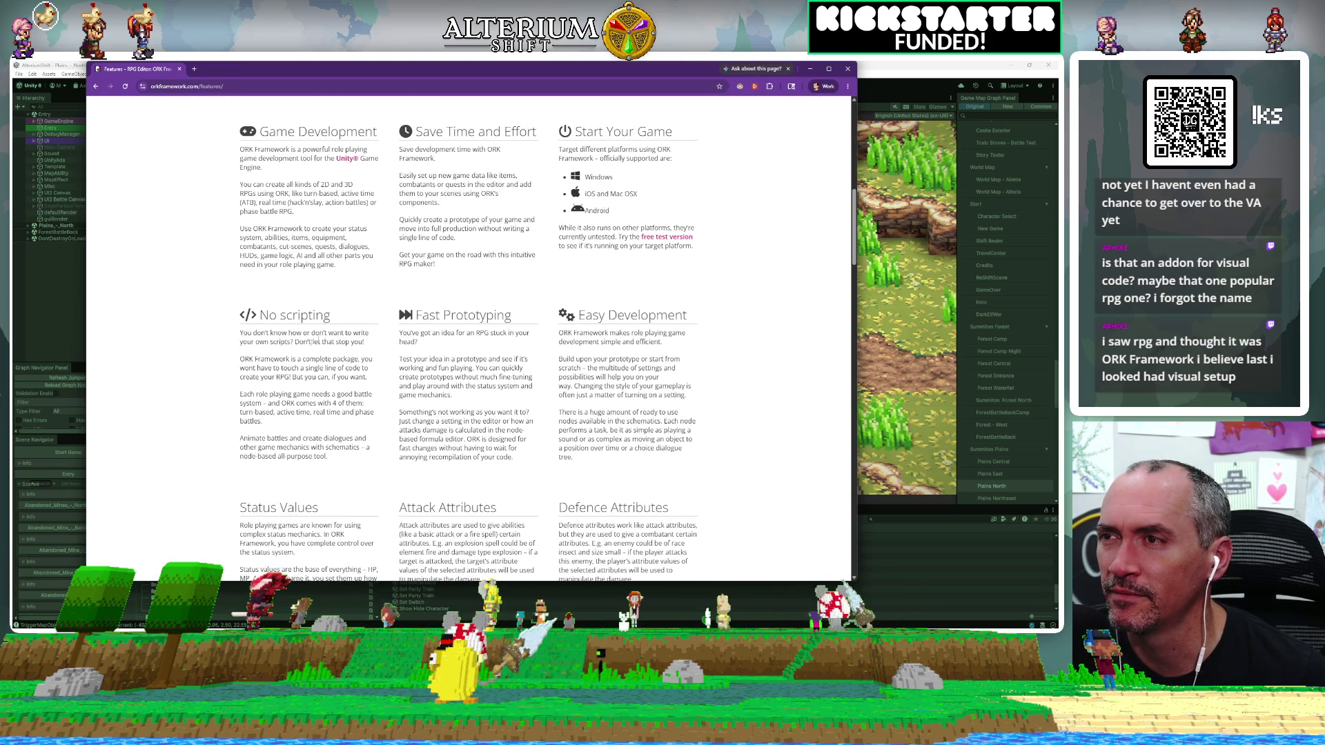
{"action": "scroll", "coordinate": [271, 356], "scroll_direction": "down", "scroll_amount": 20}
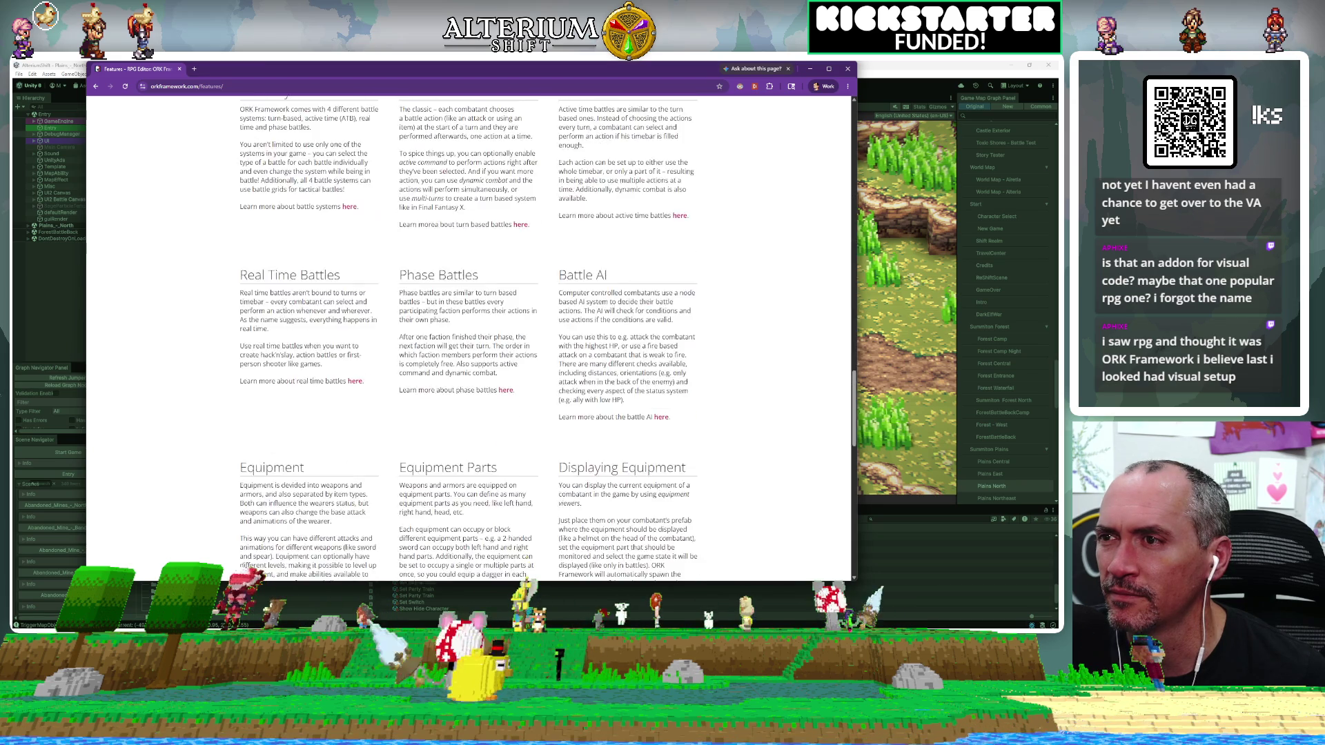
{"action": "scroll", "coordinate": [252, 383], "scroll_direction": "down", "scroll_amount": 6}
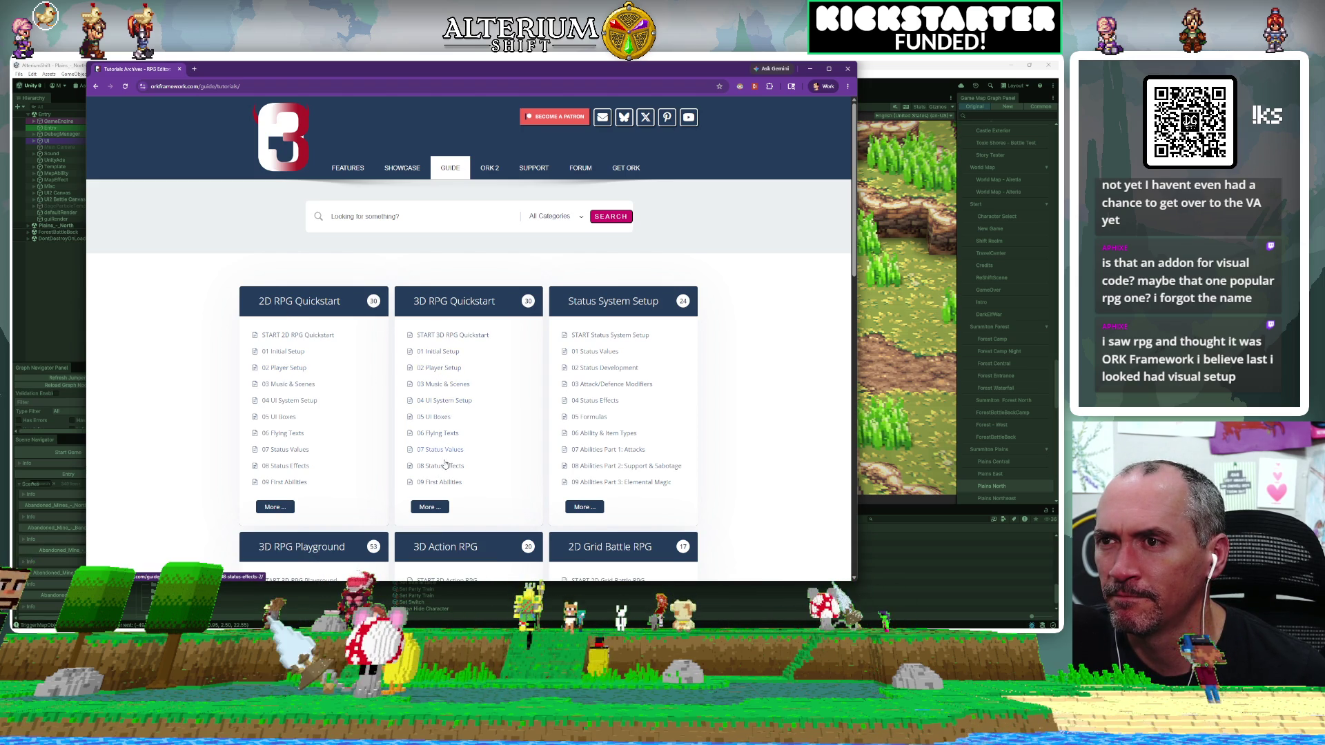
{"action": "left_click", "coordinate": [445, 510]}
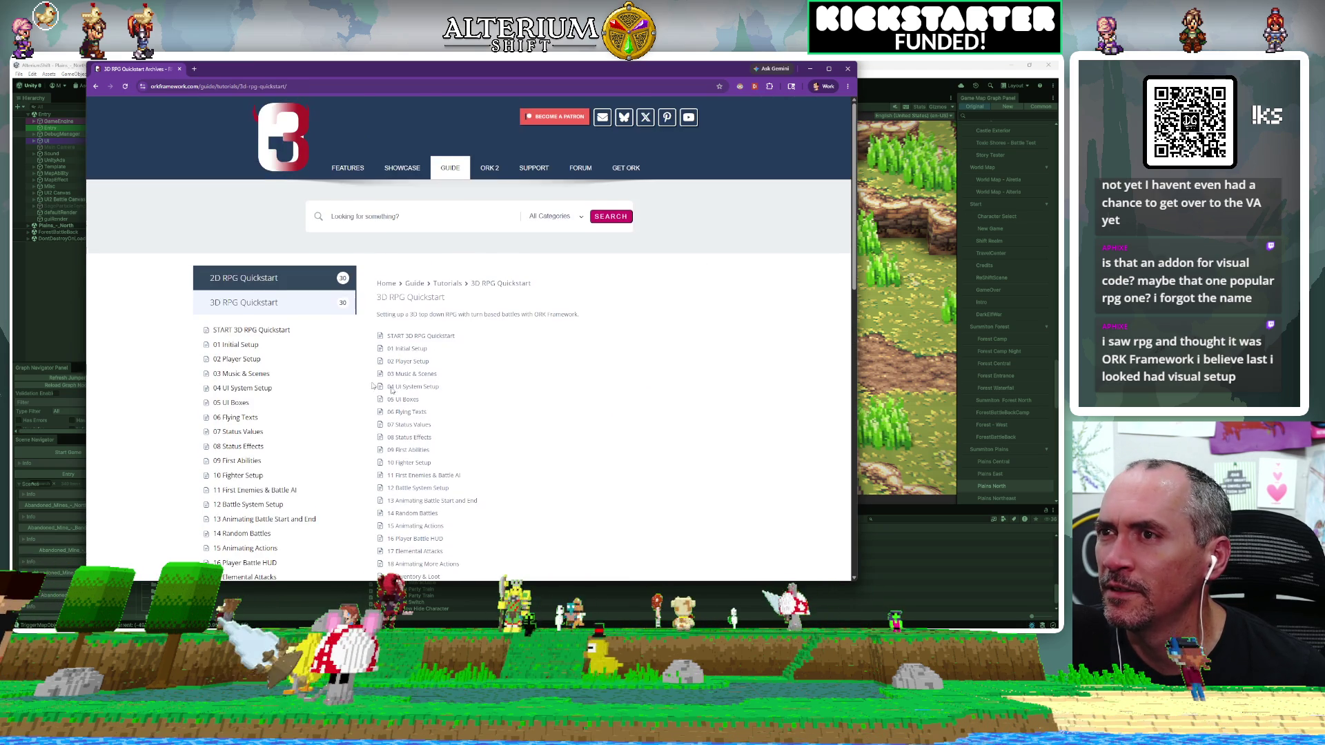
Search the 3D RPG Quickstart lesson list for 'node' and 'scrip', scrolling to 28 Item Collectors.
{"action": "scroll", "coordinate": [345, 379], "scroll_direction": "down", "scroll_amount": 1}
{"action": "key", "text": "ctrl+f"}
{"action": "type", "text": "node"}
{"action": "key", "text": "BackSpace"}
{"action": "key", "text": "BackSpace"}
{"action": "key", "text": "BackSpace"}
{"action": "type", "text": "scrip"}
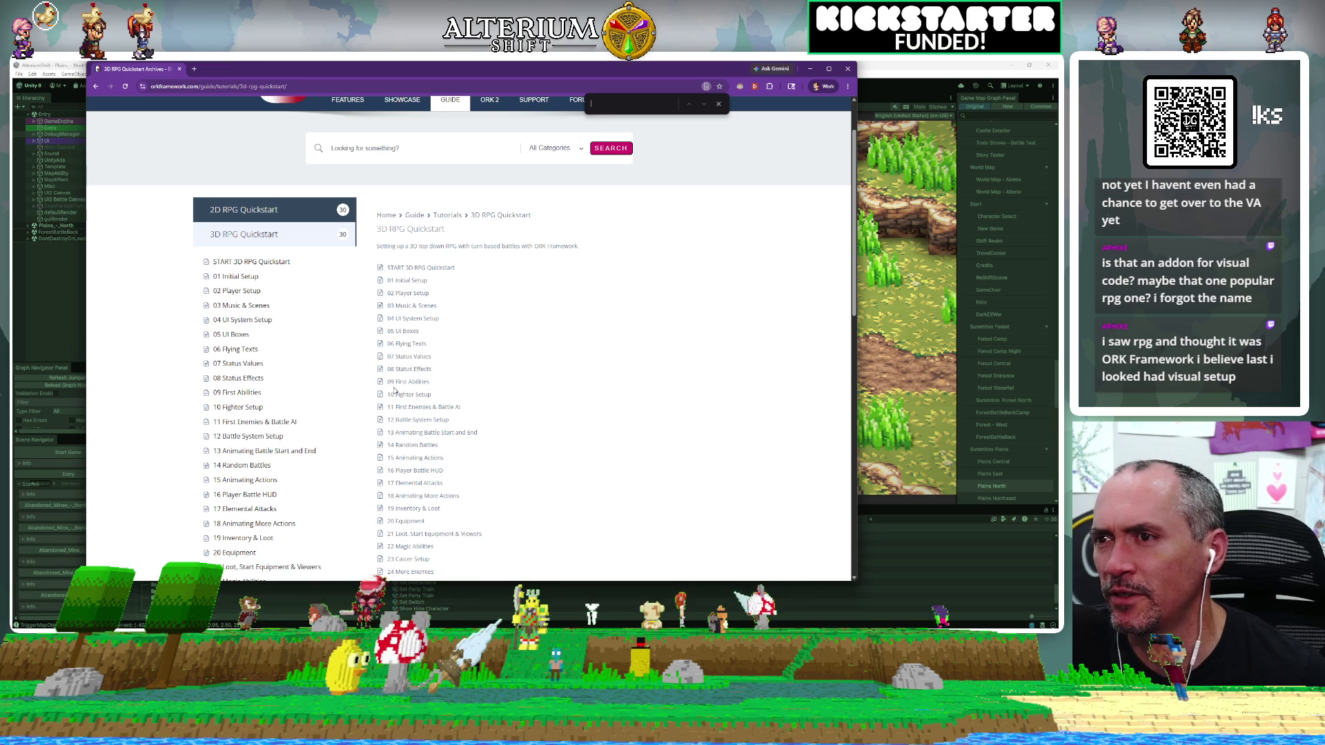
{"action": "scroll", "coordinate": [445, 288], "scroll_direction": "down", "scroll_amount": 1}
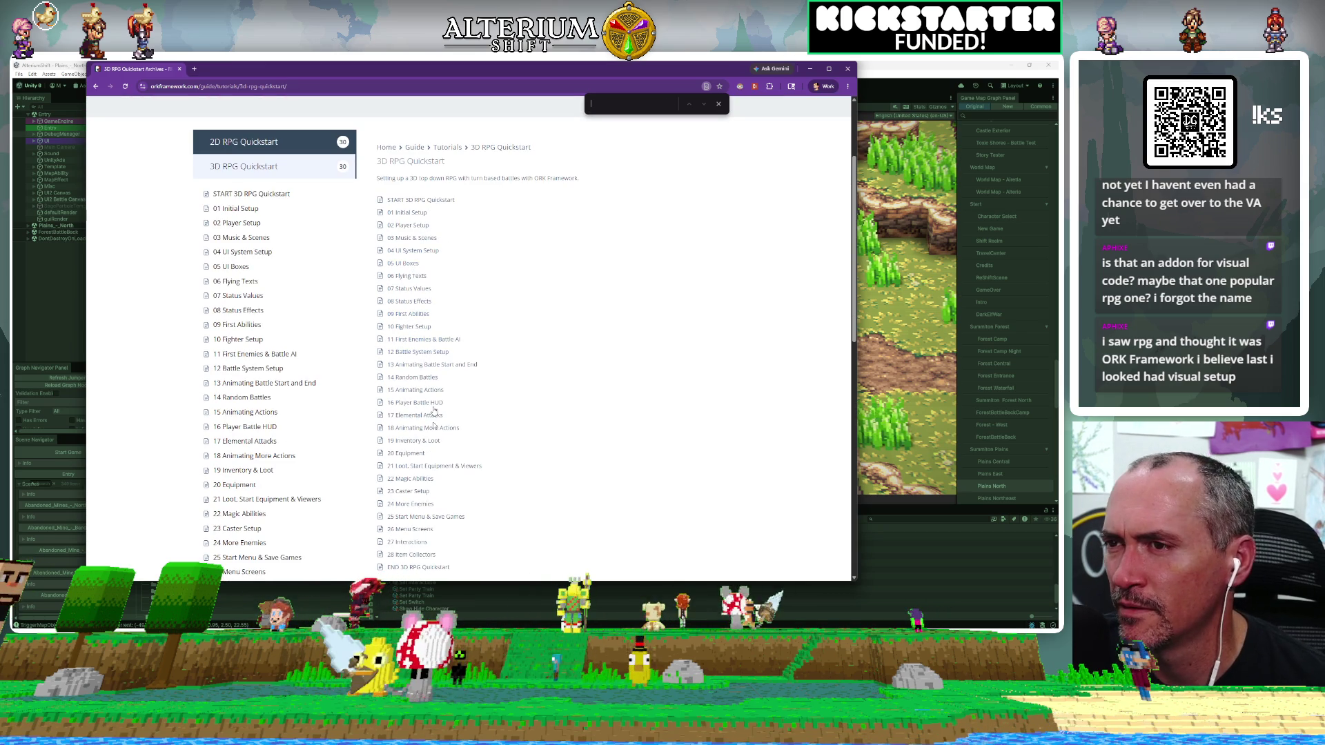
{"action": "scroll", "coordinate": [434, 530], "scroll_direction": "down", "scroll_amount": 3}
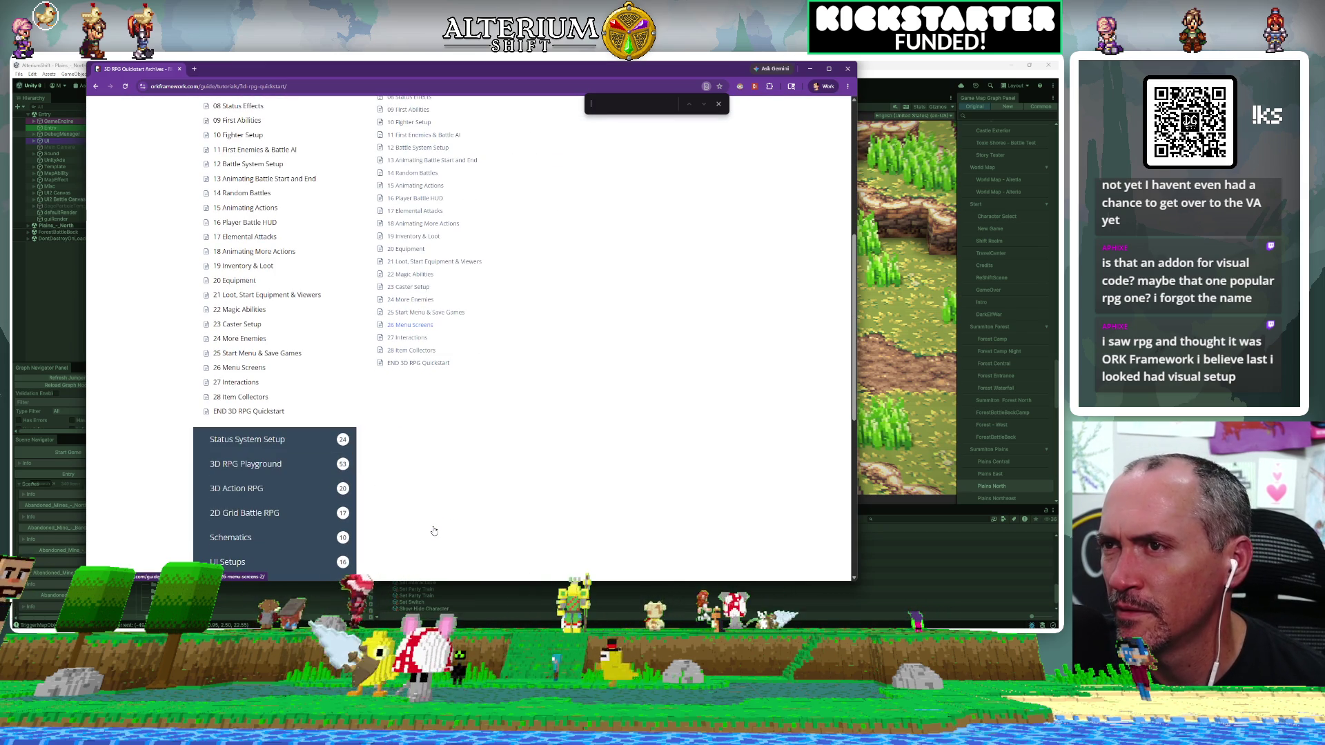
Open the 26 Menu Screens tutorial, skim it, and return to the Unity editor.
{"action": "left_click", "coordinate": [411, 325]}
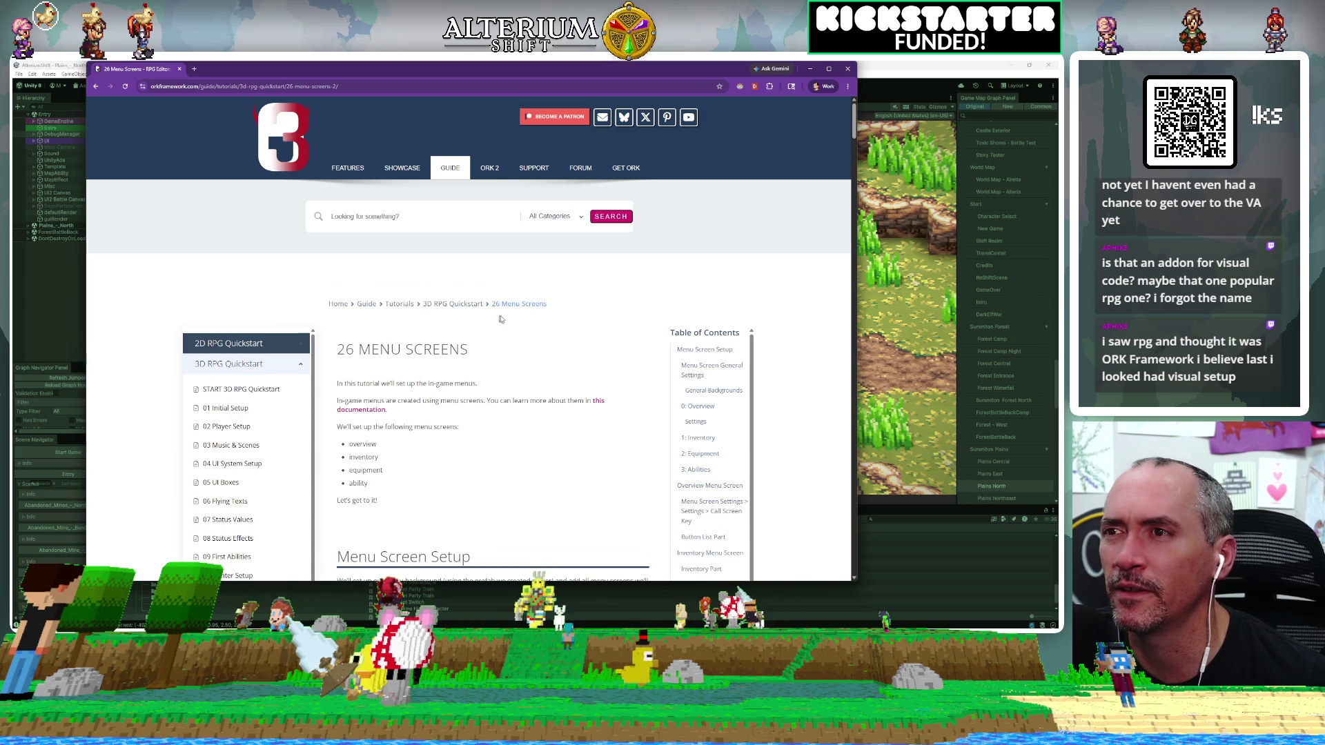
{"action": "scroll", "coordinate": [501, 316], "scroll_direction": "down", "scroll_amount": 12}
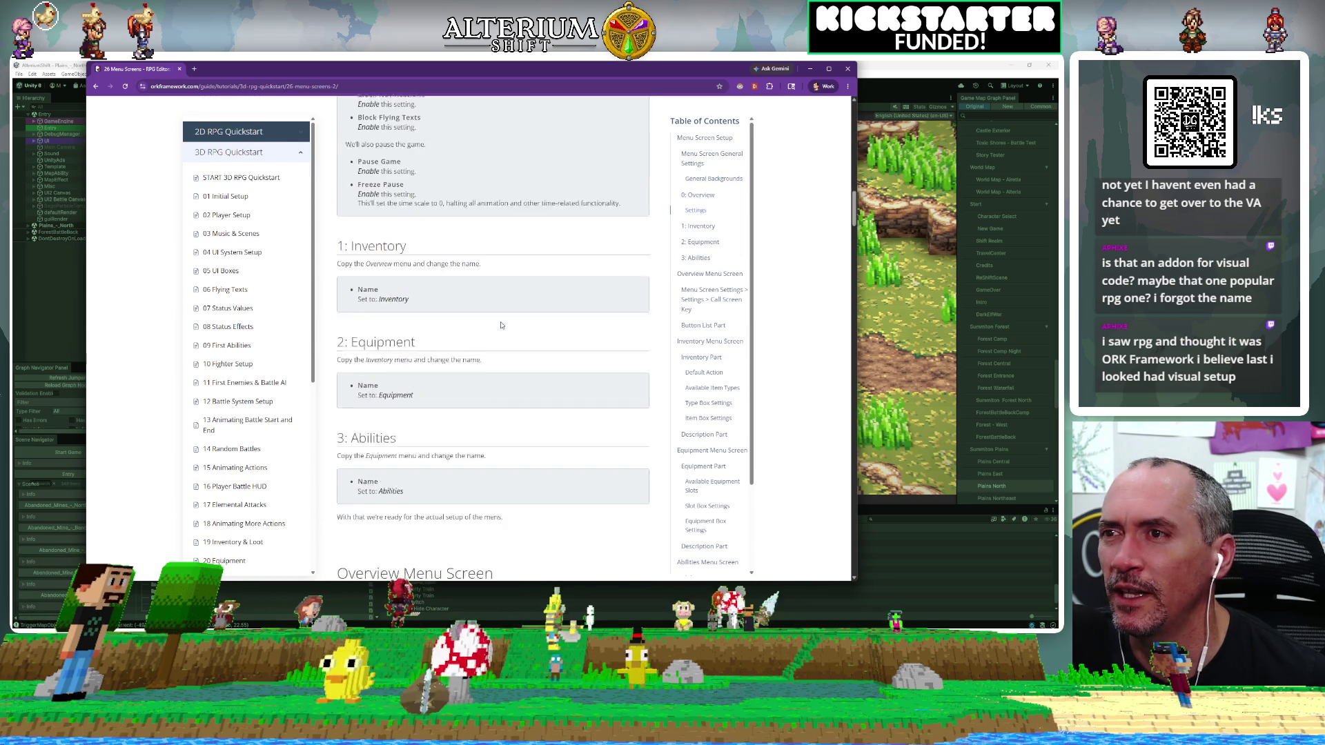
{"action": "scroll", "coordinate": [501, 325], "scroll_direction": "down", "scroll_amount": 15}
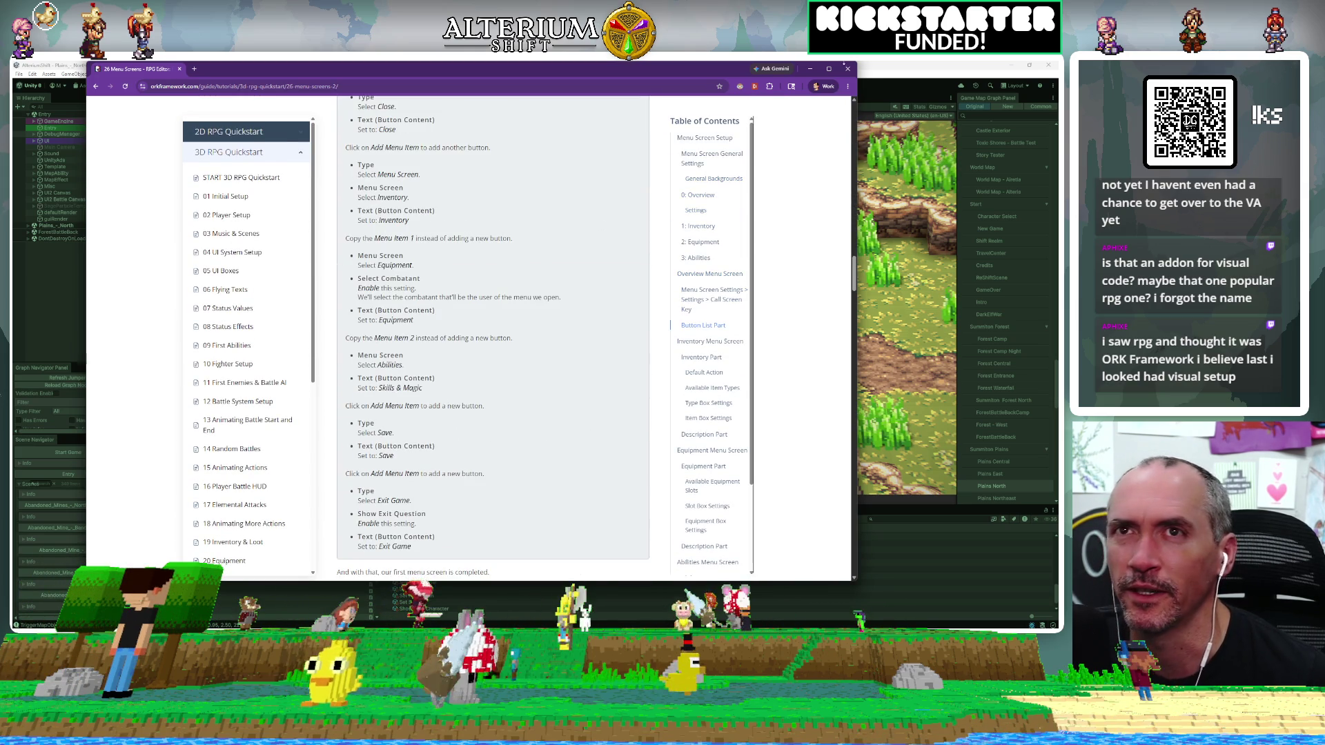
{"action": "left_click", "coordinate": [846, 67]}
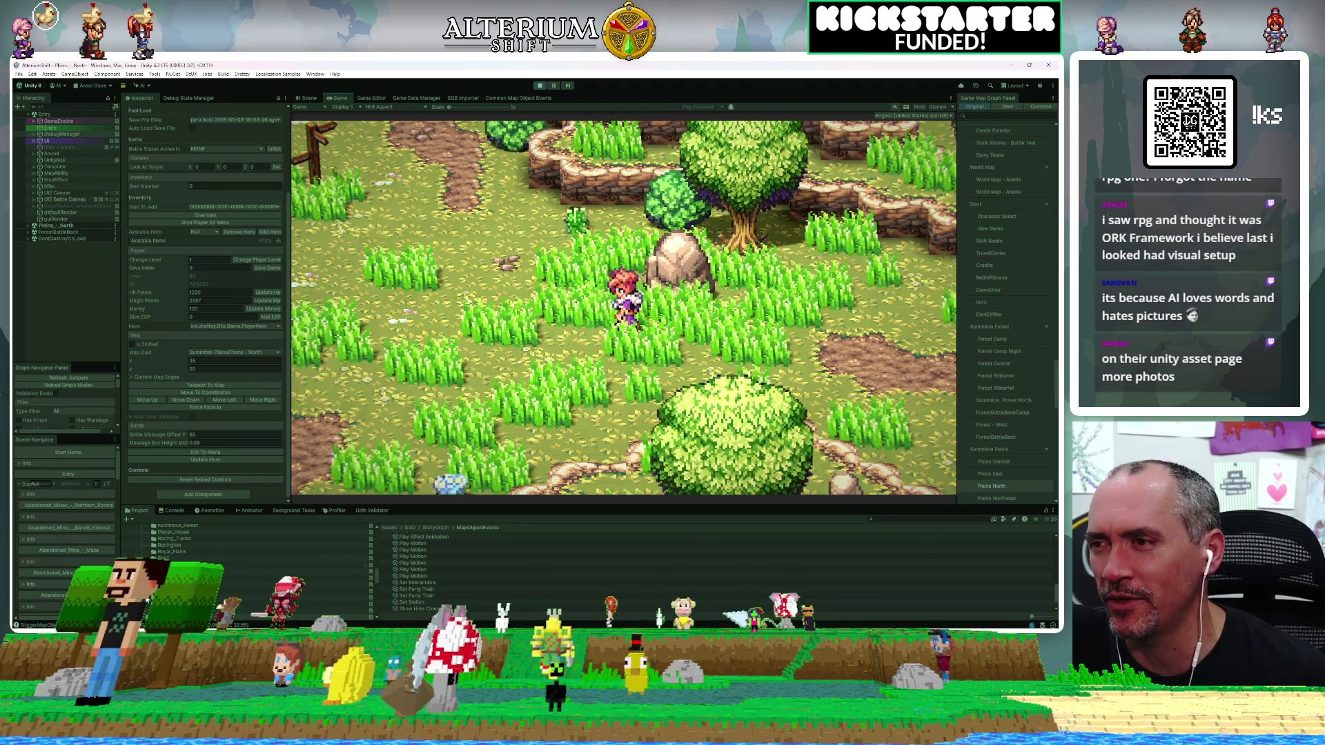
Bring the 26 Menu Screens tutorial back and read through its Overview, Inventory and Equipment sections.
{"action": "key", "text": "alt+Tab"}
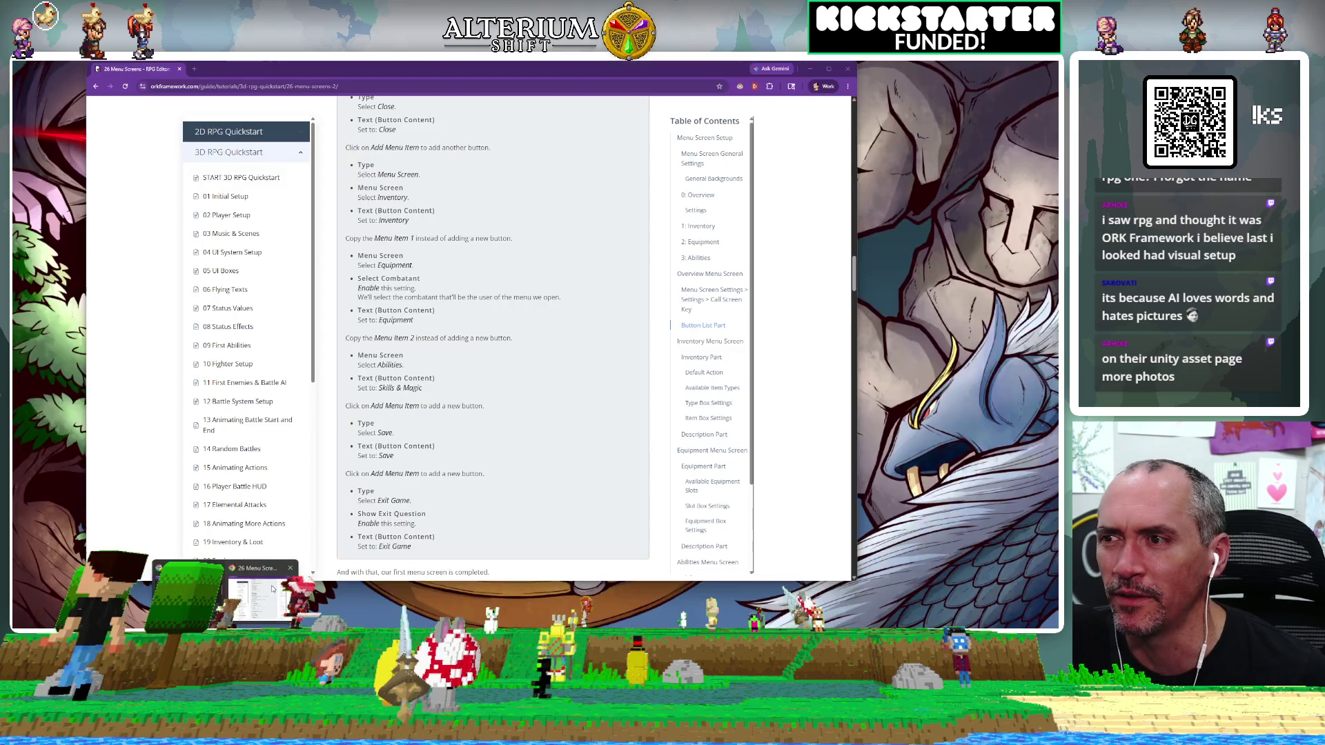
{"action": "scroll", "coordinate": [330, 542], "scroll_direction": "up", "scroll_amount": 15}
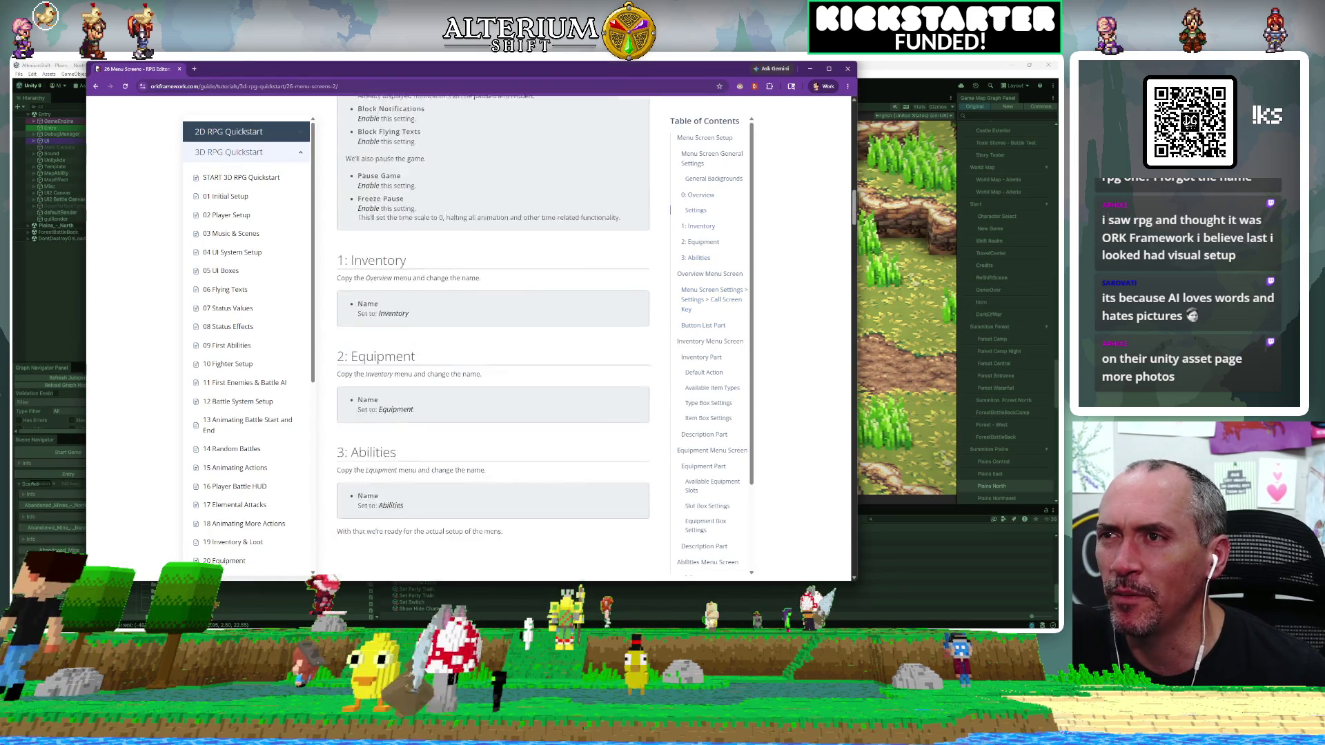
{"action": "scroll", "coordinate": [582, 461], "scroll_direction": "up", "scroll_amount": 10}
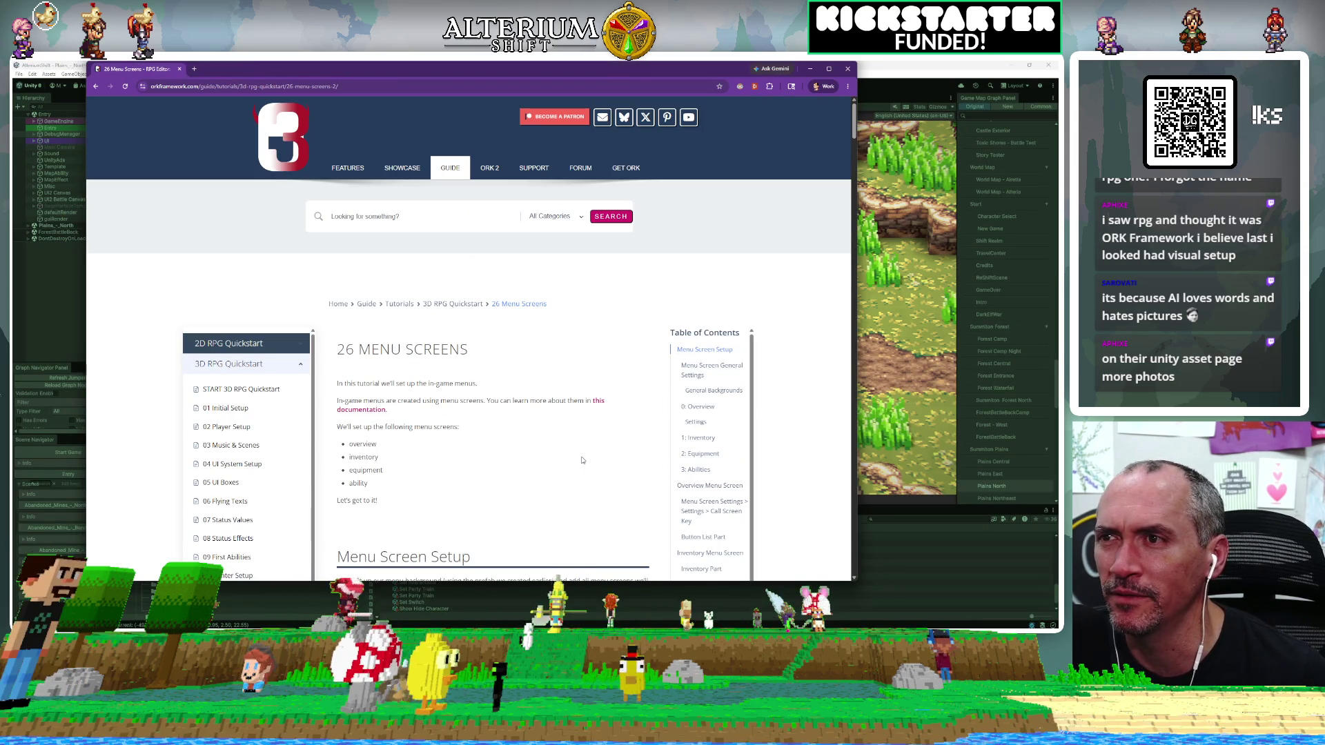
{"action": "scroll", "coordinate": [581, 460], "scroll_direction": "down", "scroll_amount": 5}
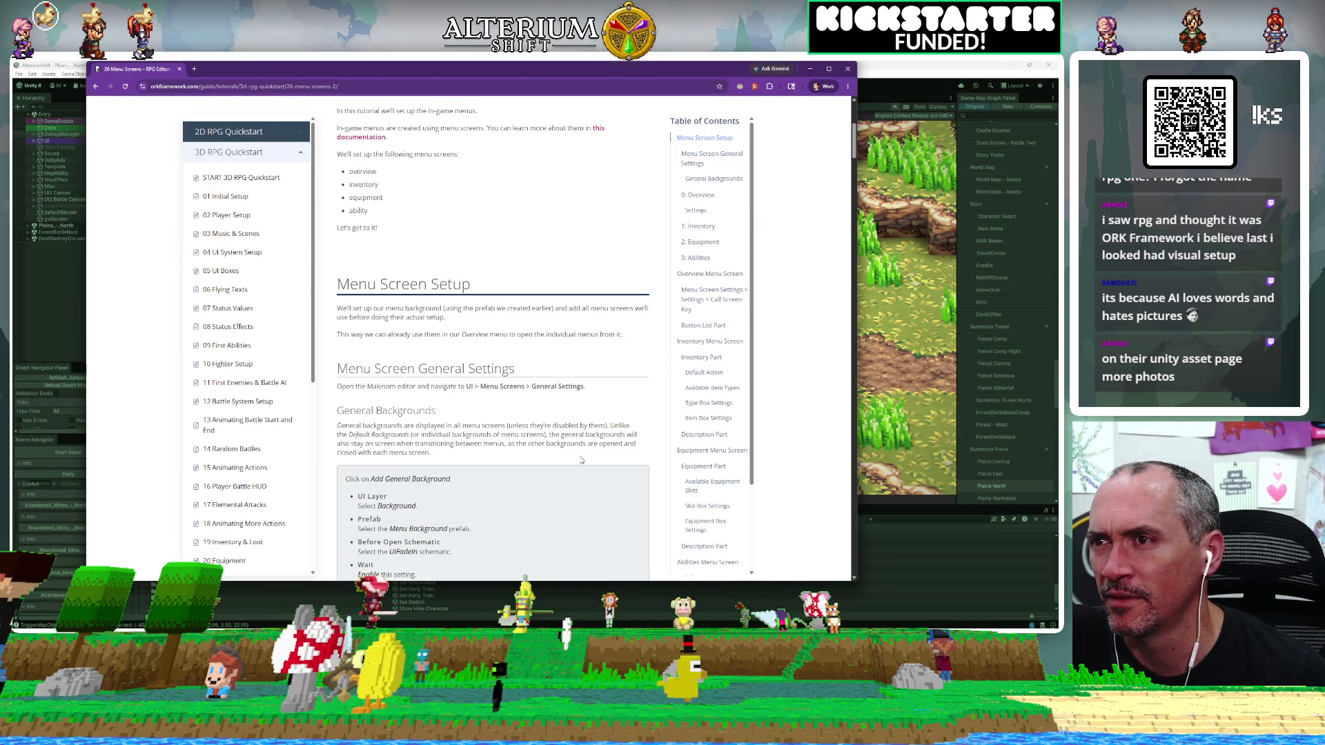
{"action": "scroll", "coordinate": [582, 460], "scroll_direction": "down", "scroll_amount": 3}
{"action": "scroll", "coordinate": [566, 463], "scroll_direction": "down", "scroll_amount": 3}
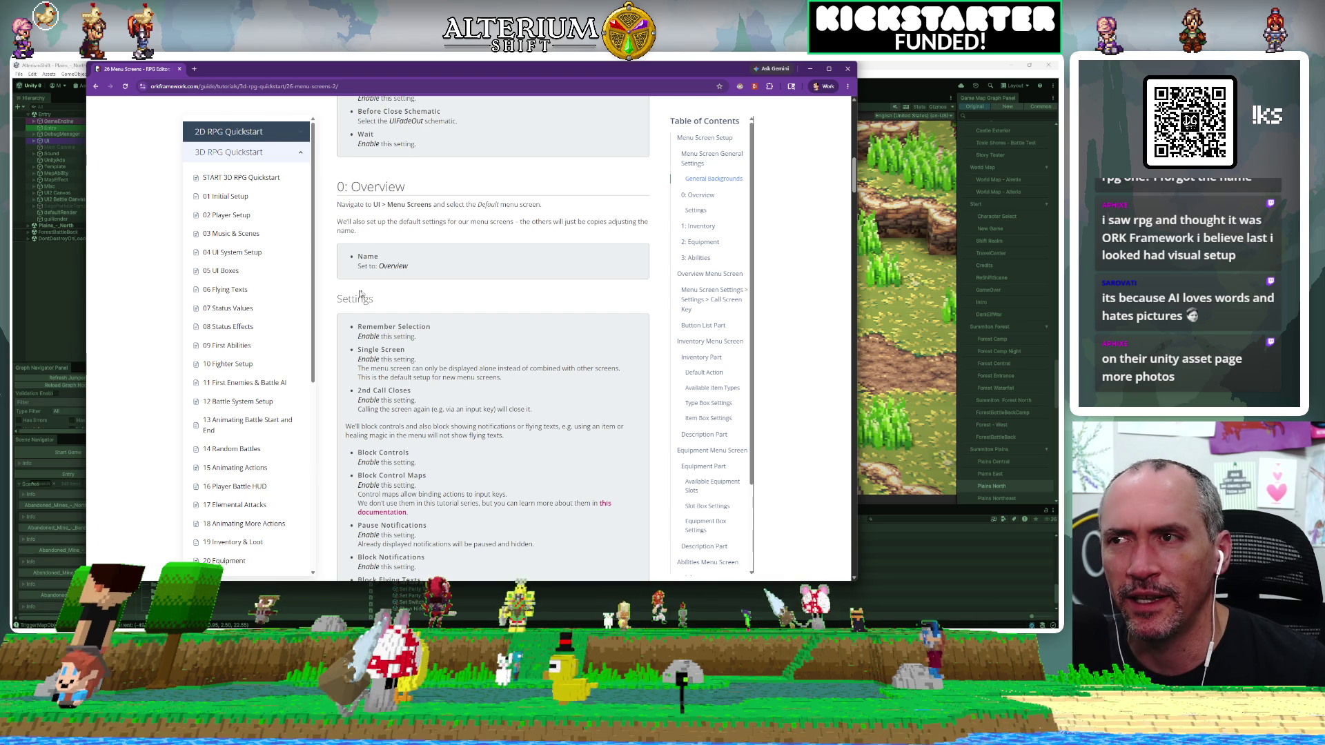
{"action": "scroll", "coordinate": [249, 345], "scroll_direction": "down", "scroll_amount": 5}
{"action": "scroll", "coordinate": [437, 358], "scroll_direction": "down", "scroll_amount": 1}
{"action": "scroll", "coordinate": [437, 359], "scroll_direction": "down", "scroll_amount": 3}
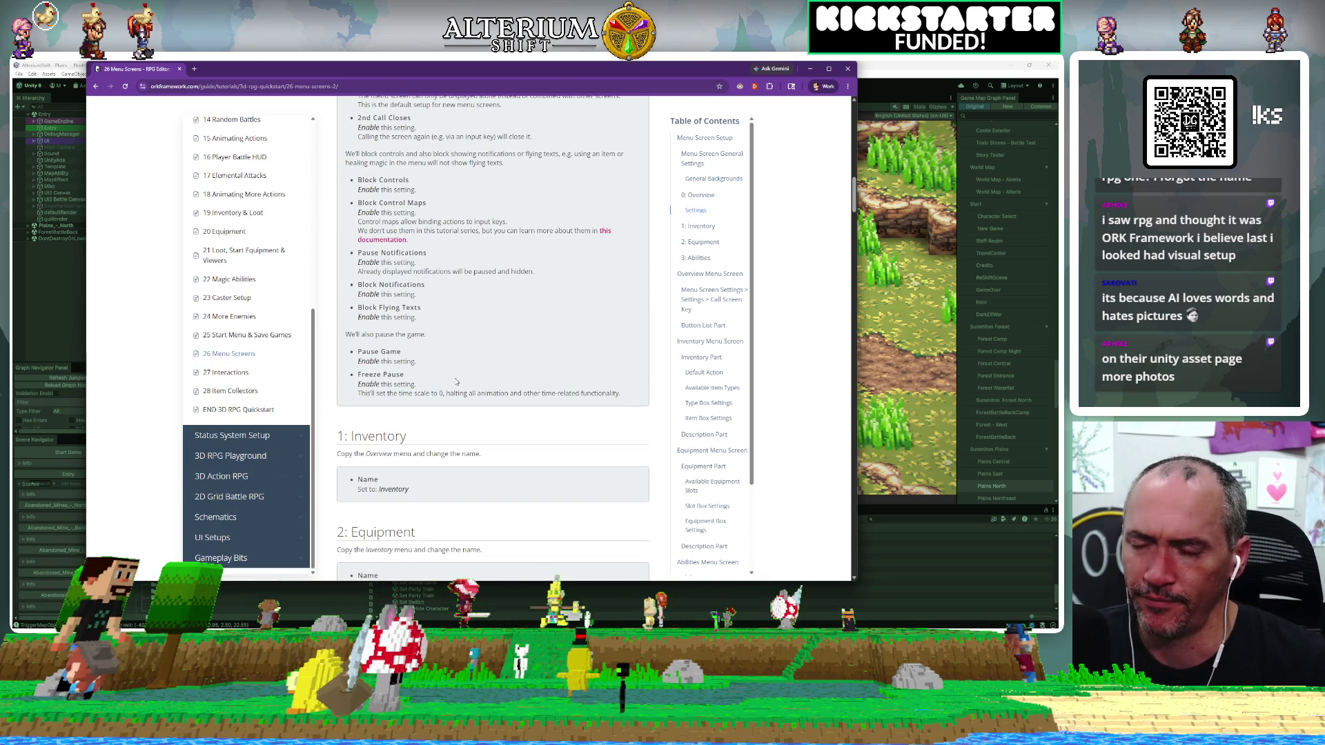
Search 'ork framework unity asset' in a new tab and open the Asset Store listing.
{"action": "key", "text": "ctrl+t"}
{"action": "type", "text": "ork framework"}
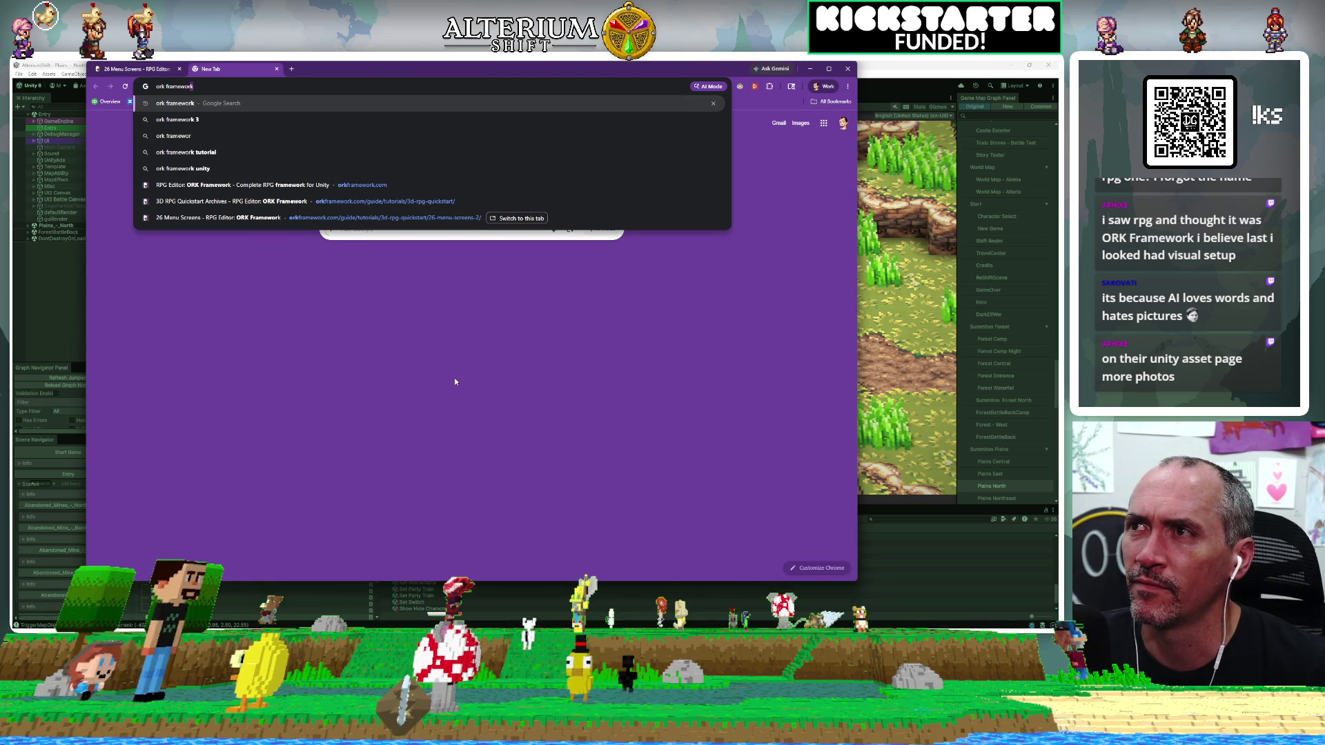
{"action": "type", "text": " unity asset"}
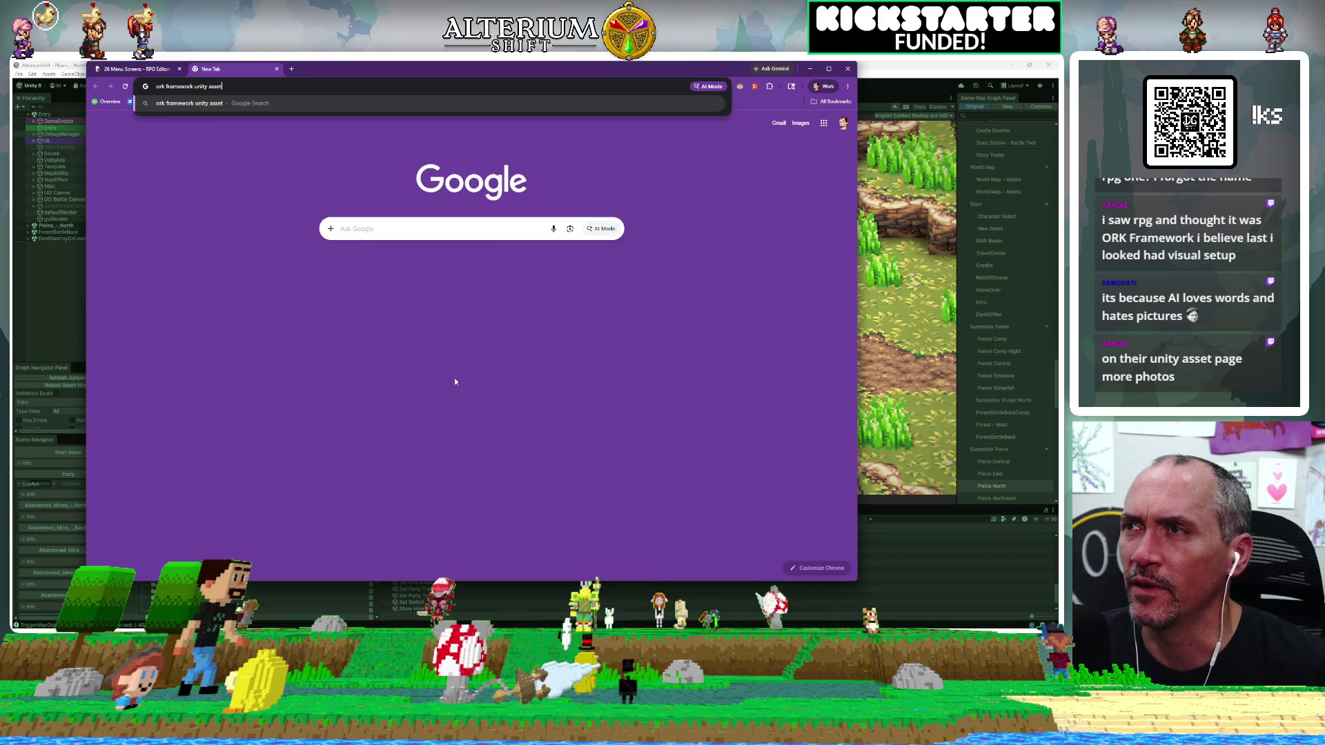
{"action": "key", "text": "Return"}
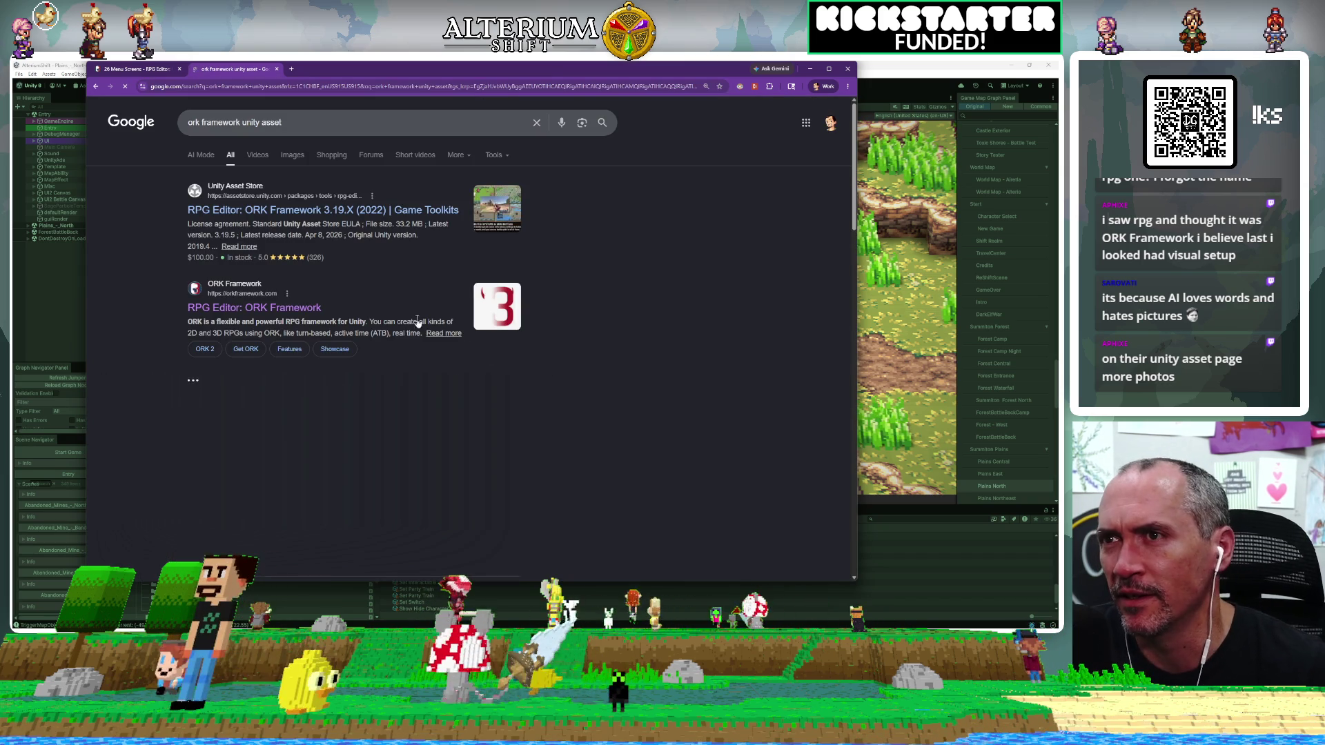
{"action": "left_click", "coordinate": [350, 211]}
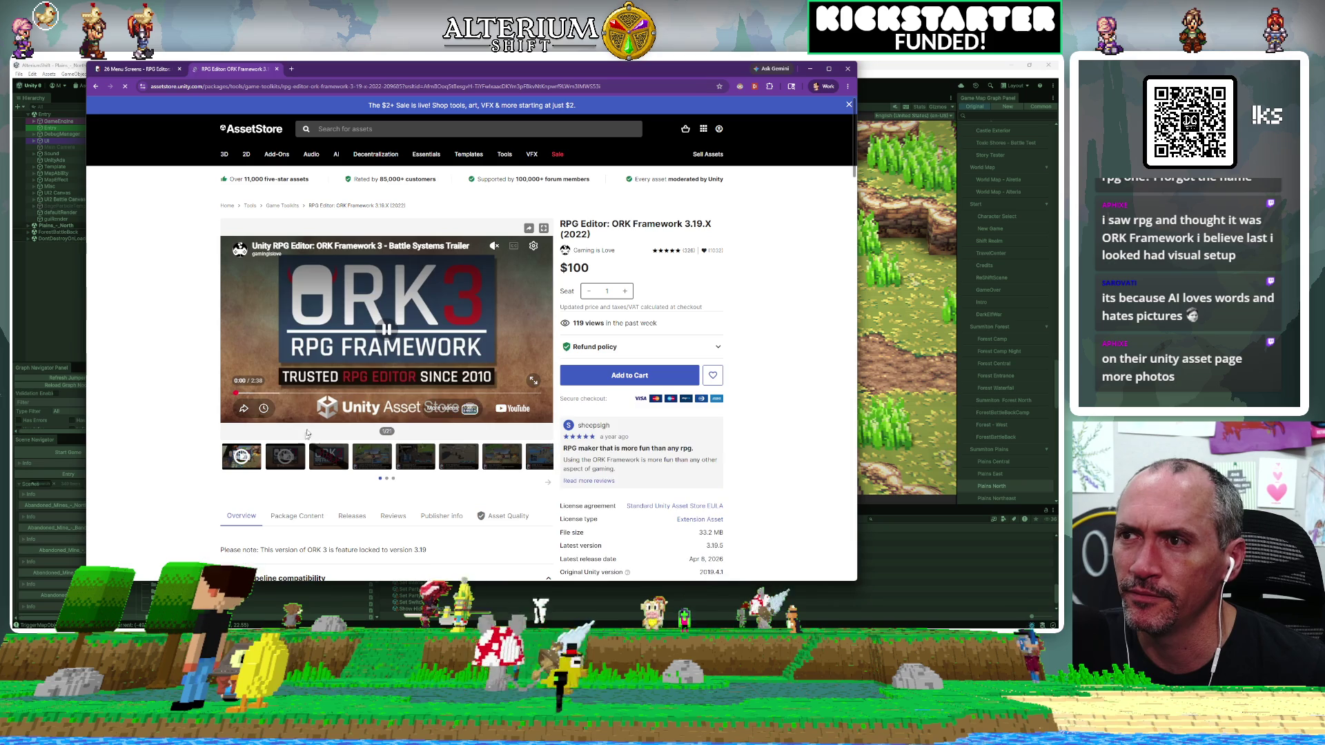
Browse the gallery screenshots, from the battle systems to Formulas, and enlarge the Full Source Code image.
{"action": "left_click", "coordinate": [337, 457]}
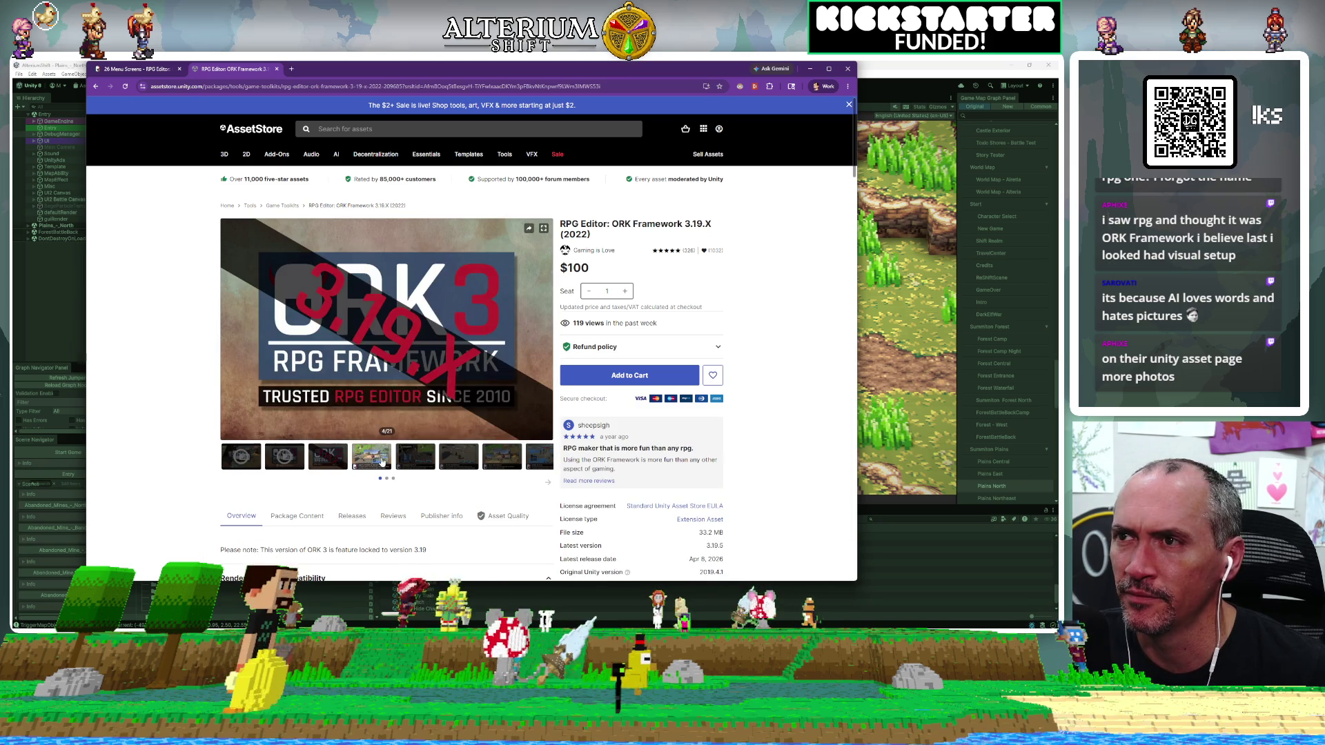
{"action": "left_click", "coordinate": [414, 460]}
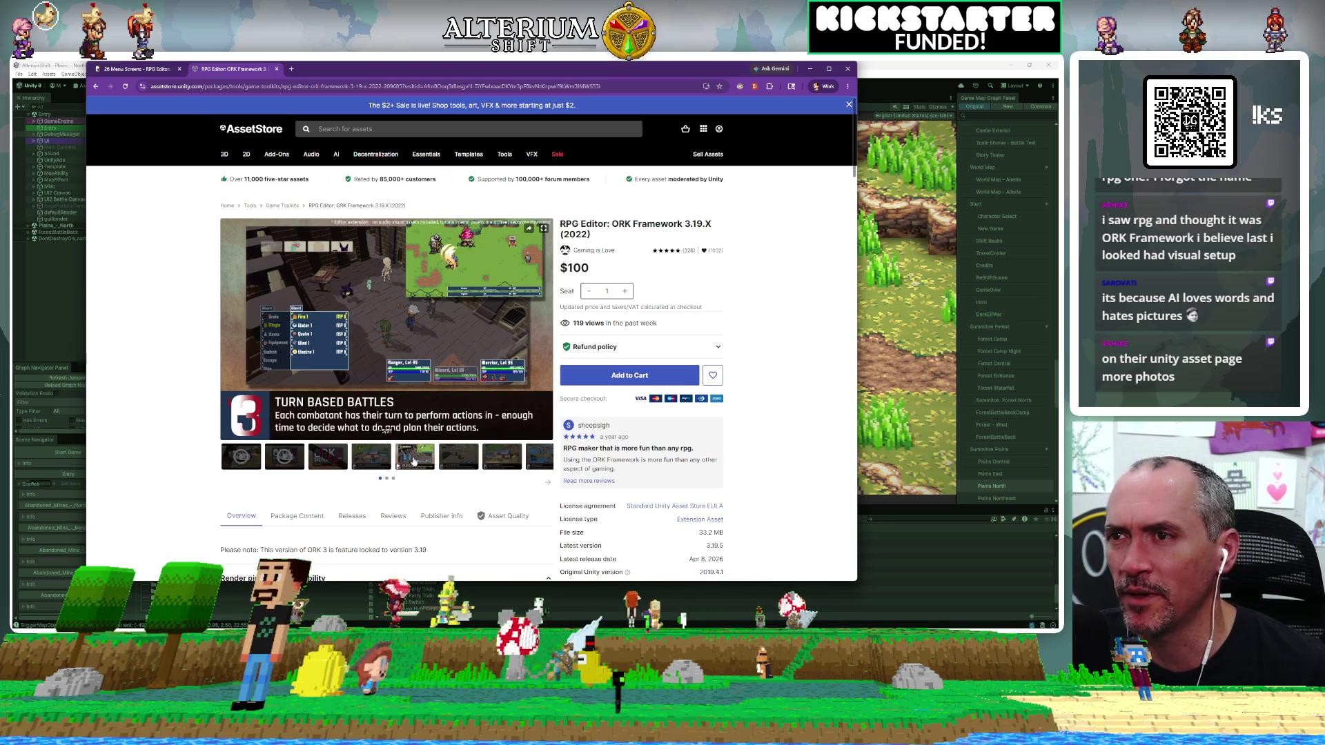
{"action": "left_click", "coordinate": [458, 457]}
{"action": "left_click", "coordinate": [511, 457]}
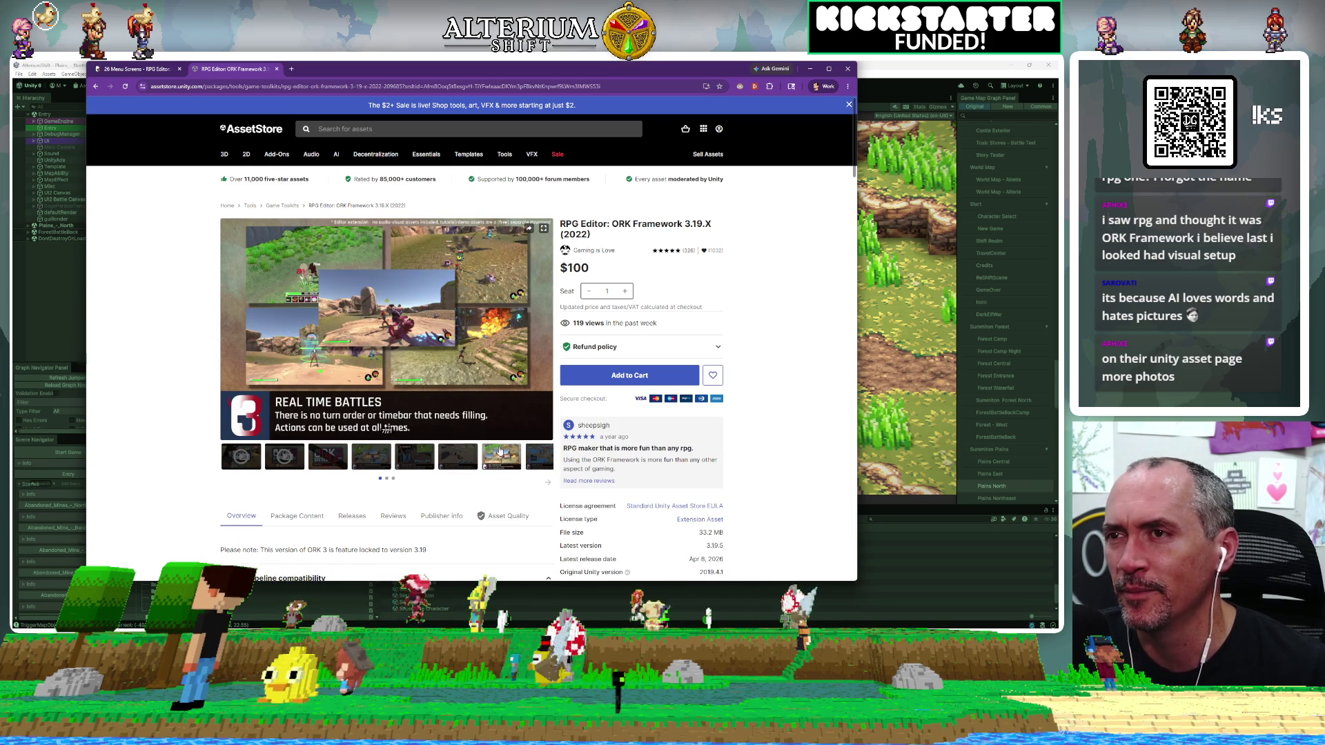
{"action": "left_click", "coordinate": [531, 453]}
{"action": "left_click", "coordinate": [550, 483]}
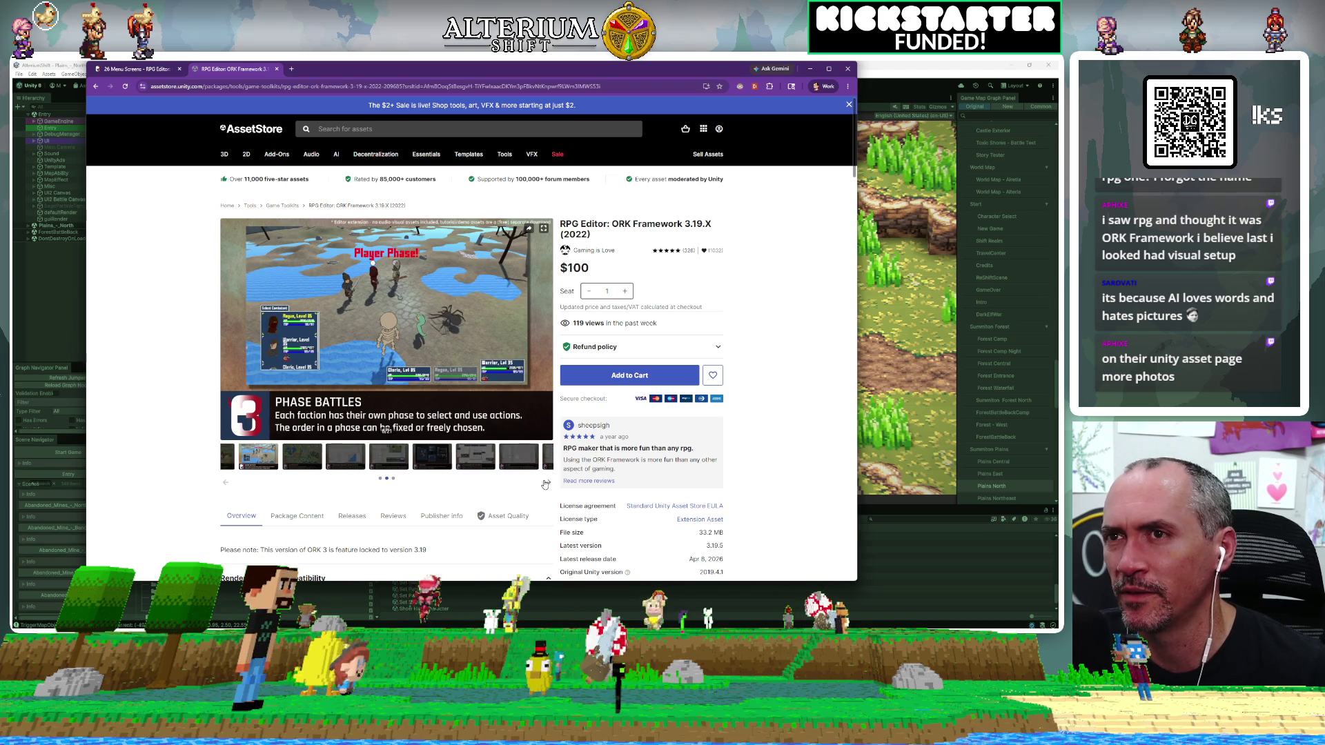
{"action": "left_click", "coordinate": [513, 460]}
{"action": "left_click", "coordinate": [537, 463]}
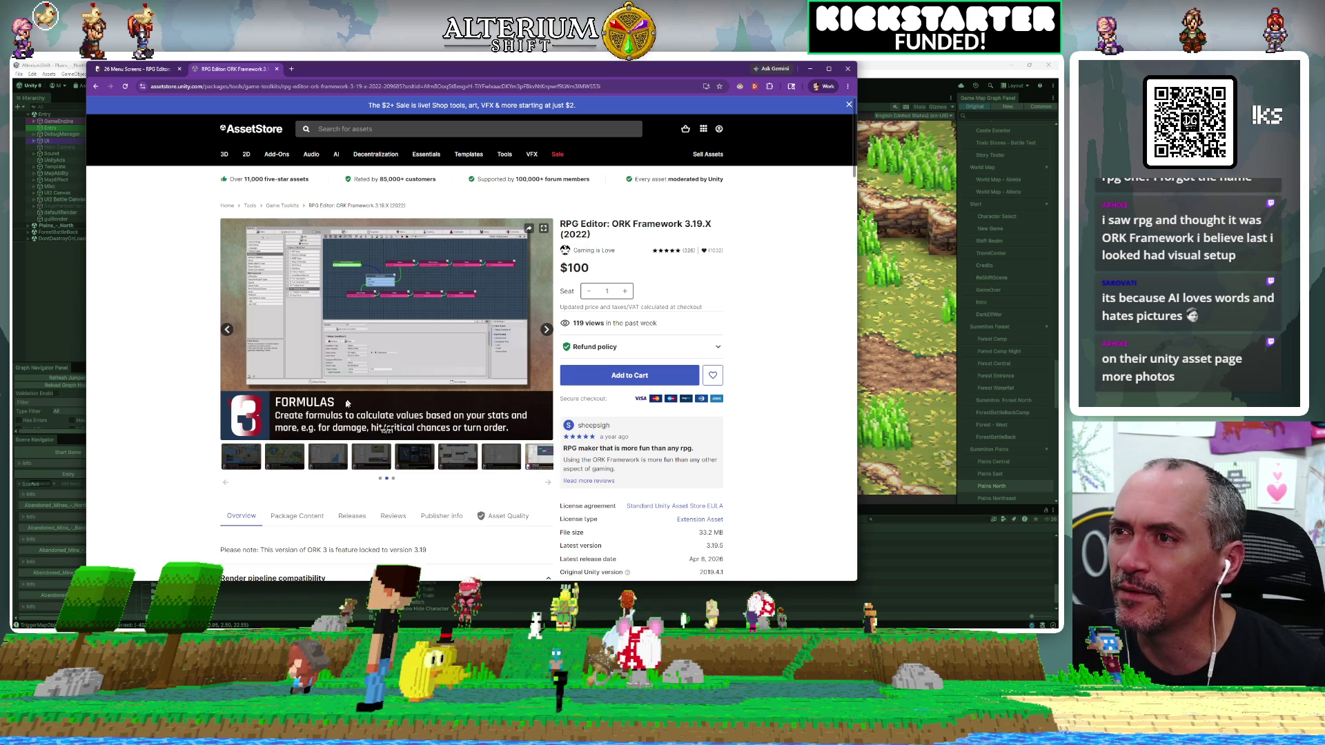
{"action": "left_click", "coordinate": [548, 484]}
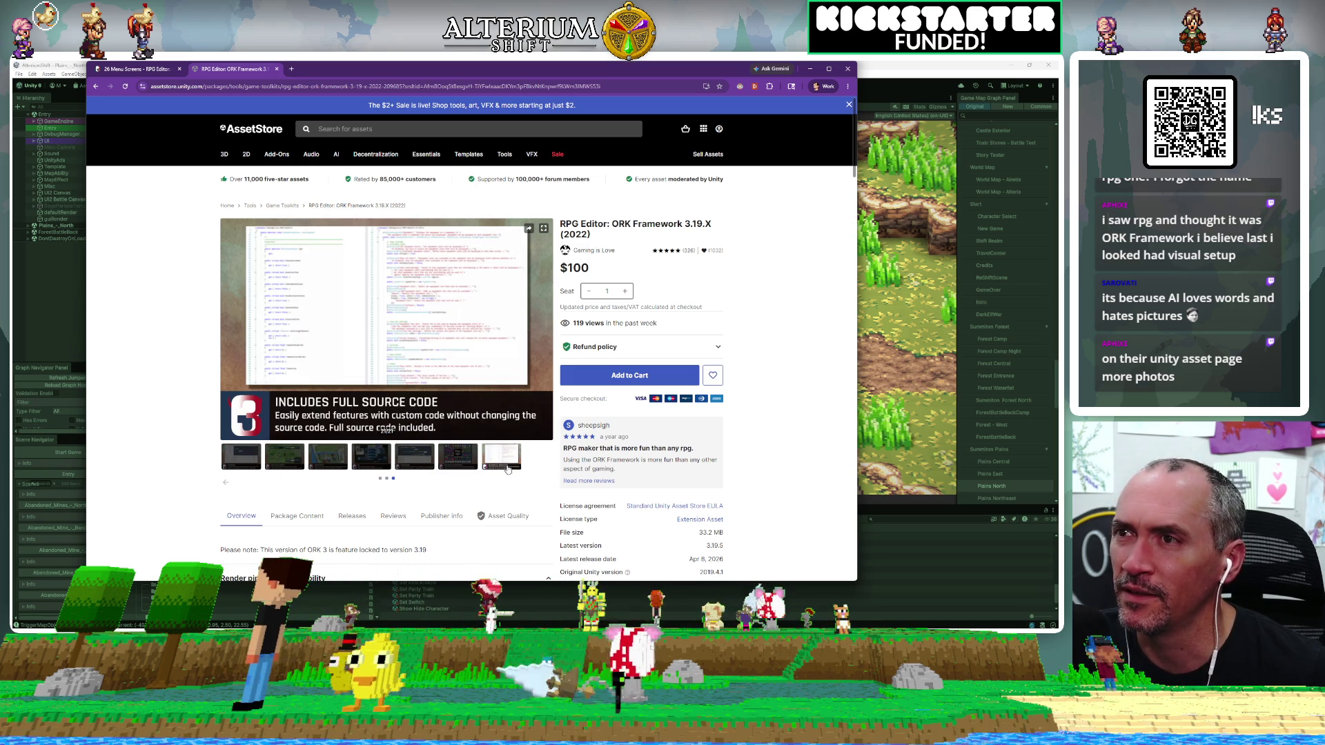
{"action": "left_click", "coordinate": [543, 228]}
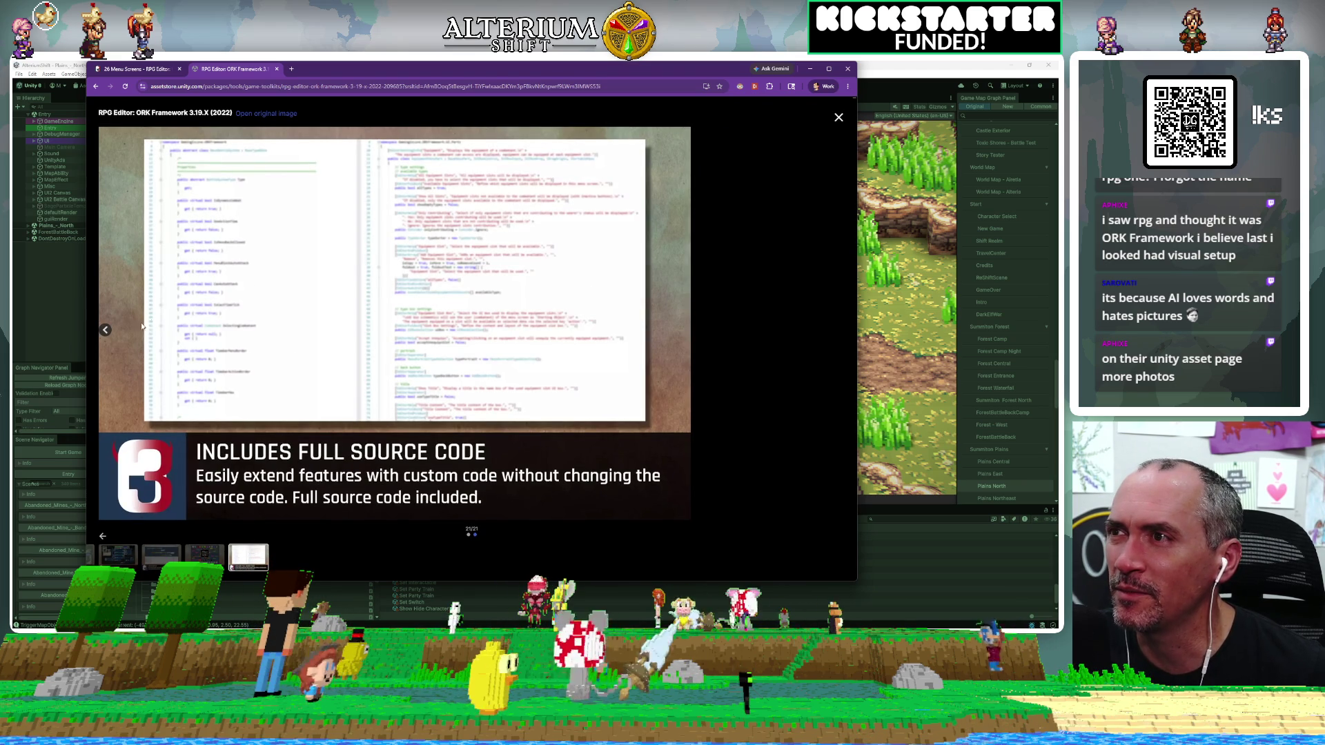
Step back through the gallery slides from Makinom 2 Pro to Abilities, then close the browser.
{"action": "left_click", "coordinate": [104, 332]}
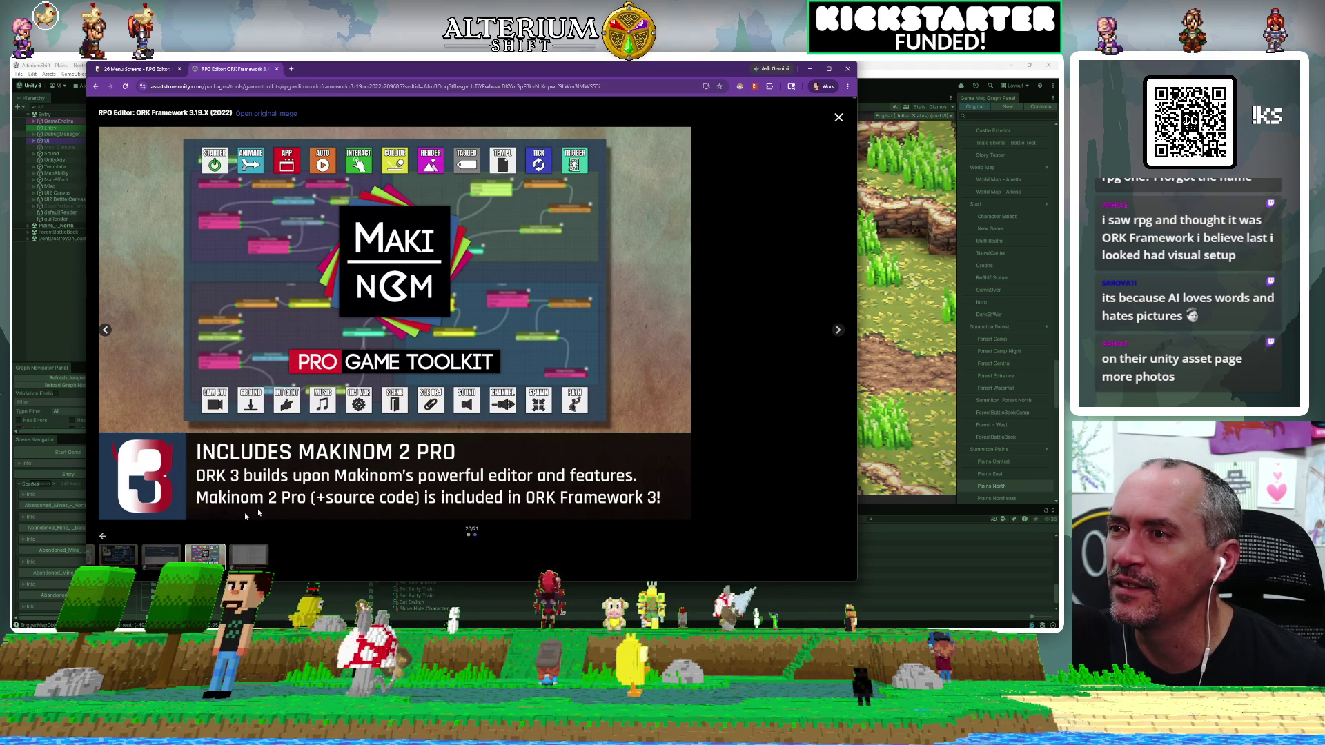
{"action": "left_click", "coordinate": [172, 557]}
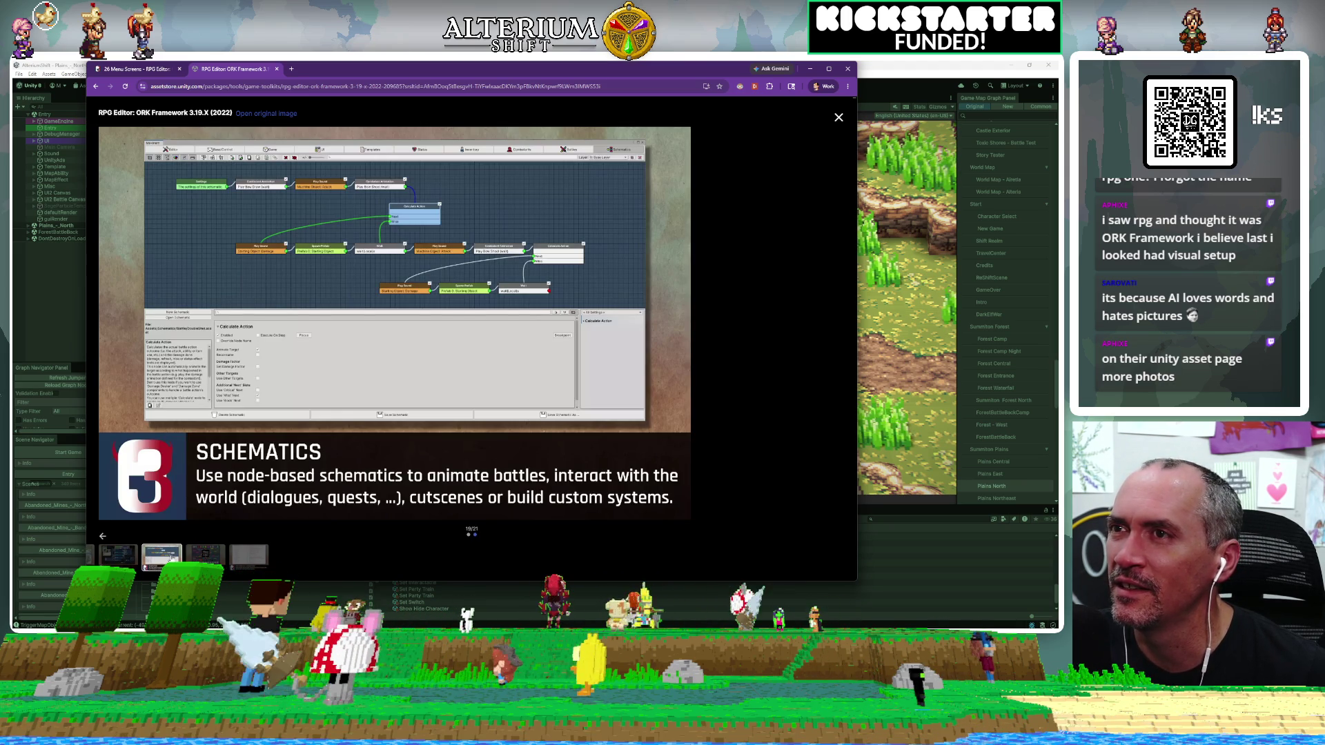
{"action": "left_click", "coordinate": [113, 565]}
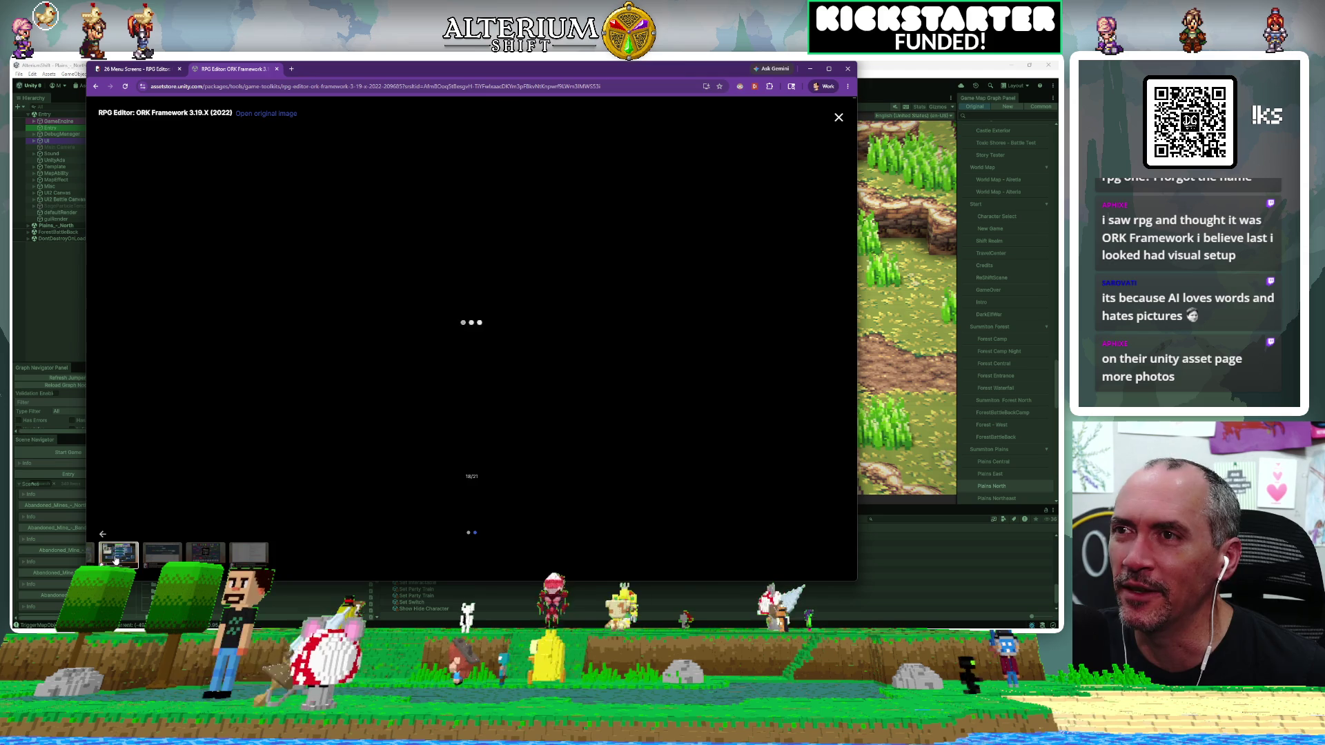
{"action": "left_click", "coordinate": [105, 331]}
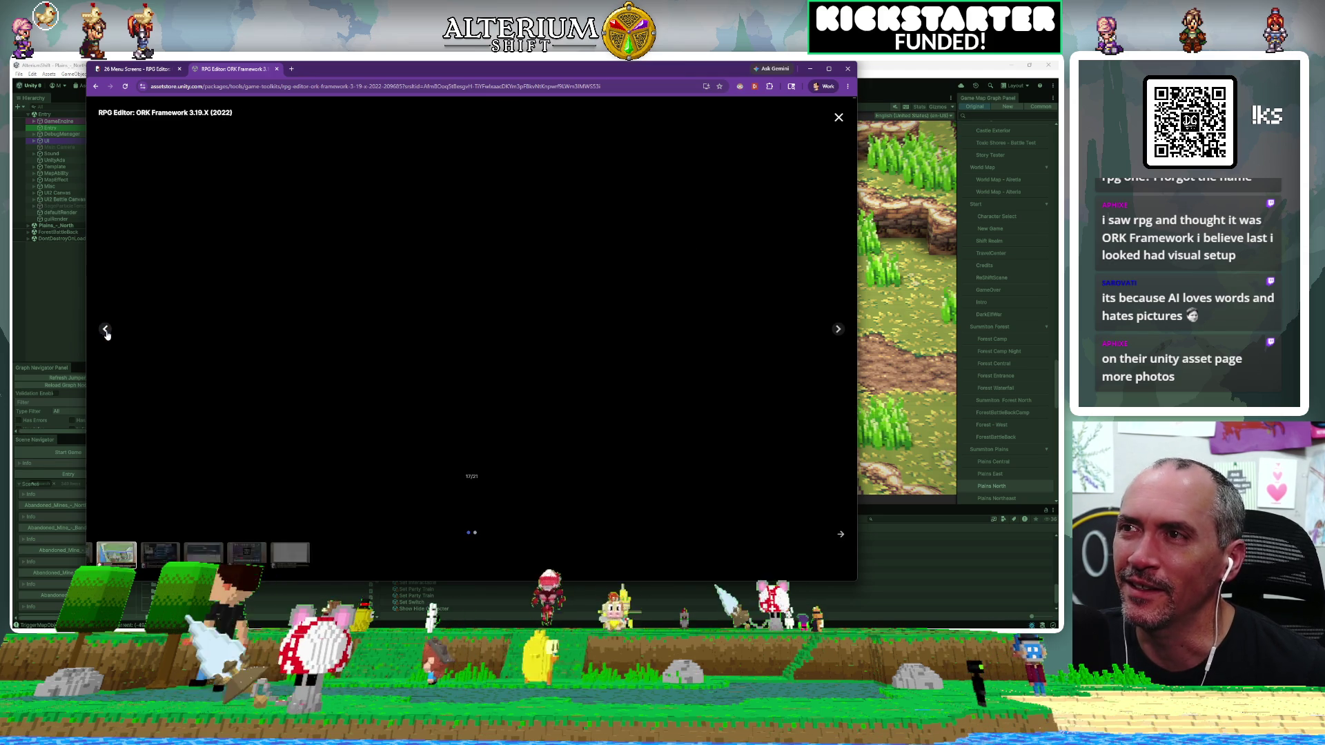
{"action": "left_click", "coordinate": [105, 331]}
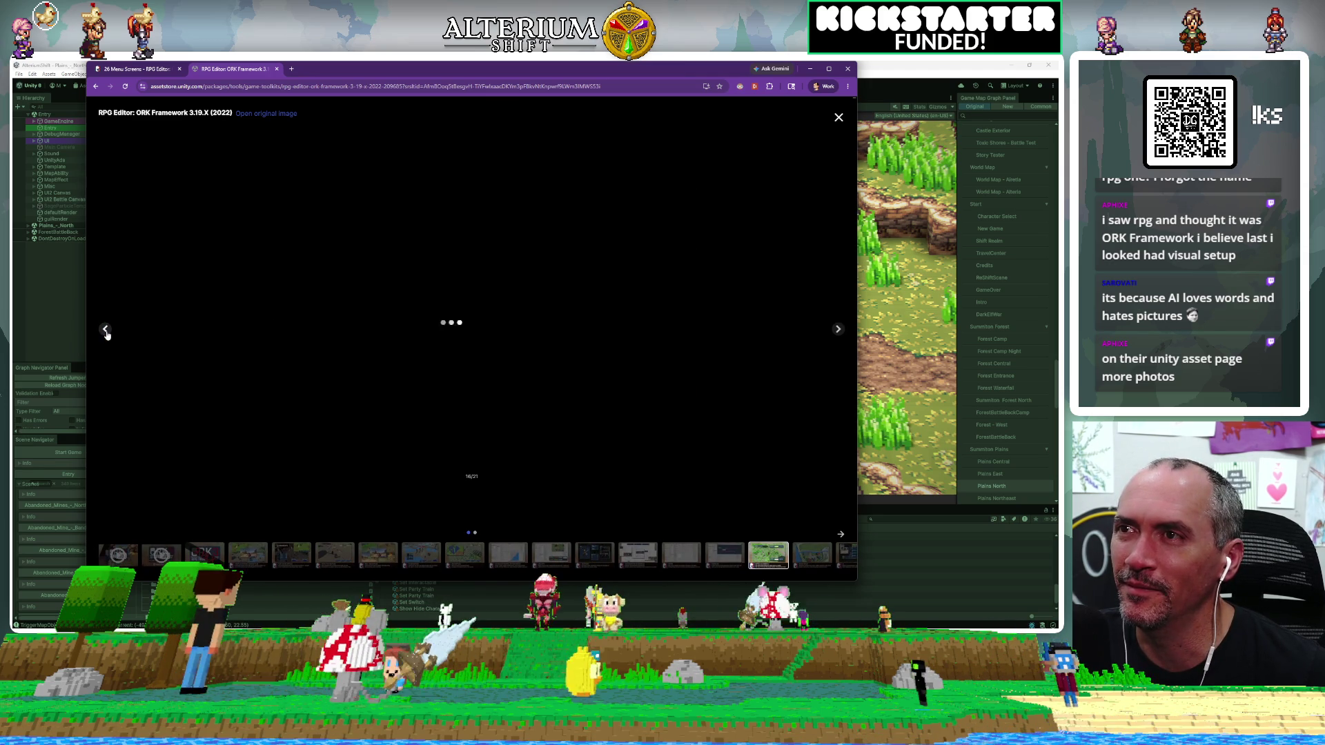
{"action": "left_click", "coordinate": [106, 332]}
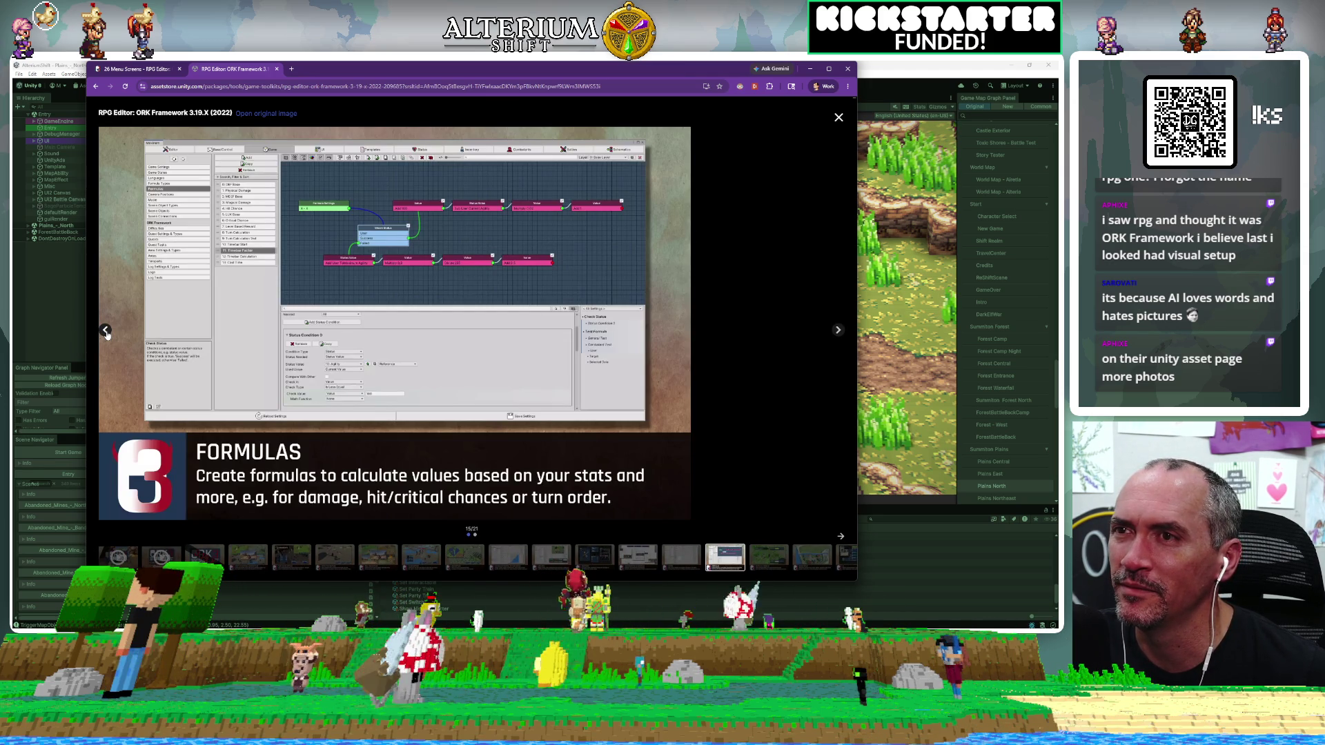
{"action": "left_click", "coordinate": [105, 331]}
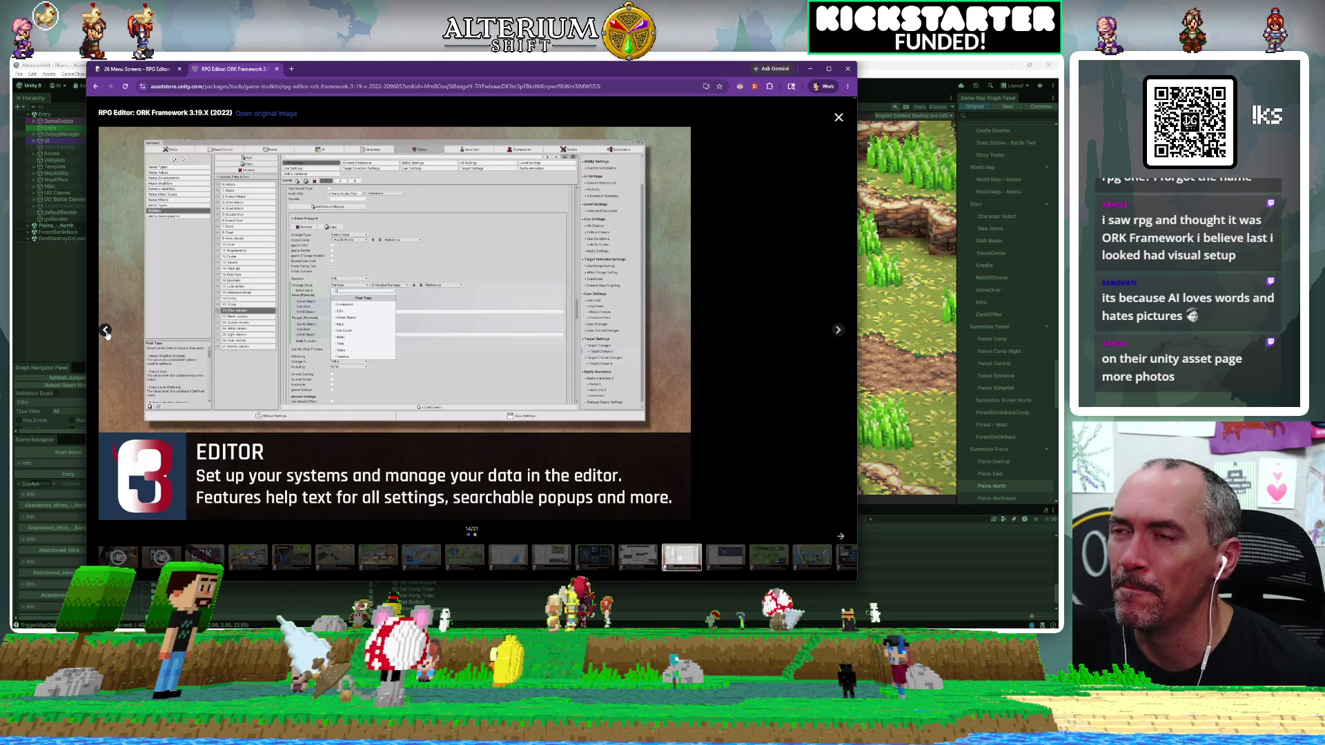
{"action": "left_click", "coordinate": [105, 331]}
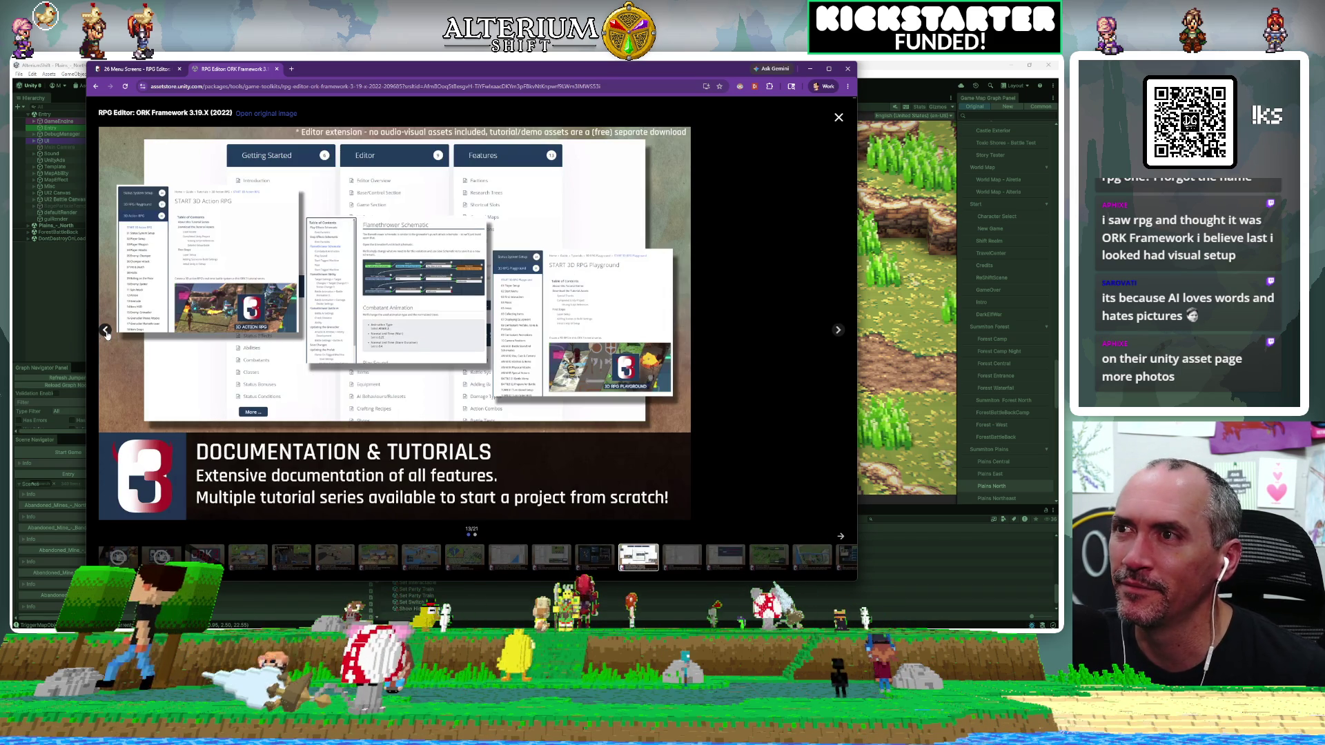
{"action": "left_click", "coordinate": [106, 332]}
{"action": "left_click", "coordinate": [106, 331]}
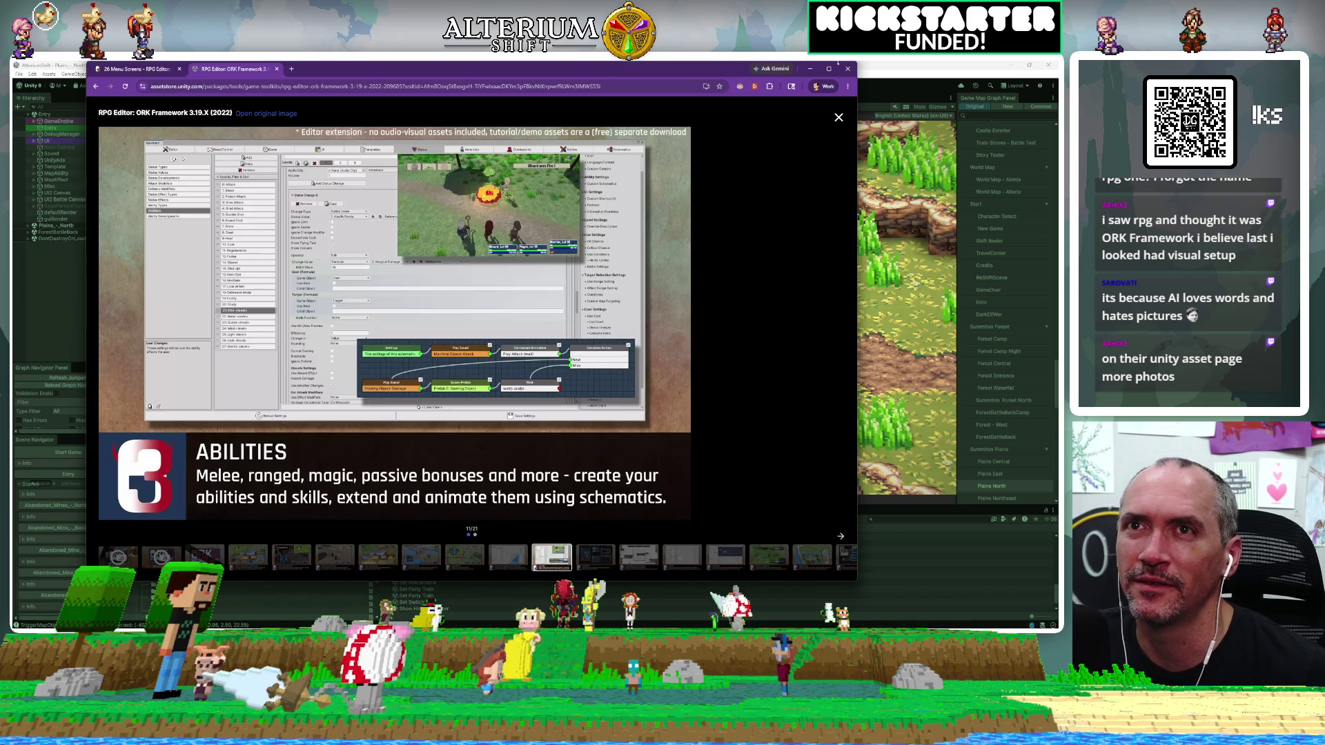
{"action": "left_click", "coordinate": [848, 68]}
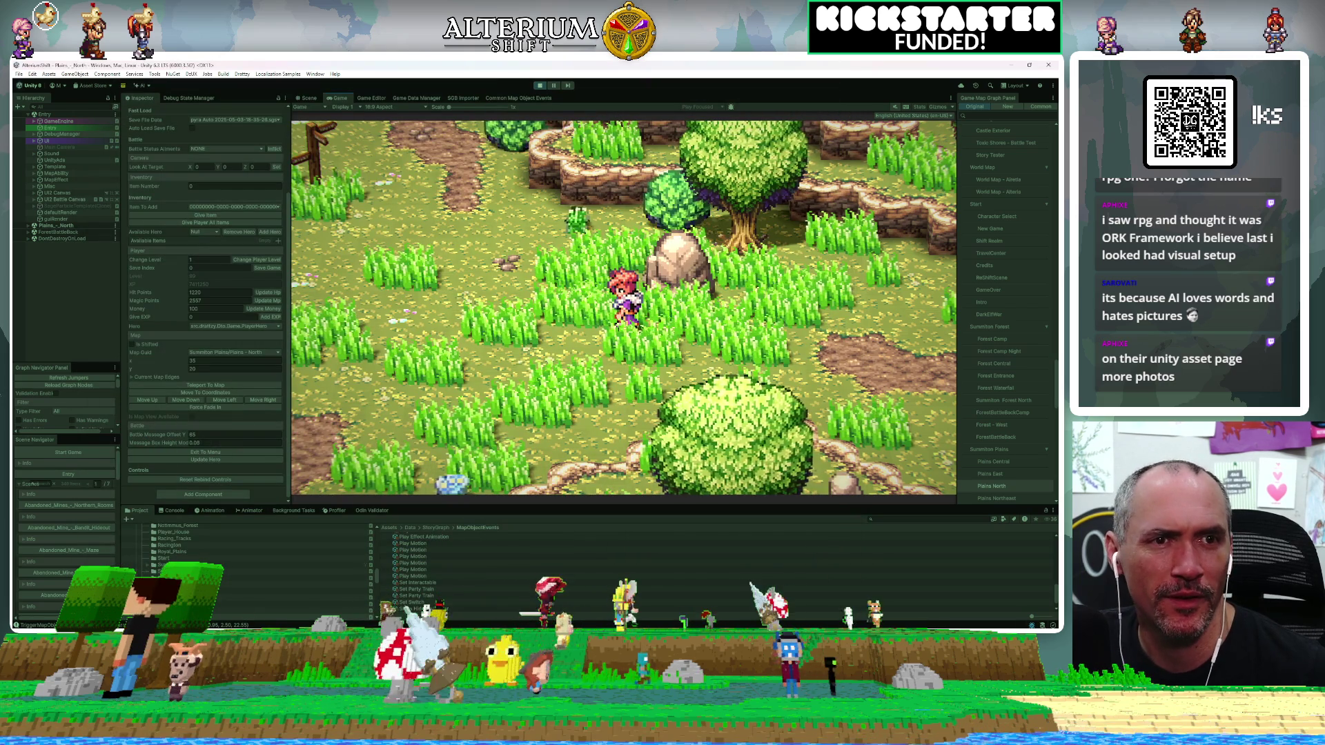
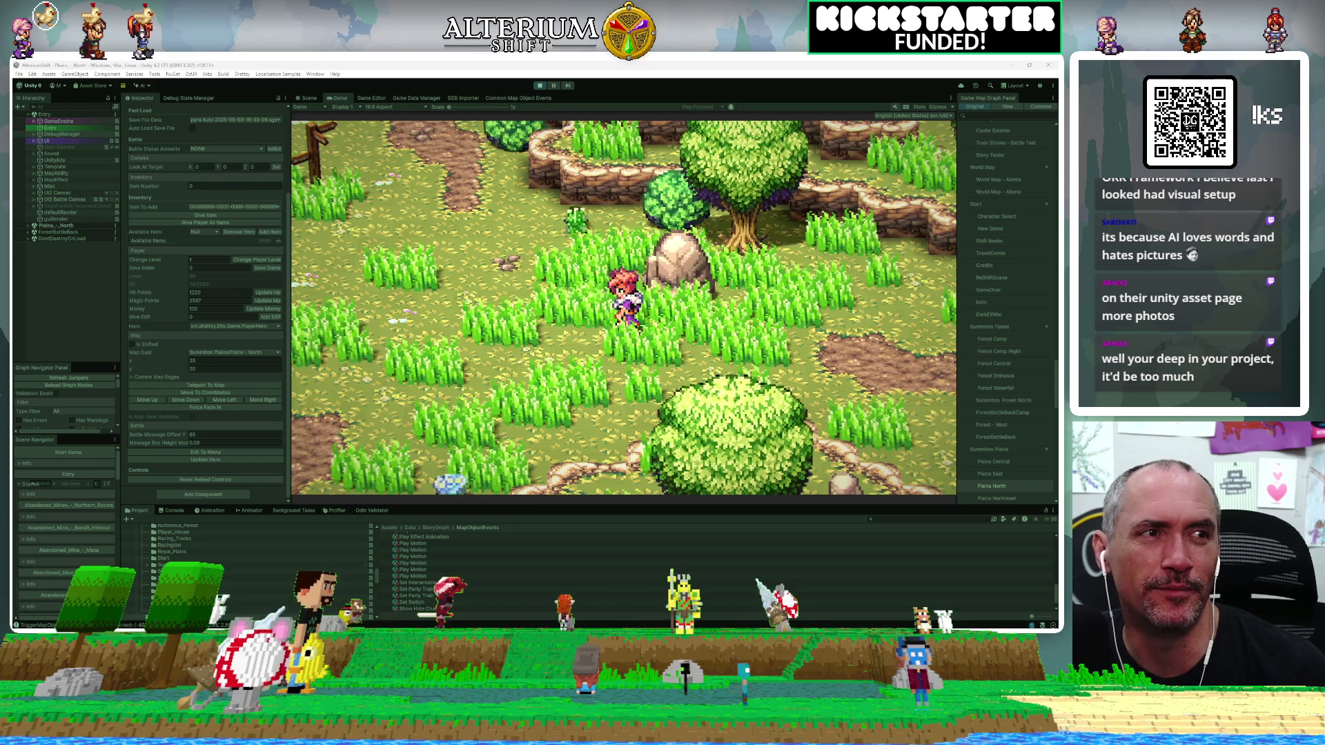
Review the Jira bug report in the browser, then return to Unity.
{"action": "key", "text": "alt+Tab"}
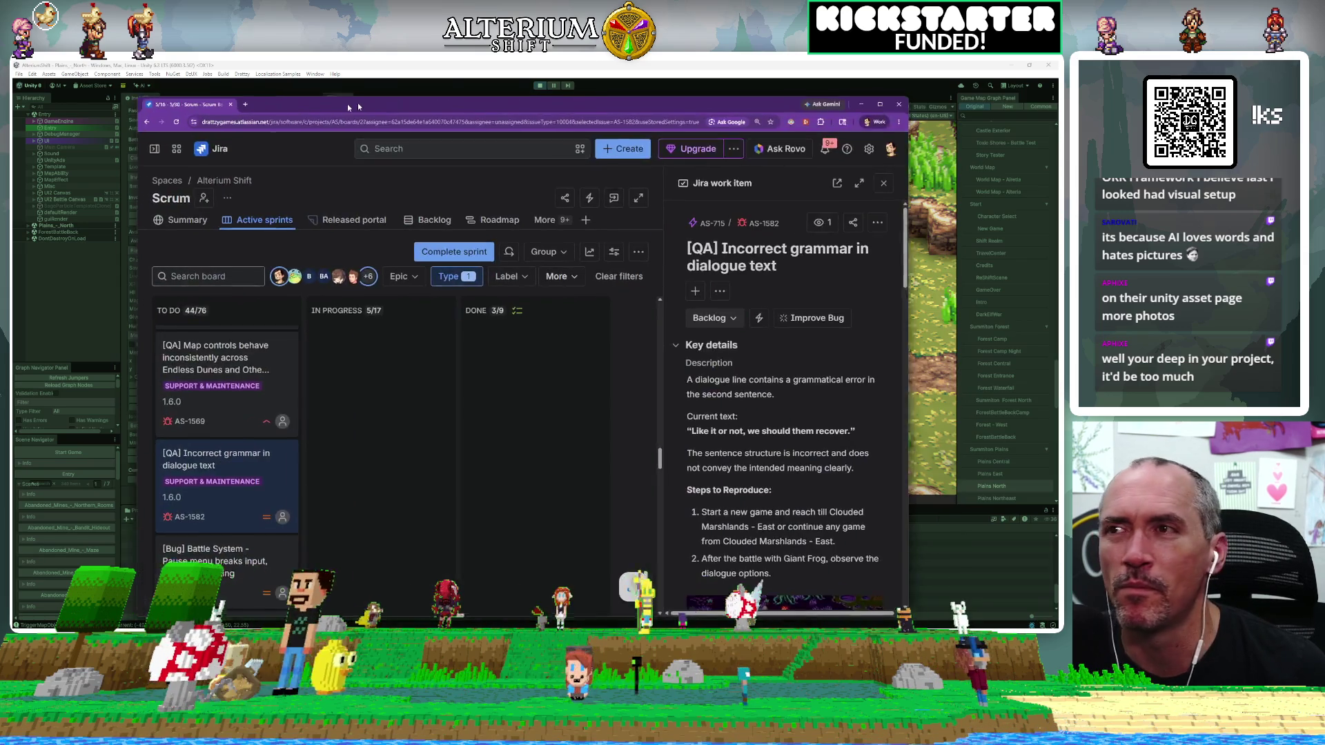
{"action": "scroll", "coordinate": [743, 484], "scroll_direction": "down", "scroll_amount": 3}
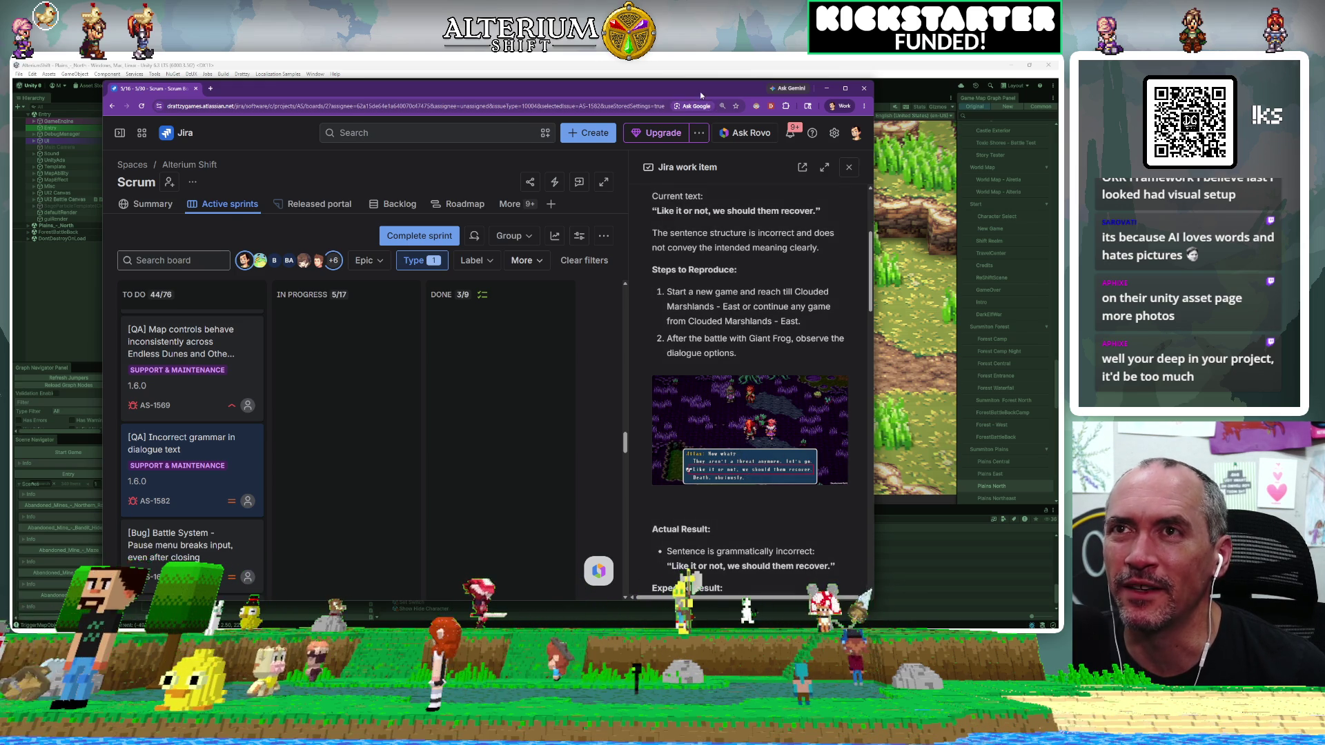
{"action": "key", "text": "alt+Tab"}
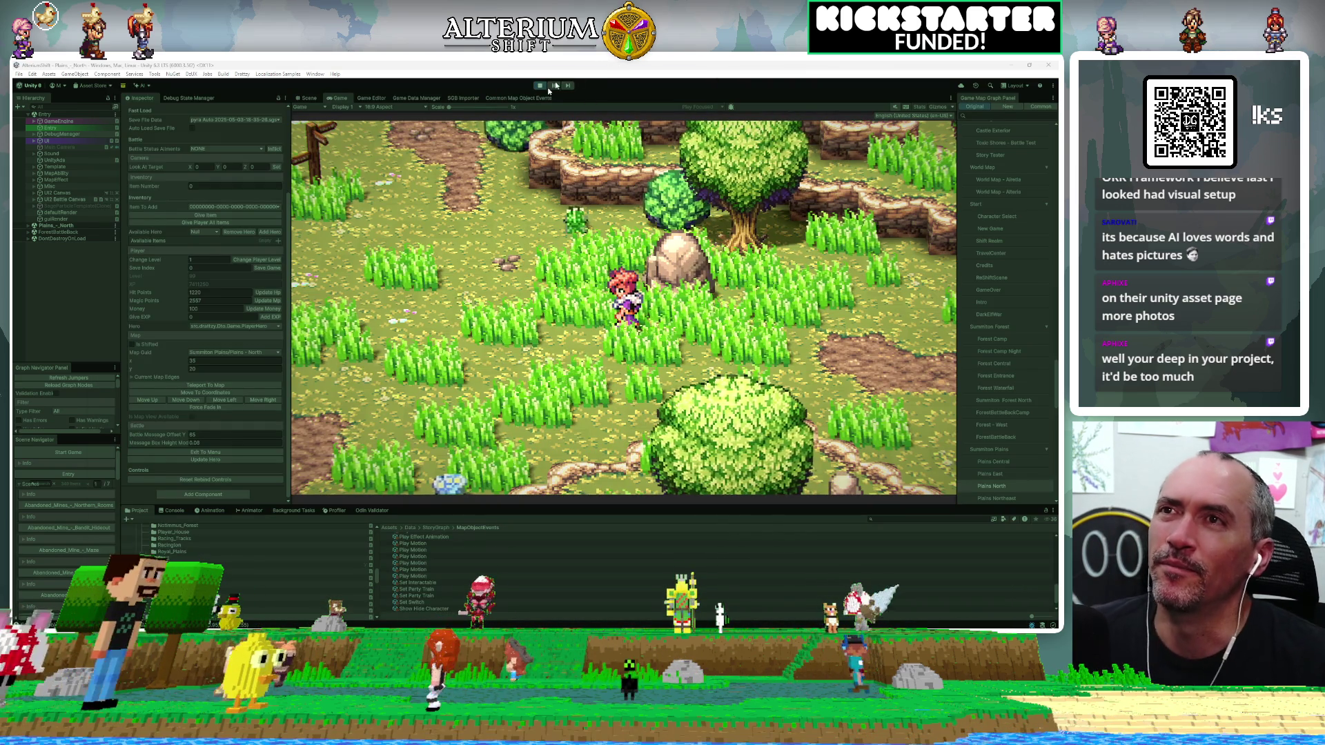
Stop the running game and widen the Game Map Graph list.
{"action": "left_click", "coordinate": [541, 86]}
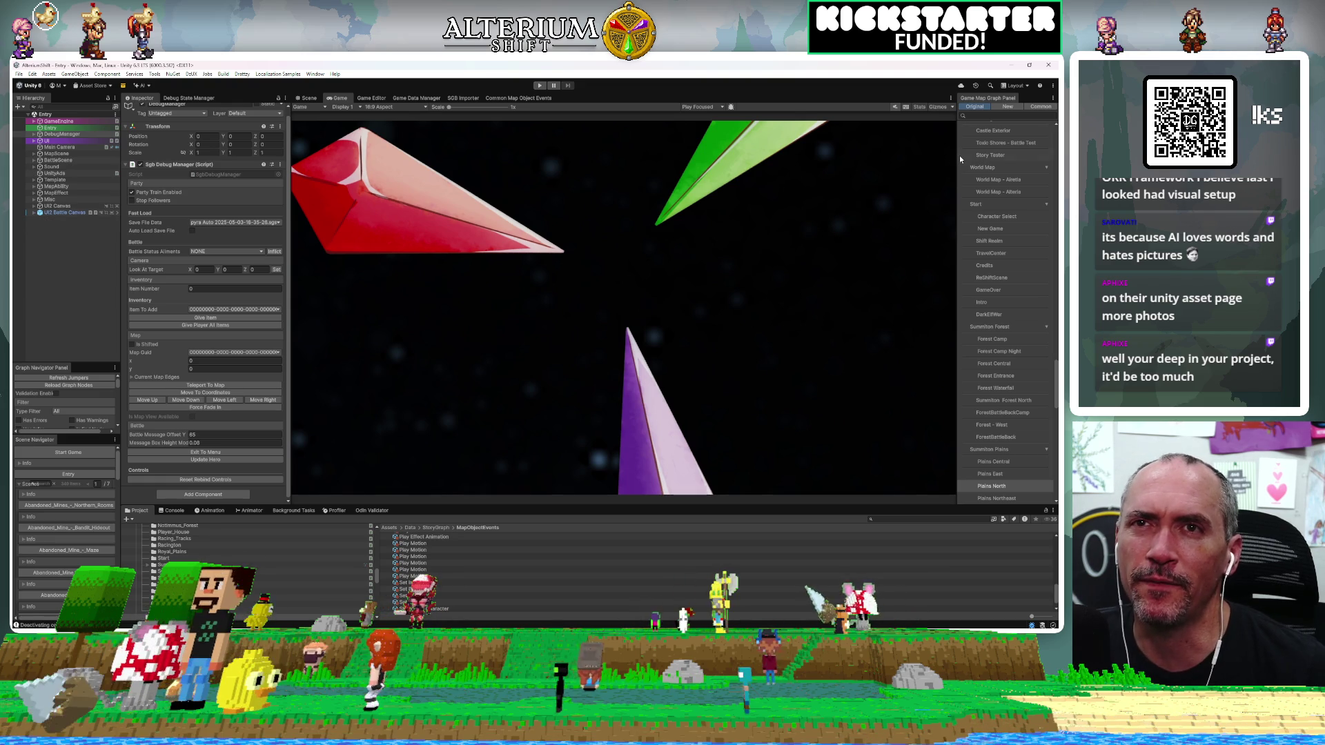
{"action": "mouse_move", "coordinate": [950, 161]}
{"action": "left_mouse_down"}
{"action": "mouse_move", "coordinate": [665, 179]}
{"action": "mouse_move", "coordinate": [867, 197]}
{"action": "left_mouse_up"}
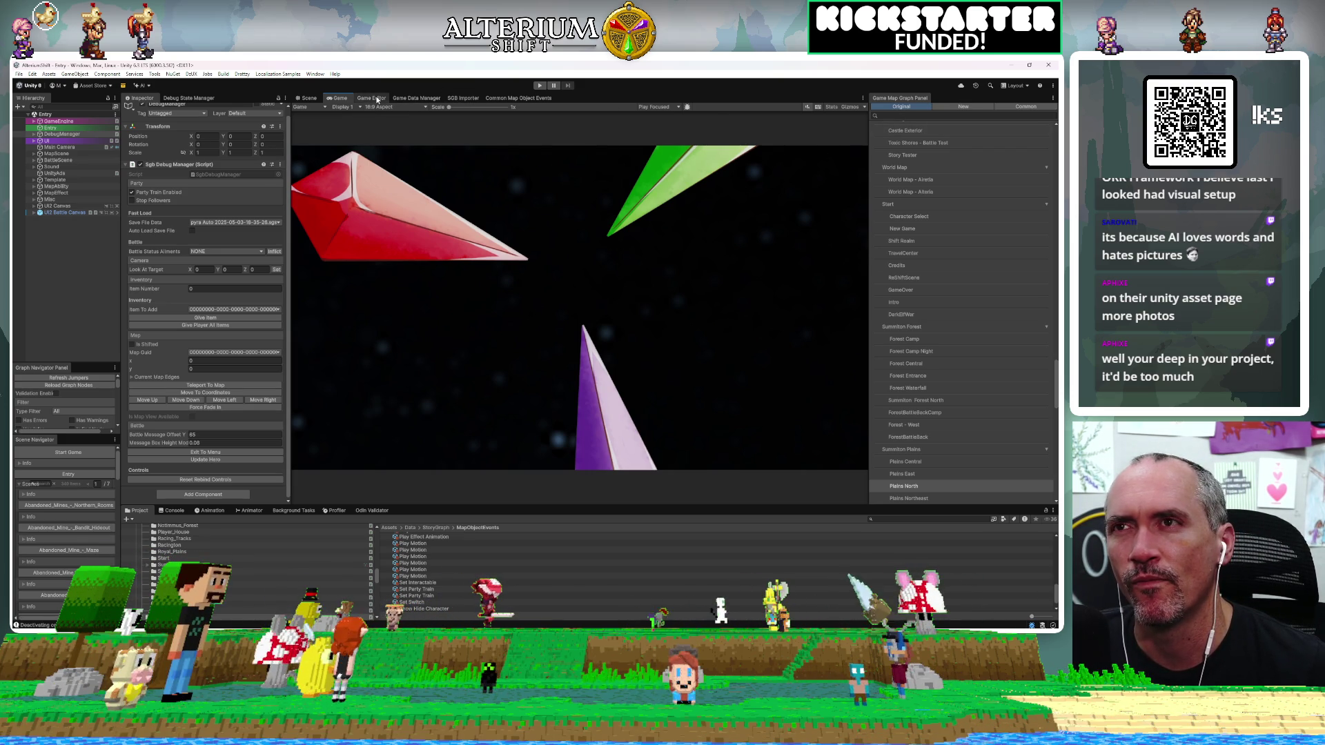
{"action": "left_click", "coordinate": [884, 129]}
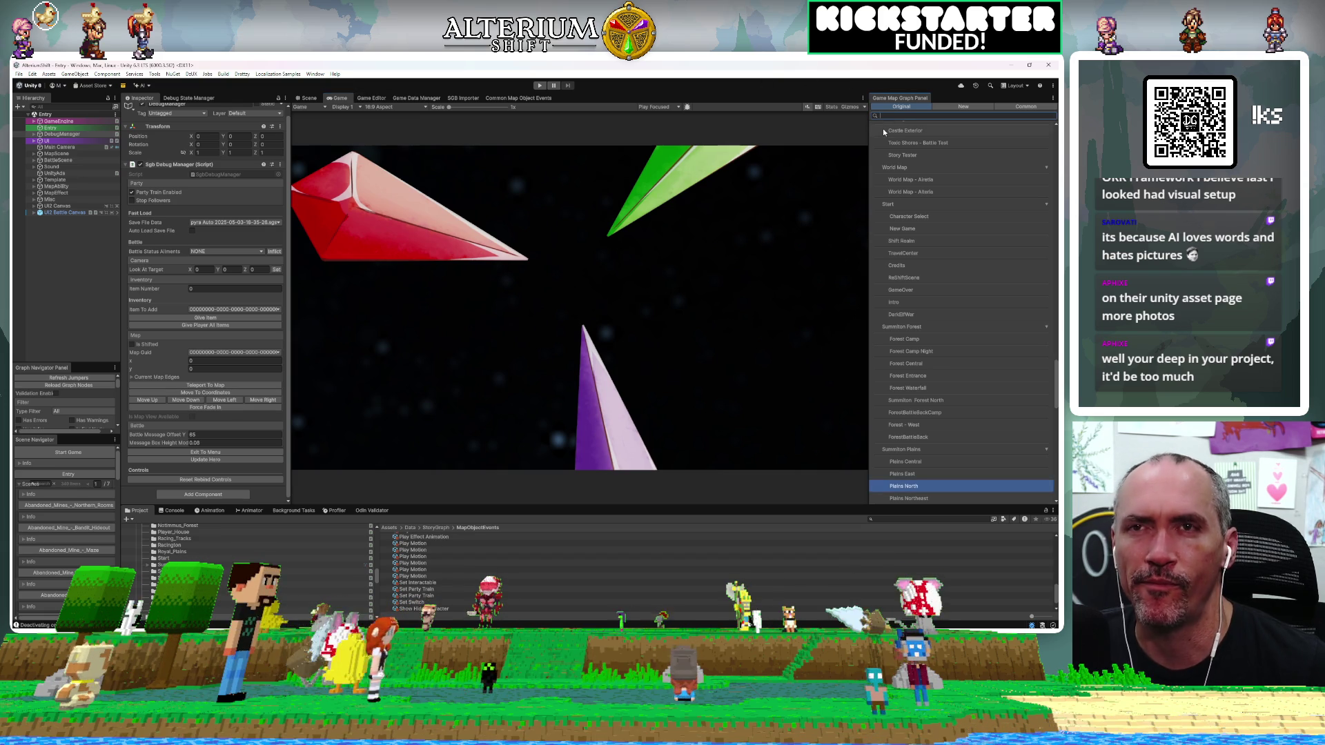
Open the Clouded Marshlands - East 2 graph by searching 'clou' in the map graph list.
{"action": "type", "text": "clou"}
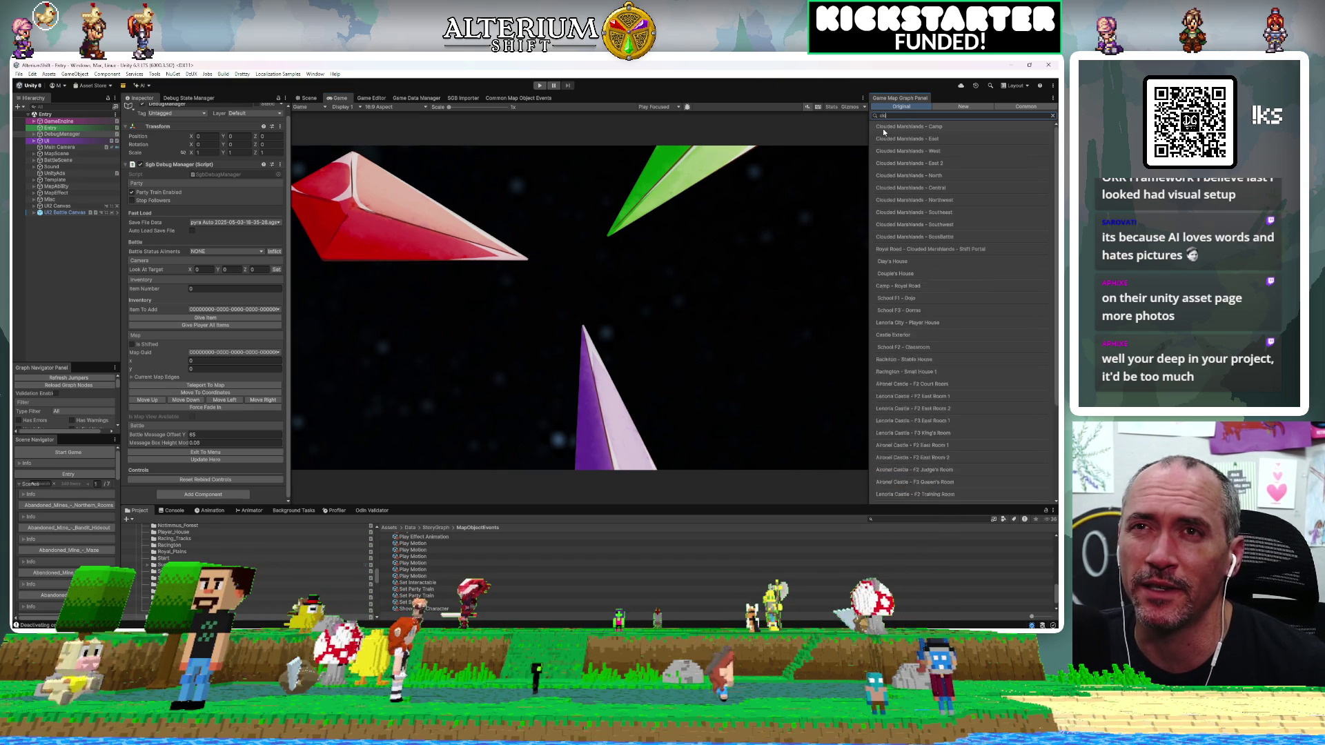
{"action": "left_click", "coordinate": [930, 162]}
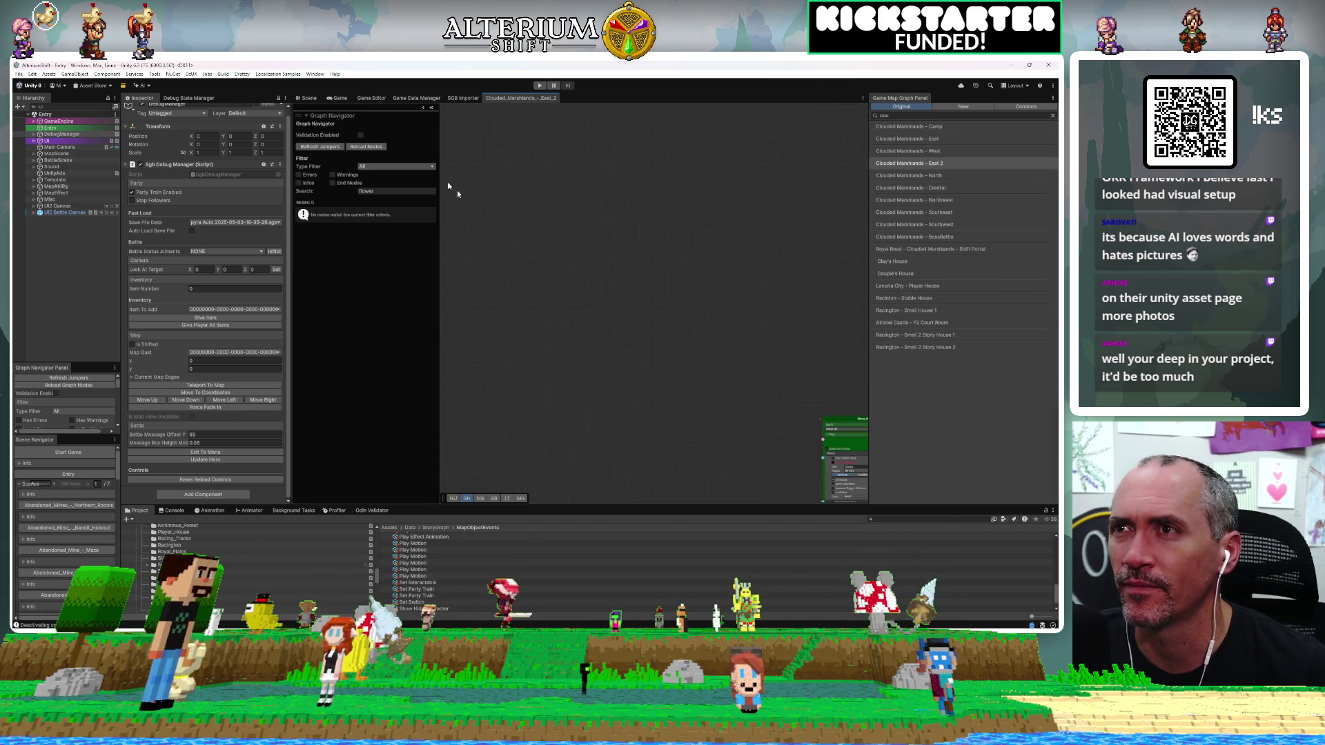
{"action": "left_click", "coordinate": [465, 498]}
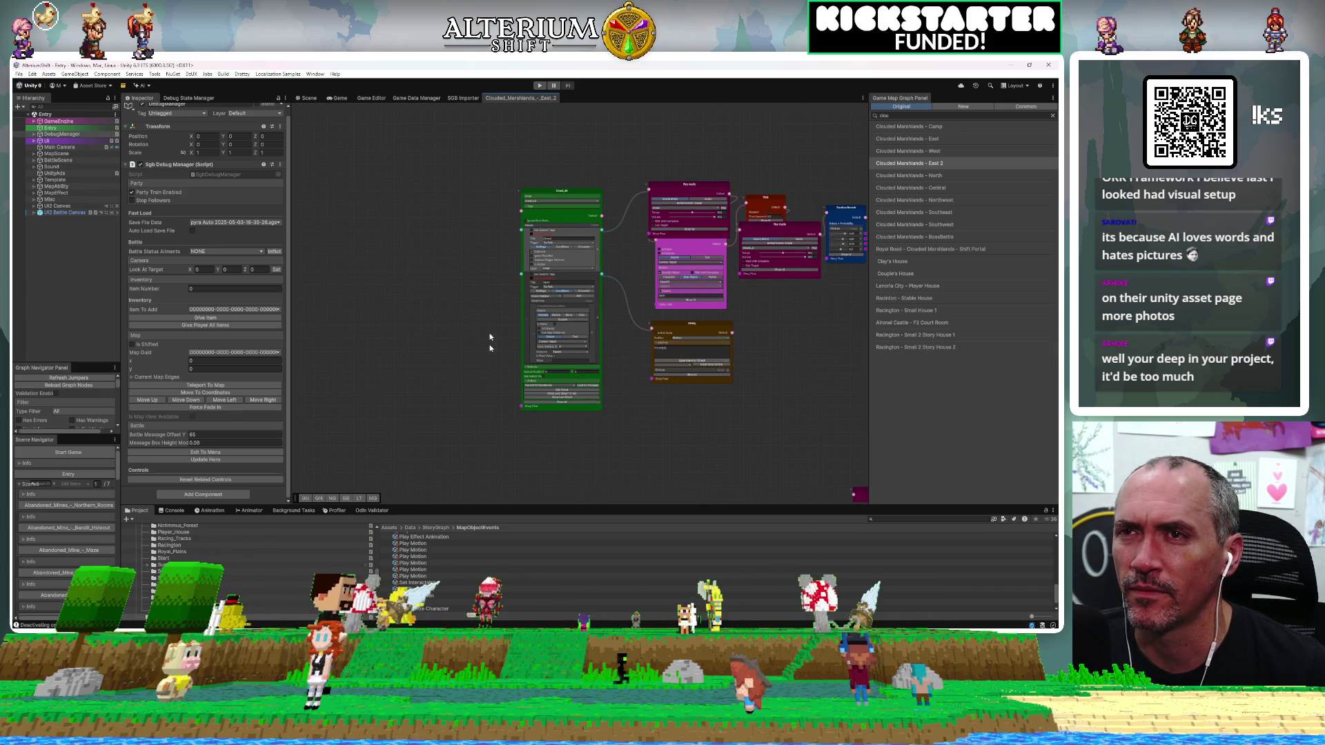
{"action": "scroll", "coordinate": [758, 400], "scroll_direction": "down", "scroll_amount": 1}
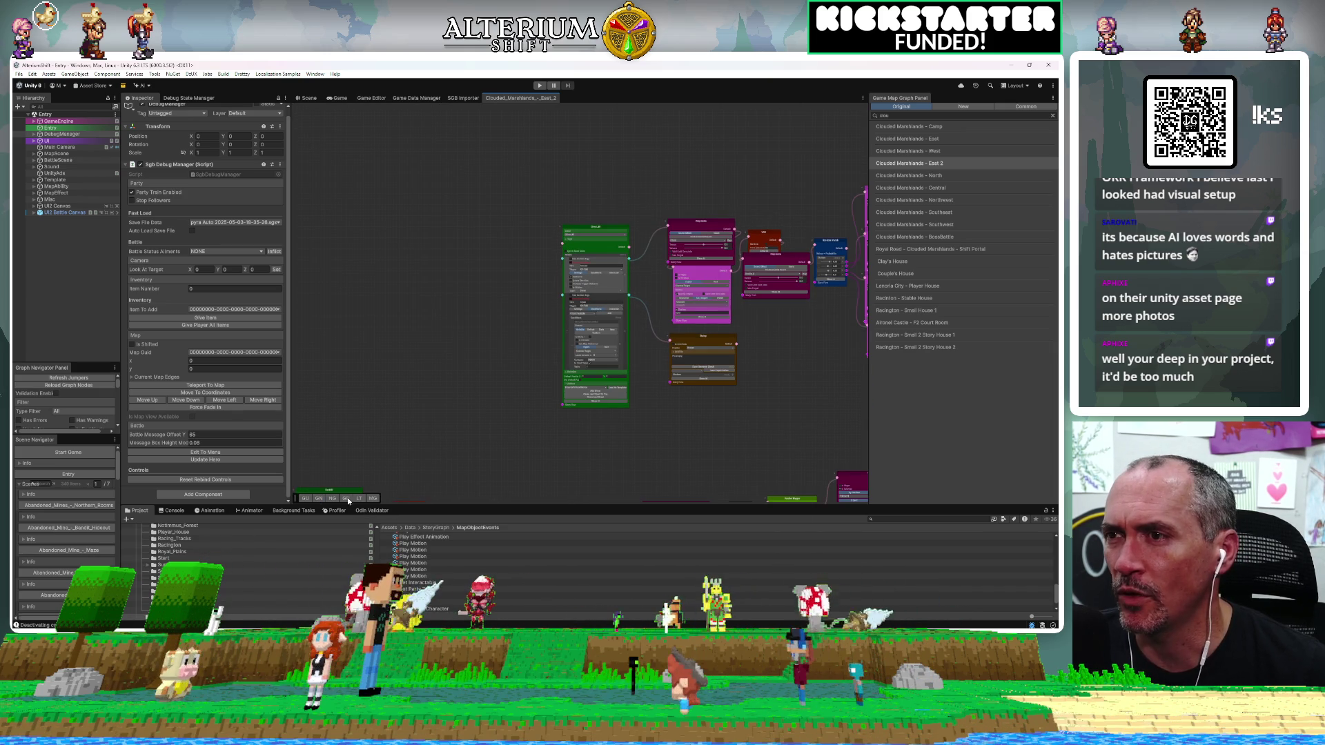
{"action": "left_click", "coordinate": [320, 498]}
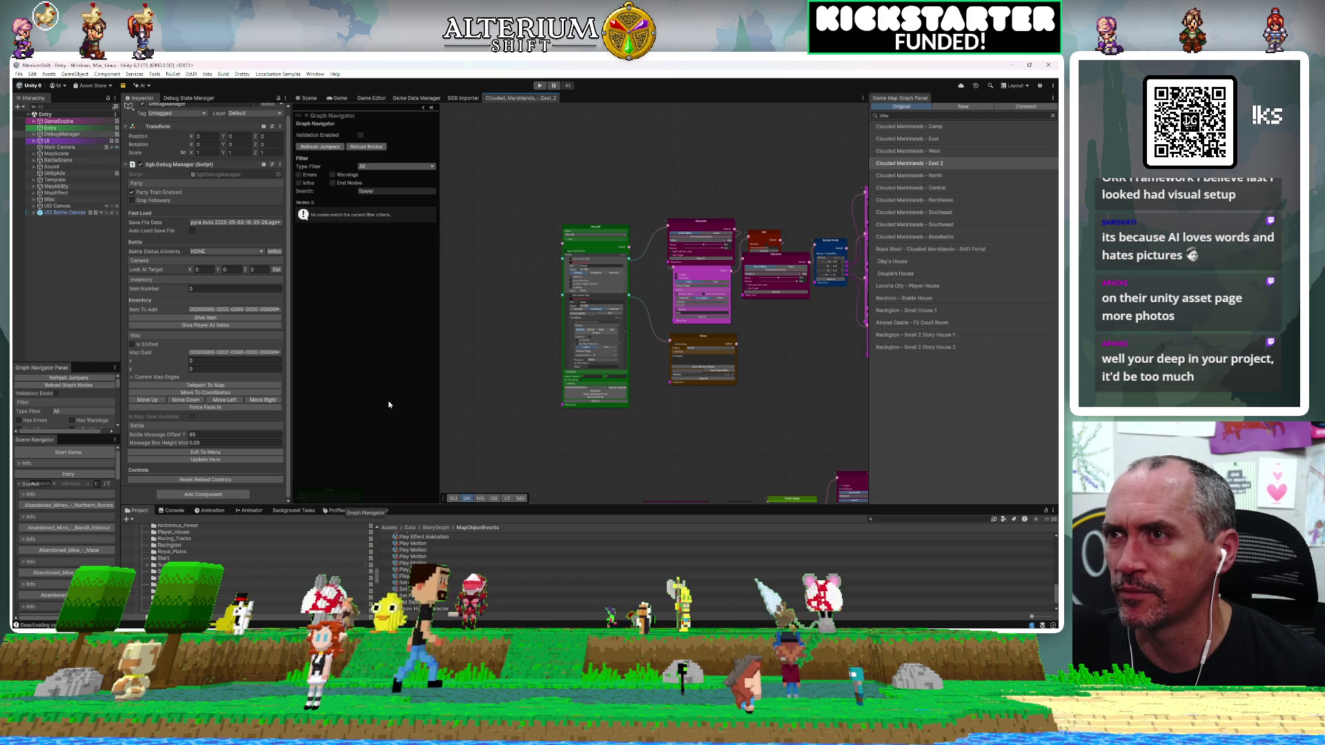
Search the graph navigator for 'now what' and jump to the "Now what?" dialog message.
{"action": "double_click", "coordinate": [362, 192]}
{"action": "key", "text": "BackSpace"}
{"action": "type", "text": "we should"}
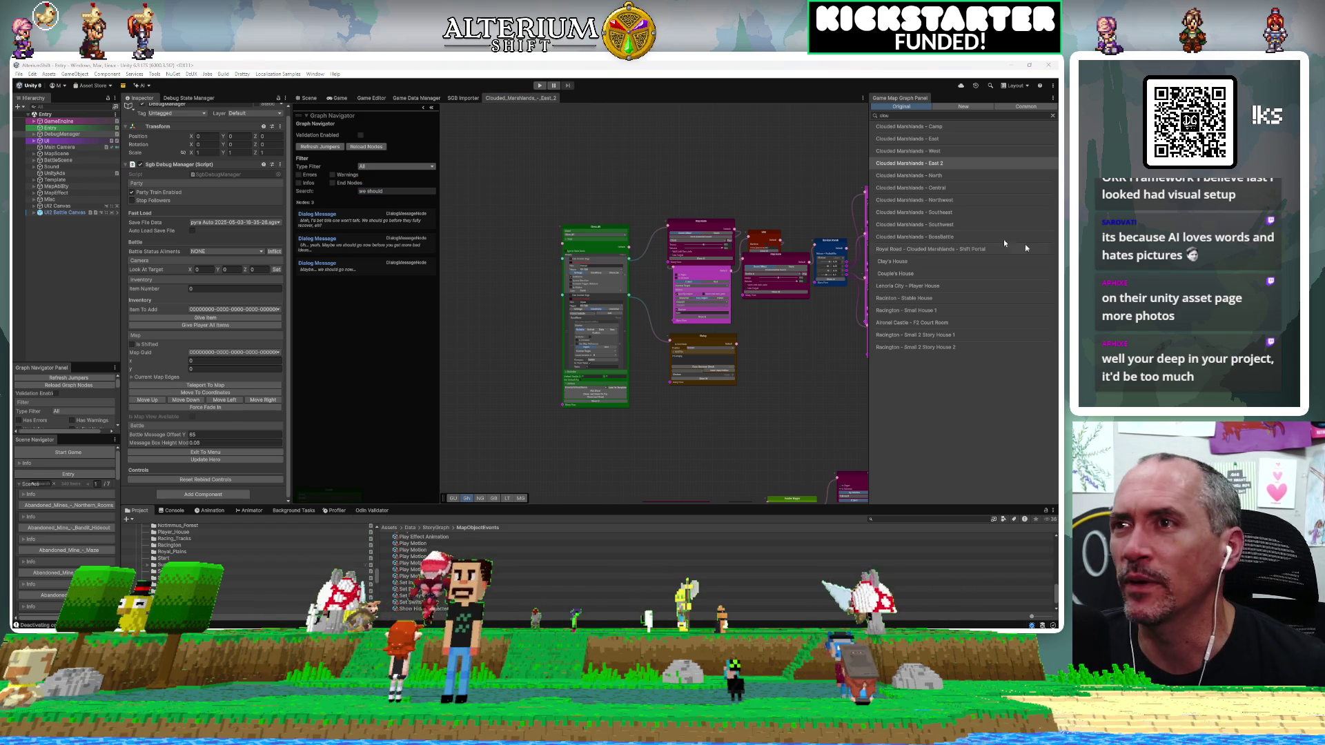
{"action": "key", "text": "ctrl+BackSpace"}
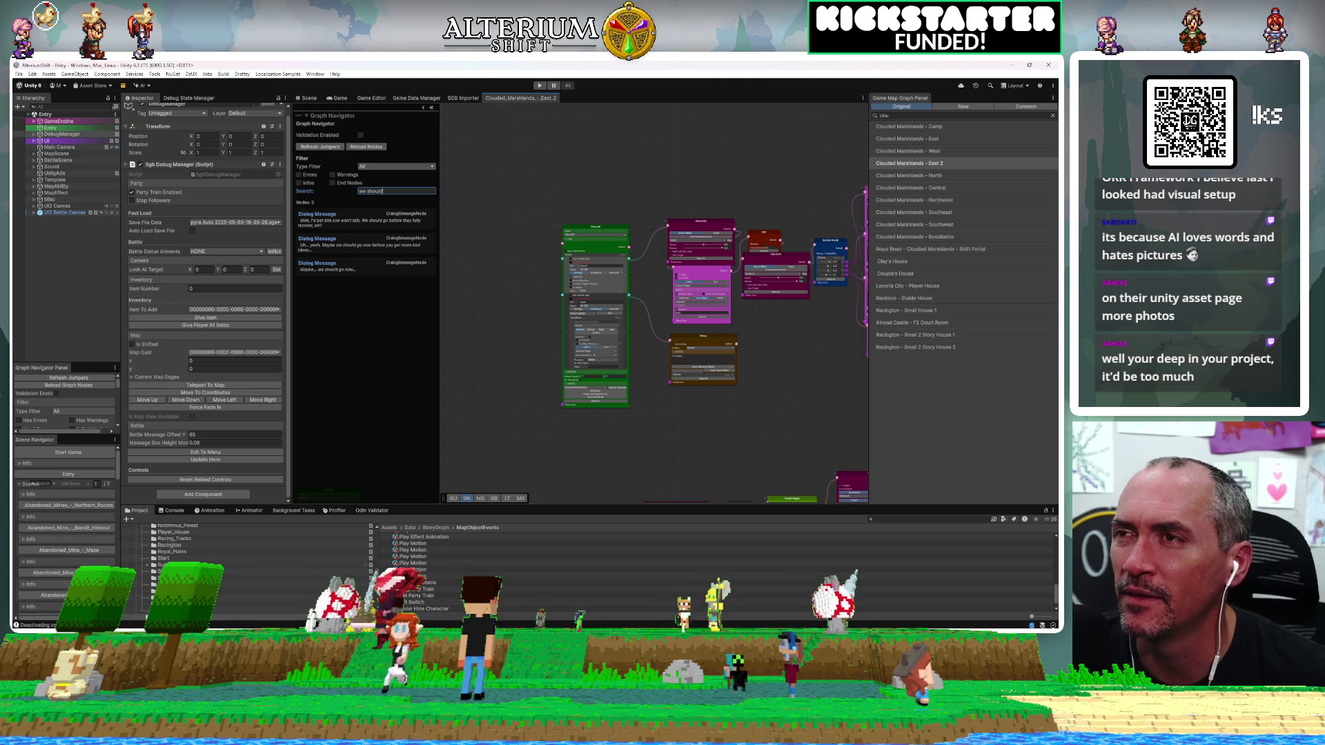
{"action": "key", "text": "ctrl+BackSpace"}
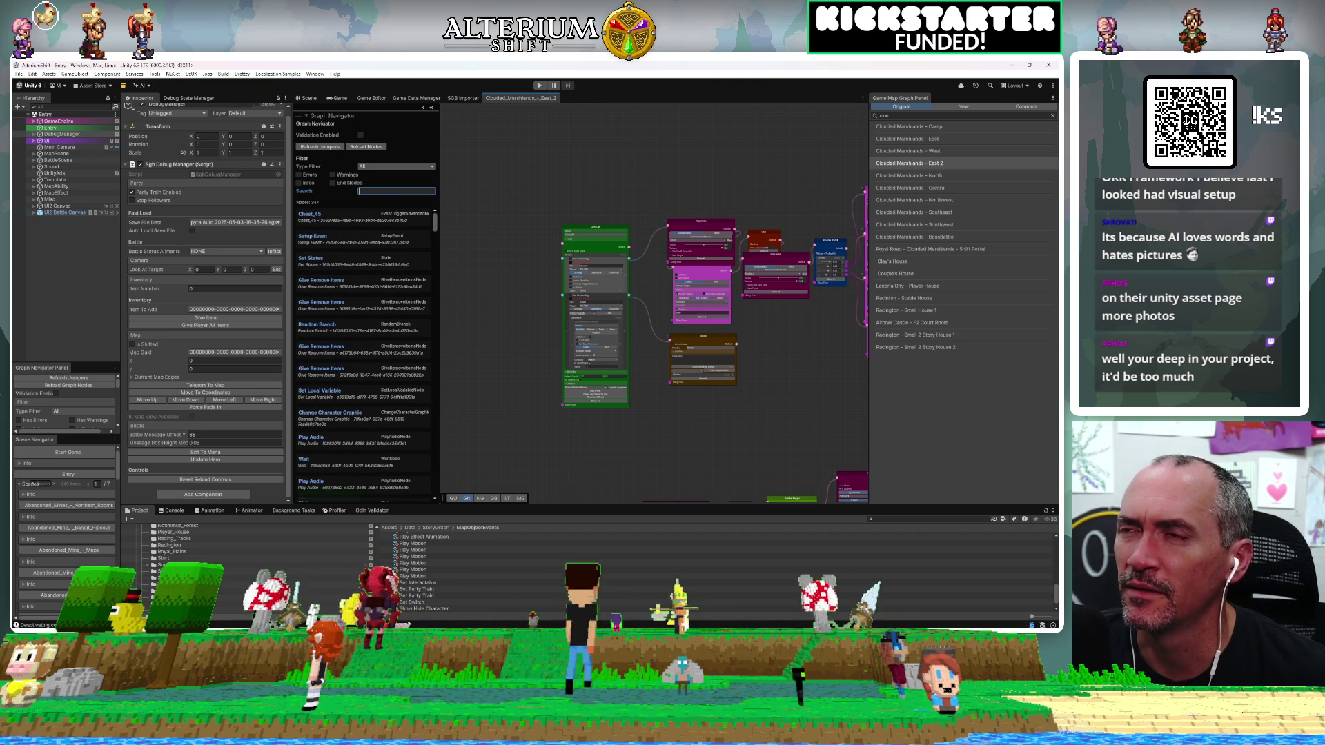
{"action": "type", "text": "now what"}
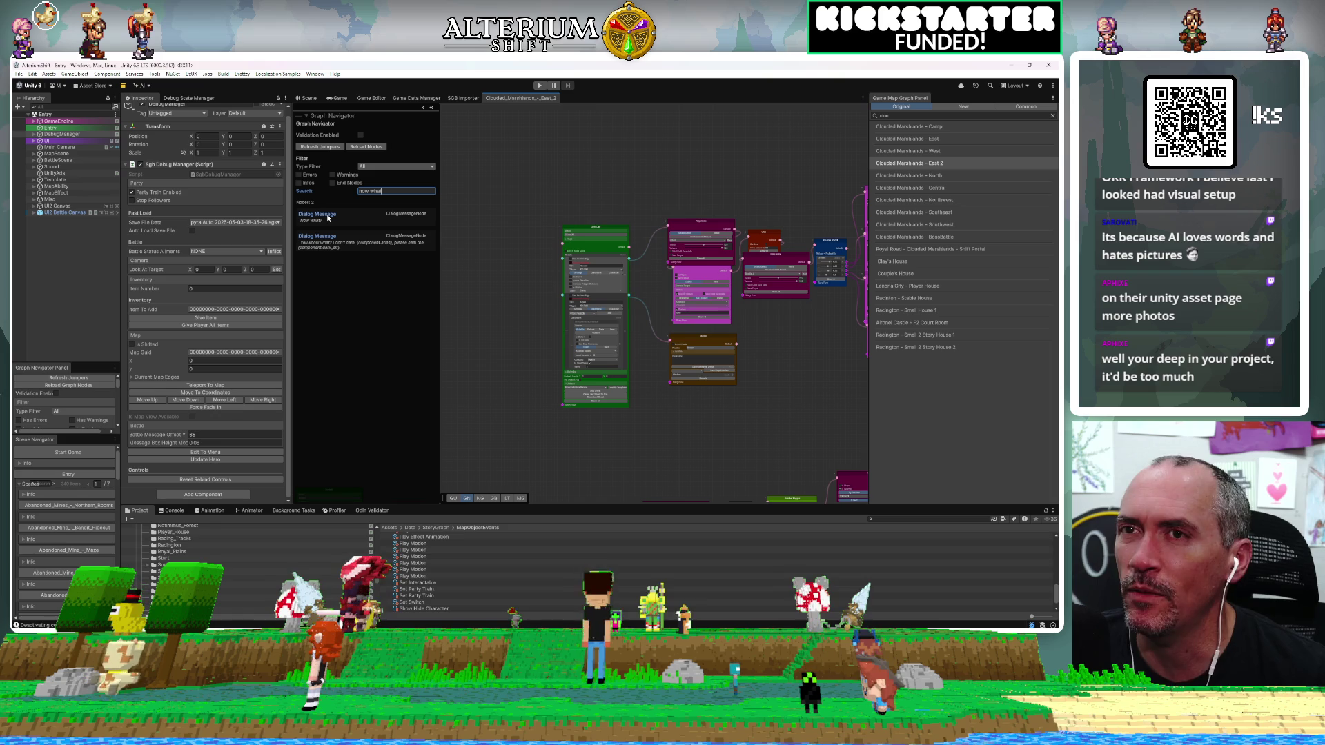
{"action": "left_click", "coordinate": [410, 242]}
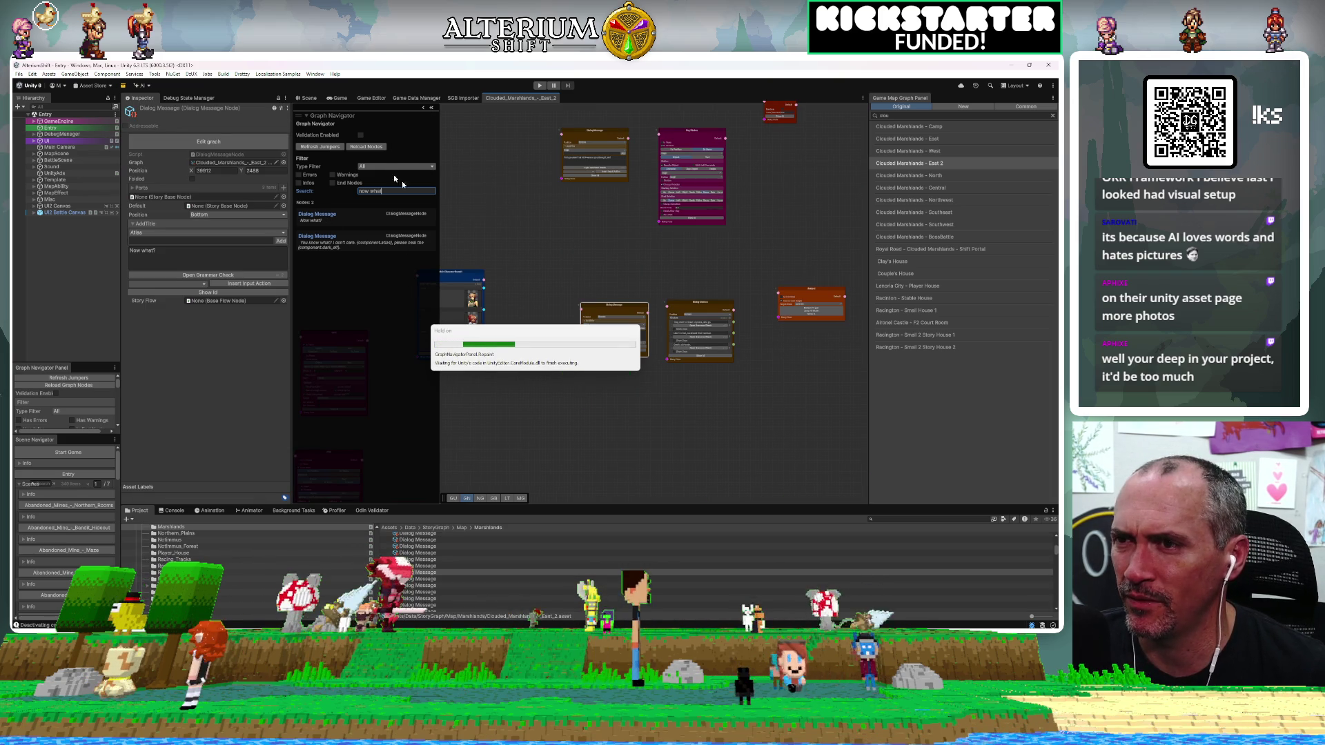
Select and deselect graph nodes while collapsing and re-expanding the graph navigator.
{"action": "mouse_move", "coordinate": [499, 161]}
{"action": "left_mouse_down"}
{"action": "mouse_move", "coordinate": [428, 214]}
{"action": "mouse_move", "coordinate": [343, 114]}
{"action": "mouse_move", "coordinate": [490, 171]}
{"action": "left_mouse_up"}
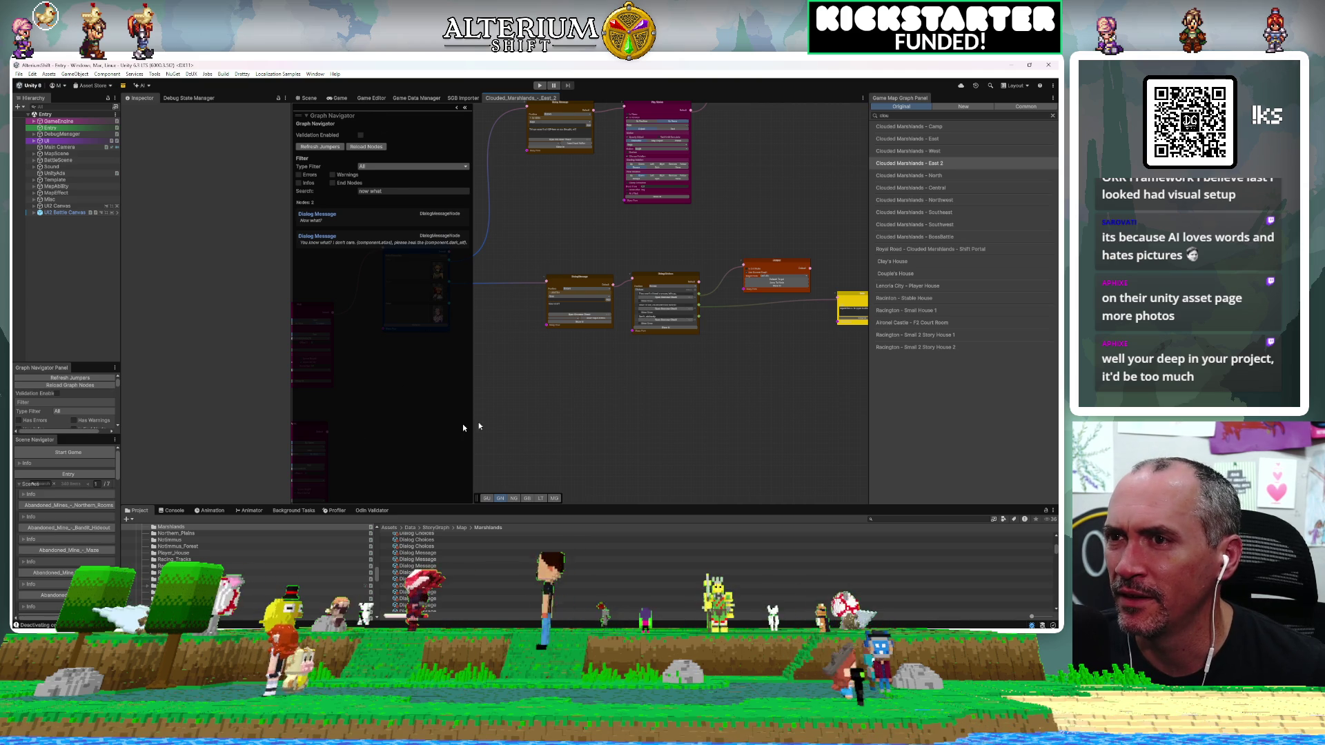
{"action": "scroll", "coordinate": [532, 441], "scroll_direction": "down", "scroll_amount": 1}
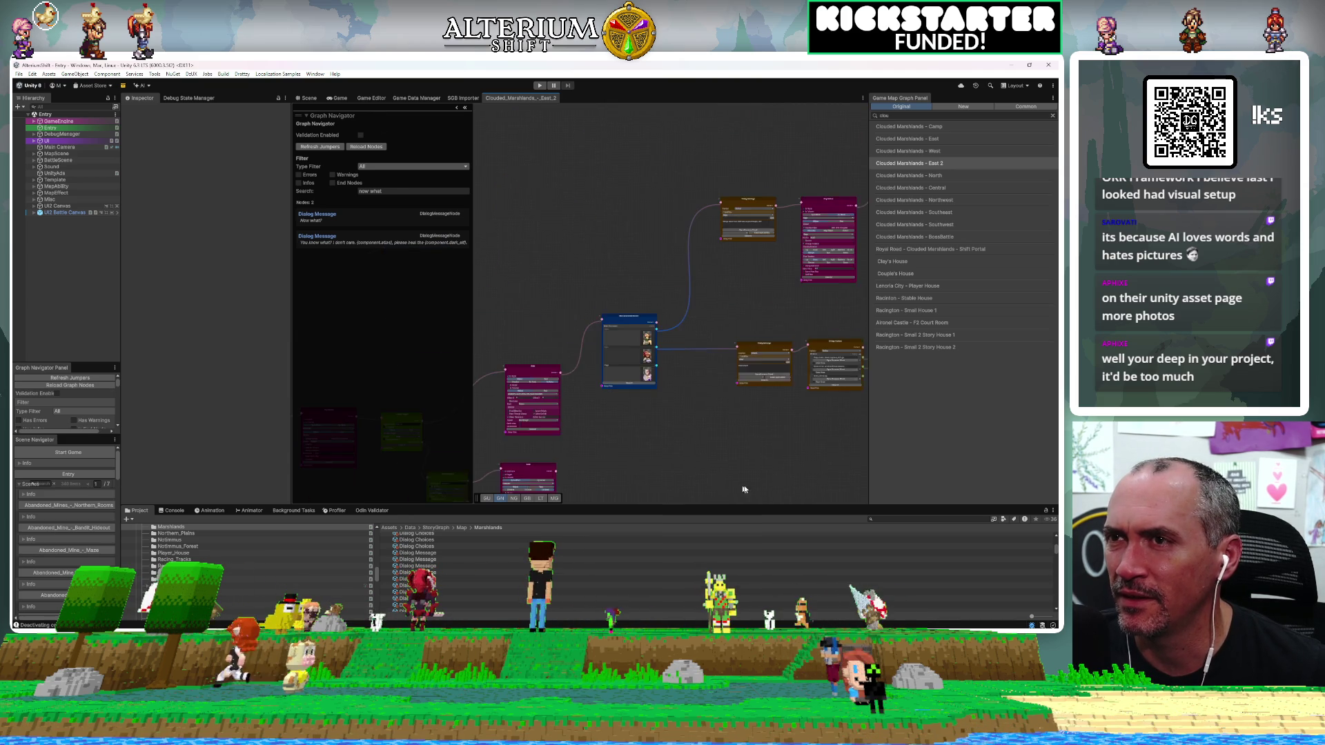
{"action": "left_click", "coordinate": [456, 107]}
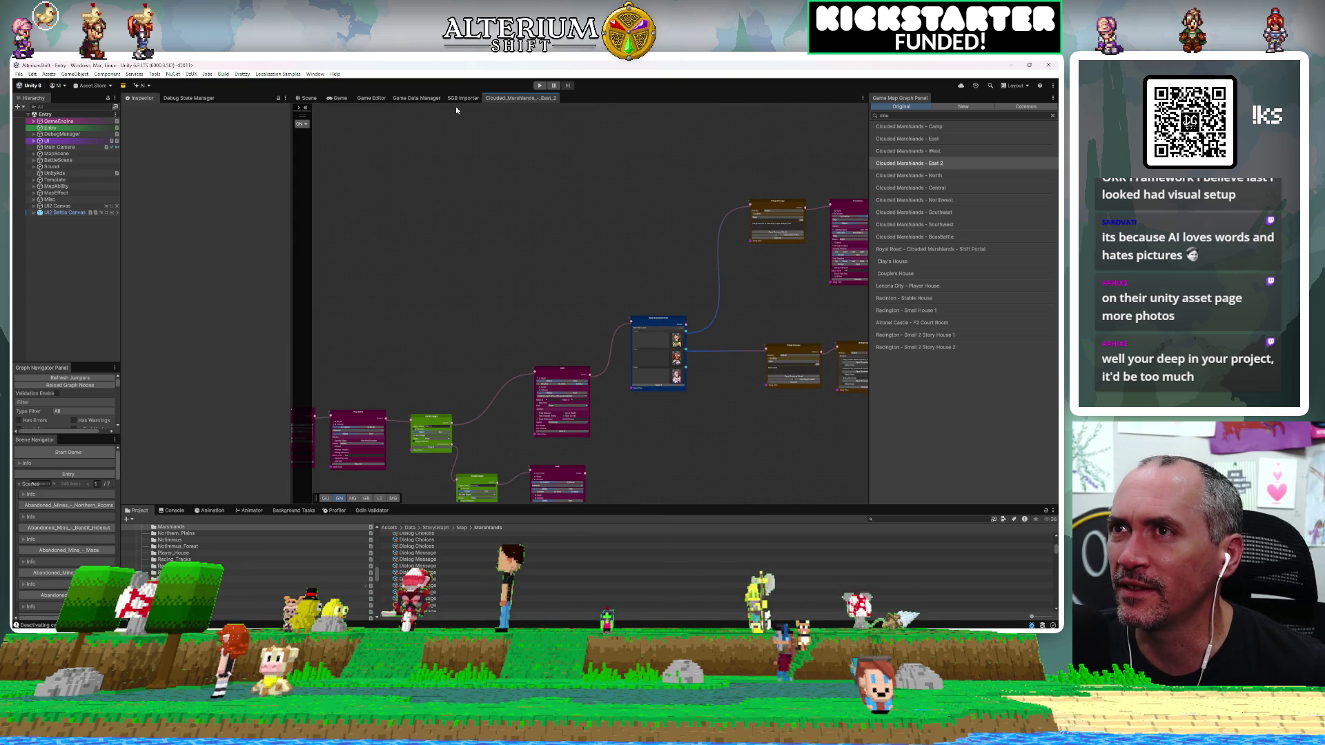
{"action": "left_click", "coordinate": [303, 109]}
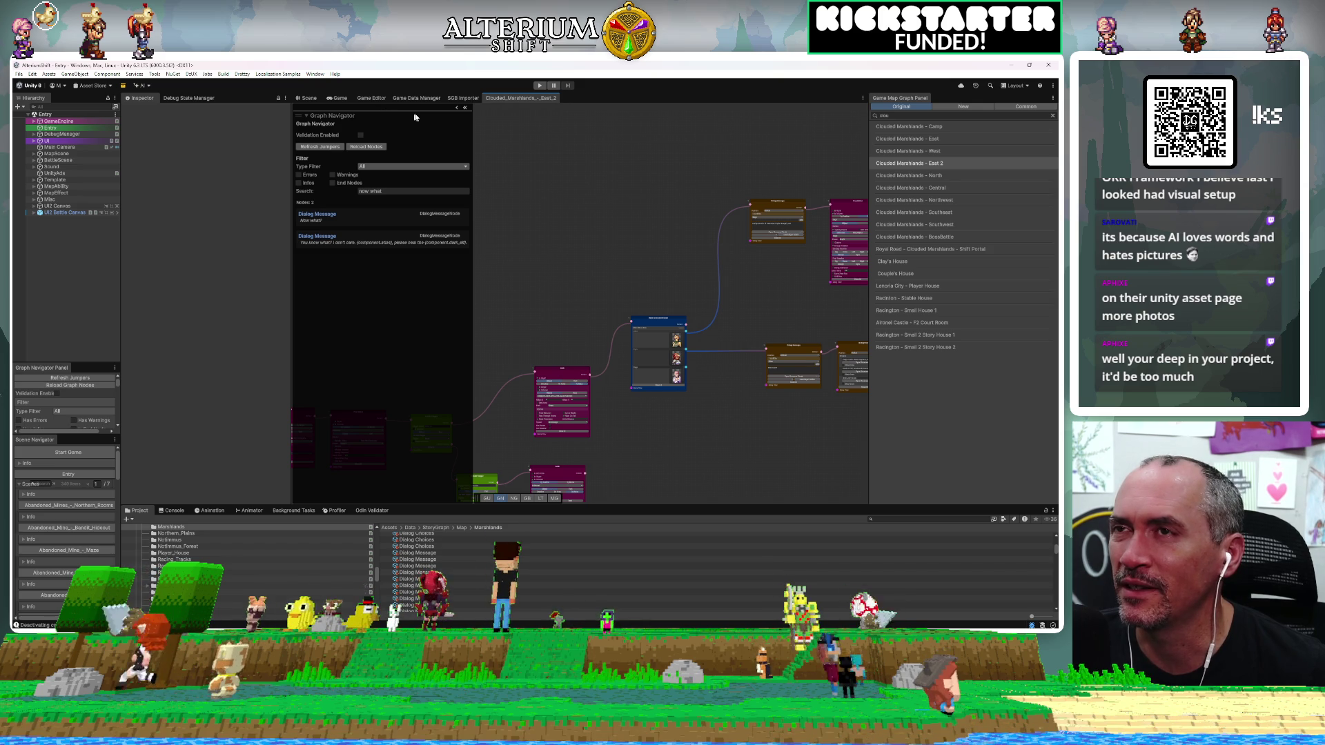
{"action": "mouse_move", "coordinate": [476, 127]}
{"action": "left_mouse_down"}
{"action": "mouse_move", "coordinate": [487, 198]}
{"action": "mouse_move", "coordinate": [423, 396]}
{"action": "mouse_move", "coordinate": [437, 457]}
{"action": "left_mouse_up"}
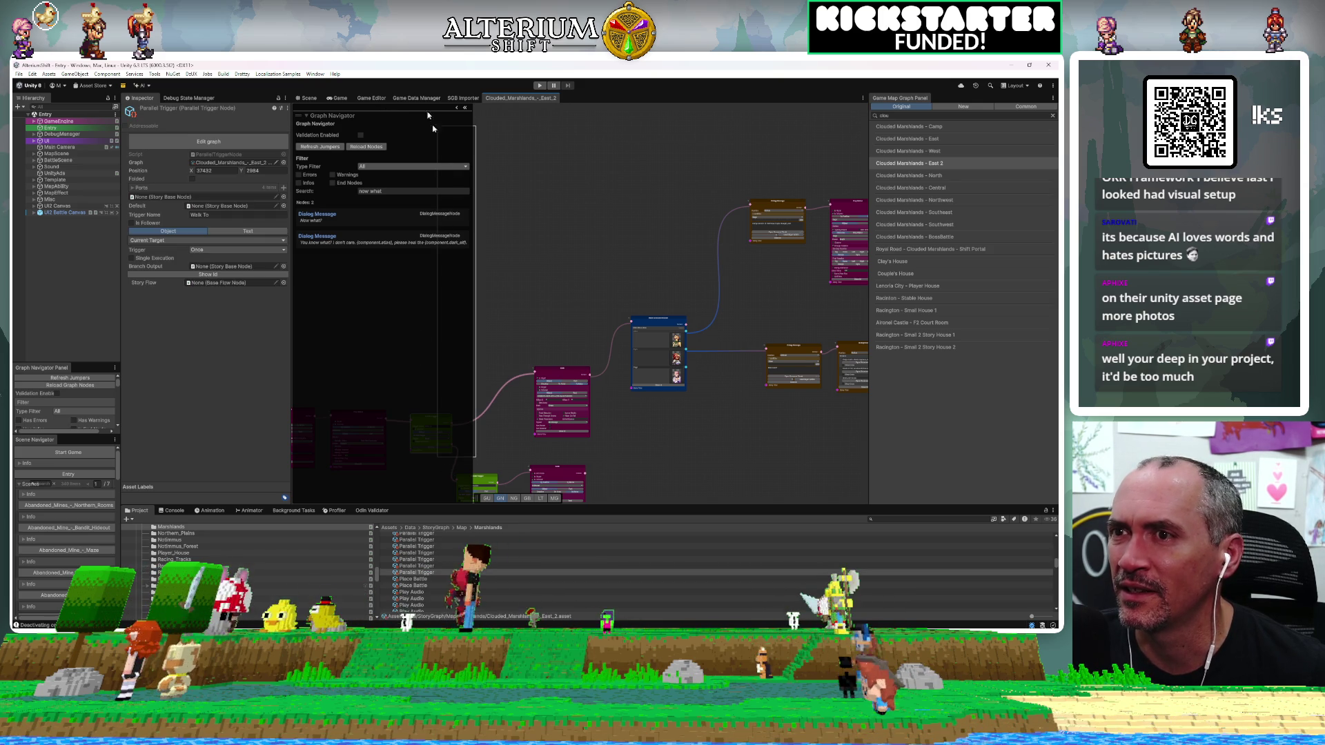
{"action": "left_click", "coordinate": [350, 114]}
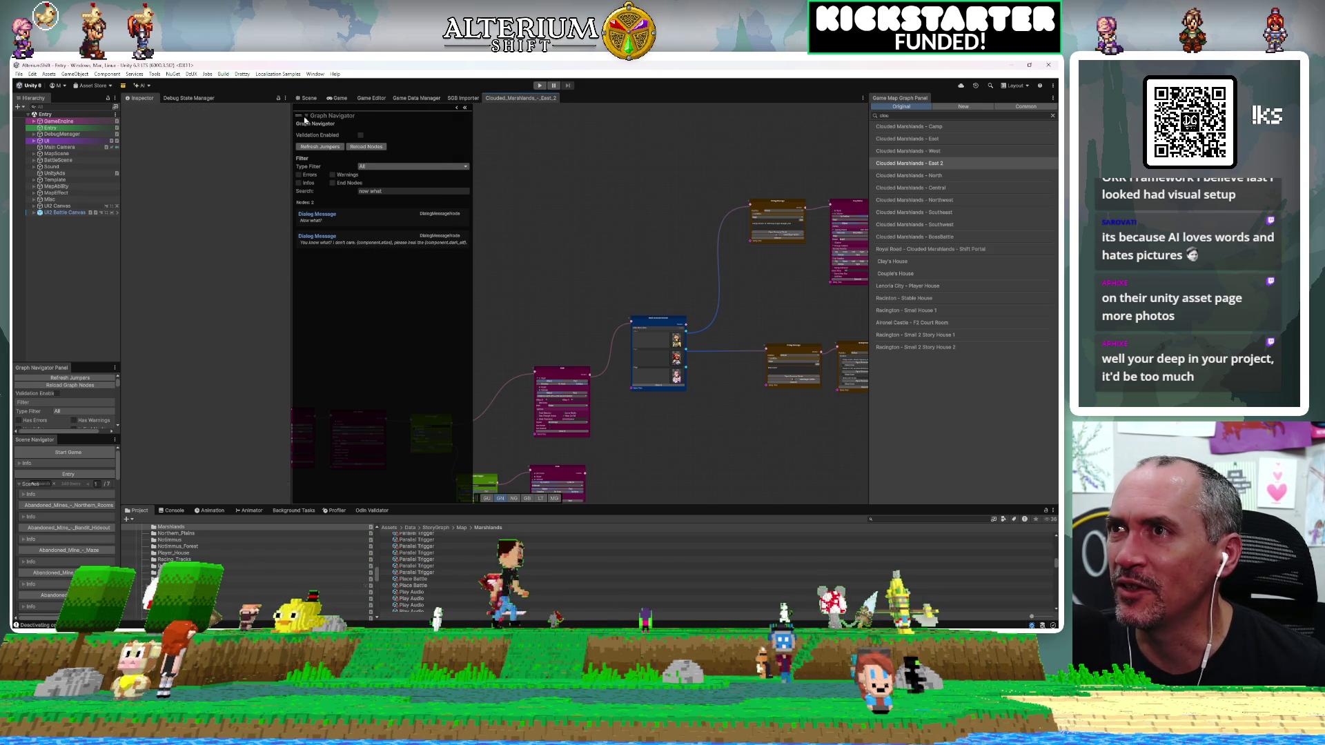
Float the graph navigator over the graph and focus on the first Dialog Message result.
{"action": "mouse_move", "coordinate": [301, 118]}
{"action": "left_mouse_down"}
{"action": "mouse_move", "coordinate": [581, 172]}
{"action": "mouse_move", "coordinate": [408, 178]}
{"action": "mouse_move", "coordinate": [339, 159]}
{"action": "left_mouse_up"}
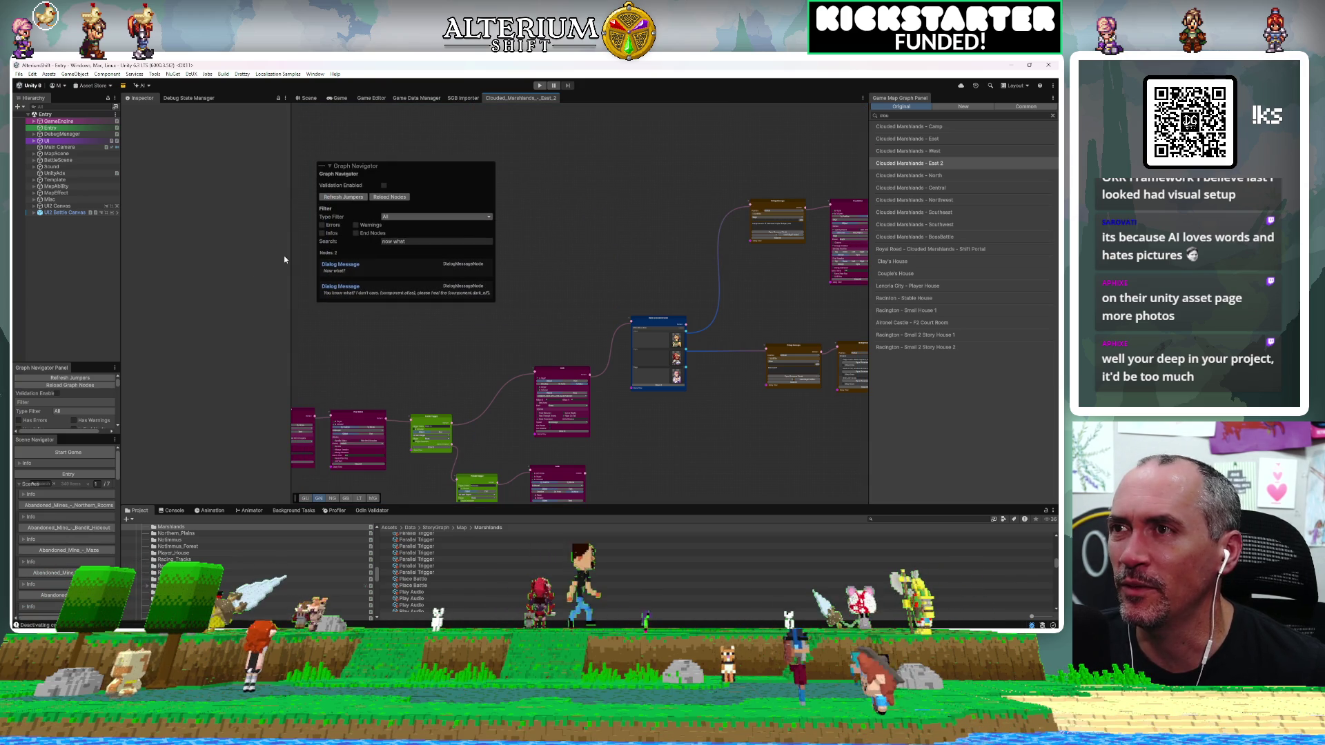
{"action": "scroll", "coordinate": [504, 471], "scroll_direction": "down", "scroll_amount": 2}
{"action": "mouse_move", "coordinate": [714, 473]}
{"action": "left_mouse_down"}
{"action": "mouse_move", "coordinate": [698, 447]}
{"action": "mouse_move", "coordinate": [688, 323]}
{"action": "mouse_move", "coordinate": [463, 421]}
{"action": "mouse_move", "coordinate": [493, 426]}
{"action": "mouse_move", "coordinate": [573, 345]}
{"action": "left_mouse_up"}
{"action": "scroll", "coordinate": [355, 301], "scroll_direction": "up", "scroll_amount": 4}
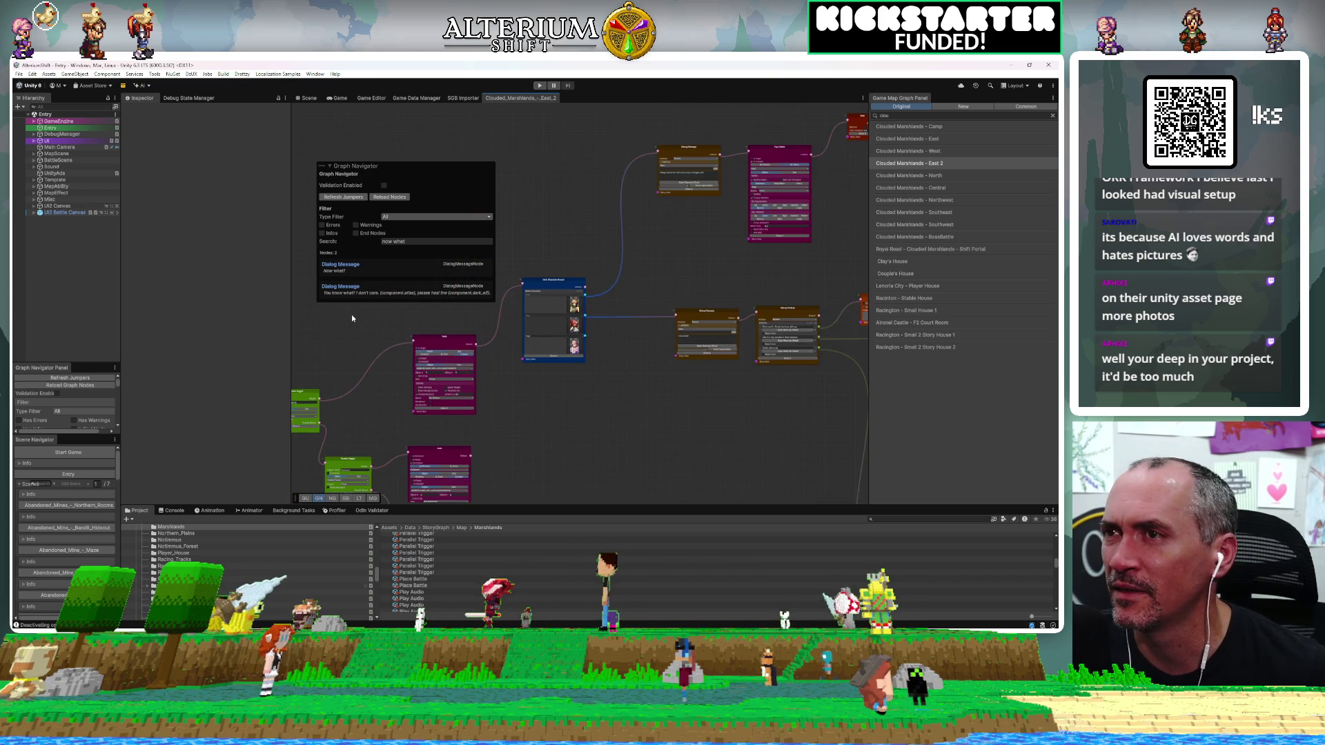
{"action": "left_click", "coordinate": [341, 266]}
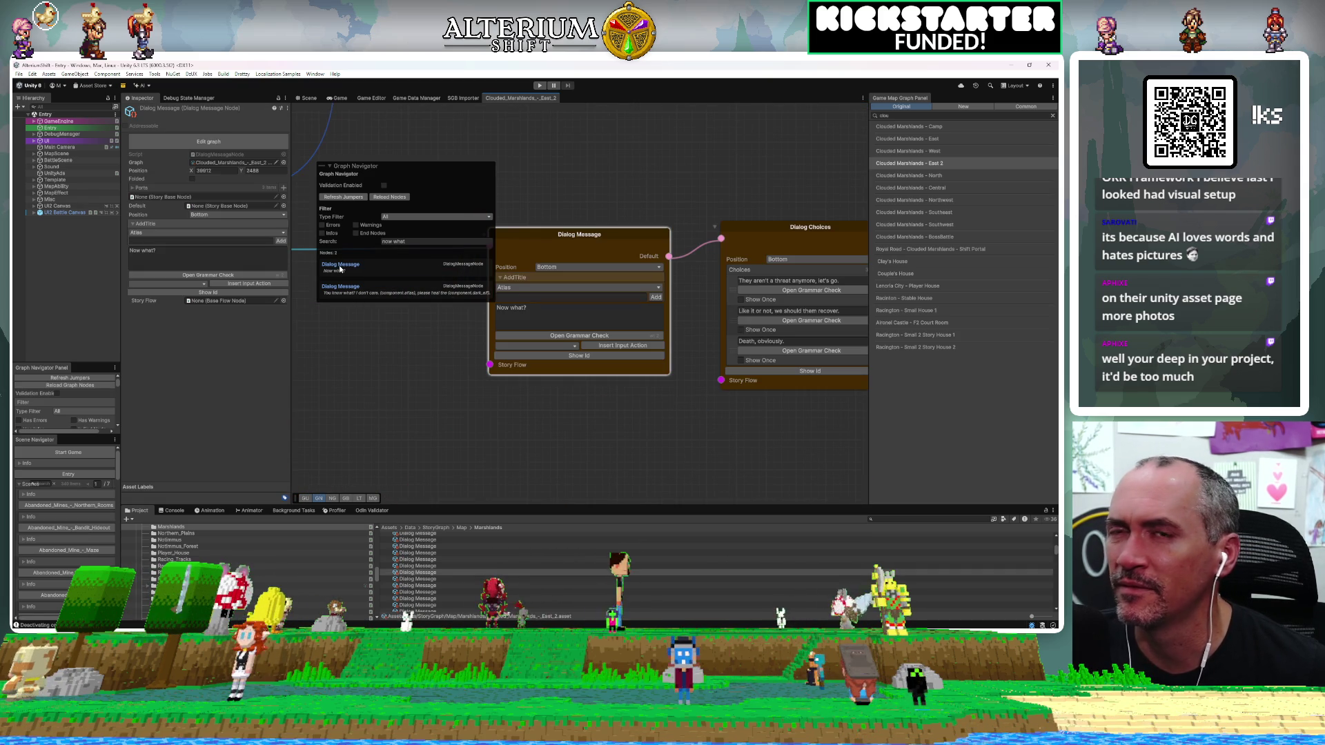
Insert 'let' so the choice reads "Like it or not, we should let them recover.".
{"action": "left_click_drag", "start_coordinate": [807, 319], "coordinate": [690, 335]}
{"action": "scroll", "coordinate": [691, 336], "scroll_direction": "up", "scroll_amount": 3}
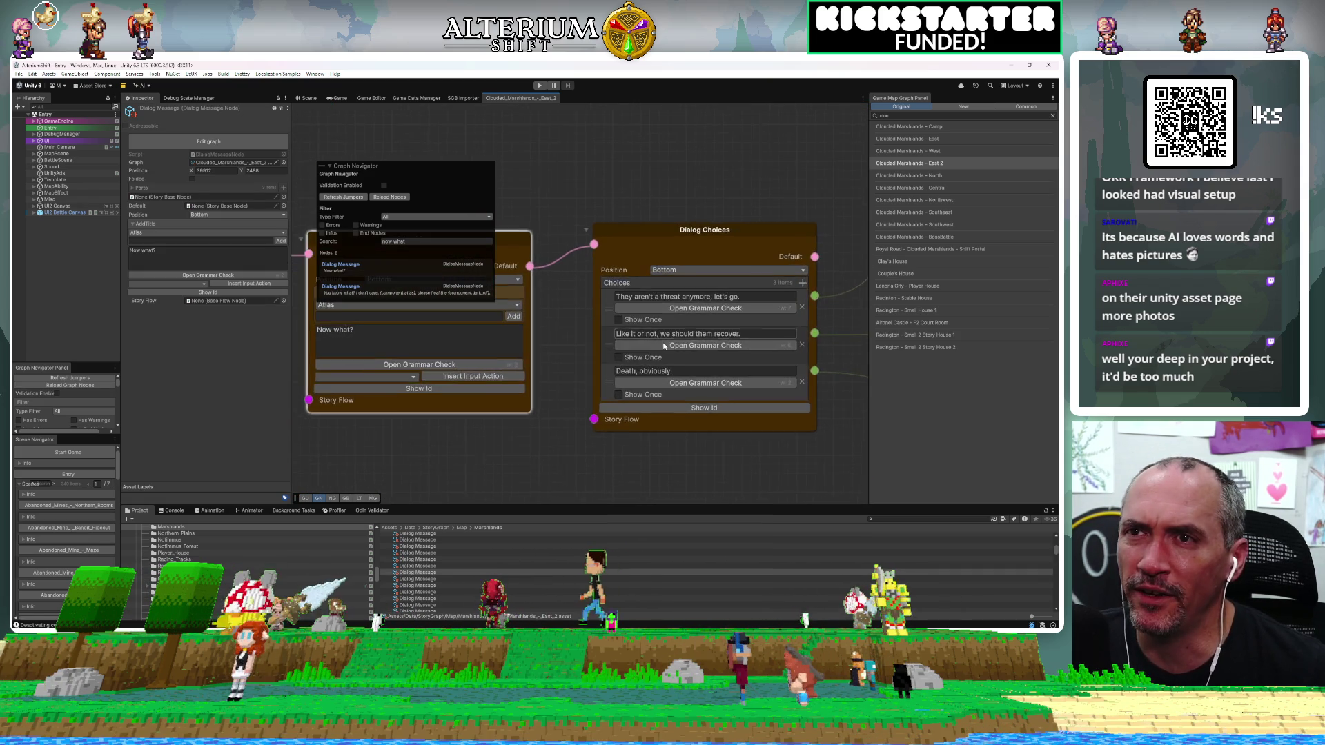
{"action": "left_click", "coordinate": [708, 333]}
{"action": "left_click", "coordinate": [708, 333]}
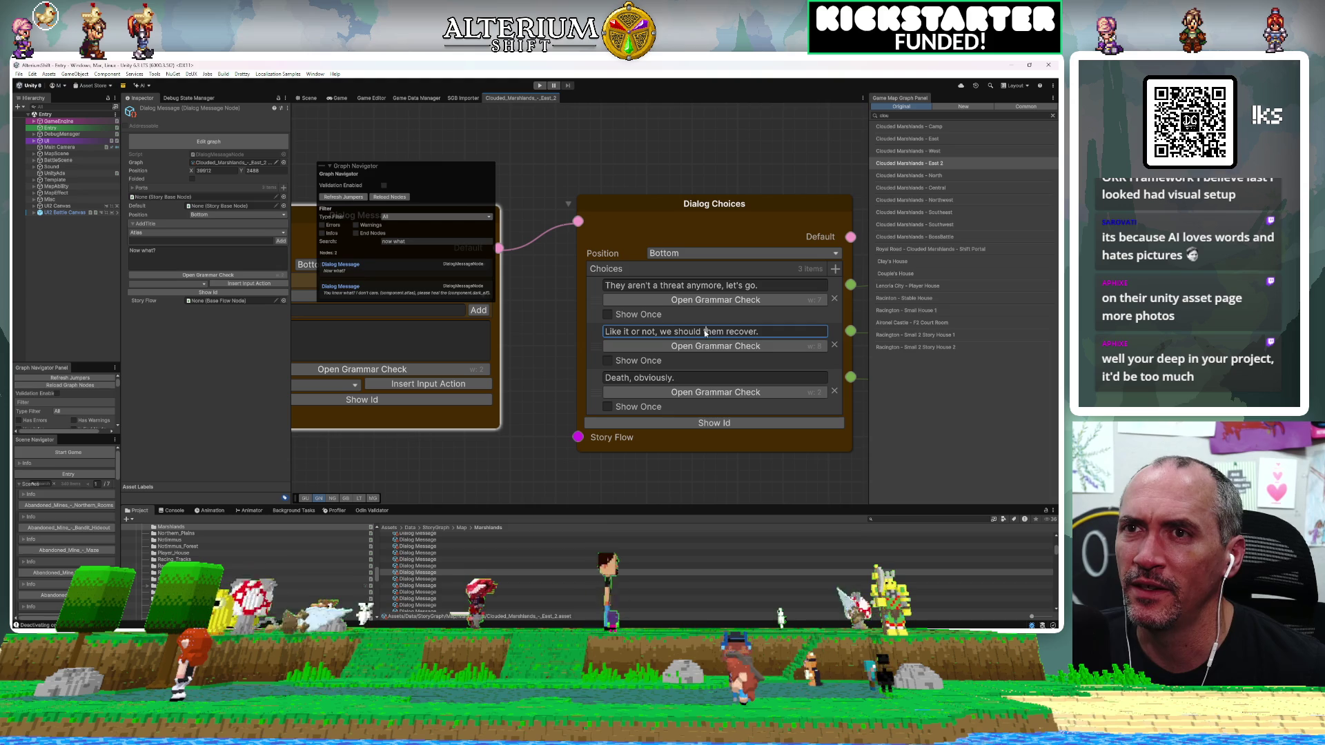
{"action": "type", "text": "e"}
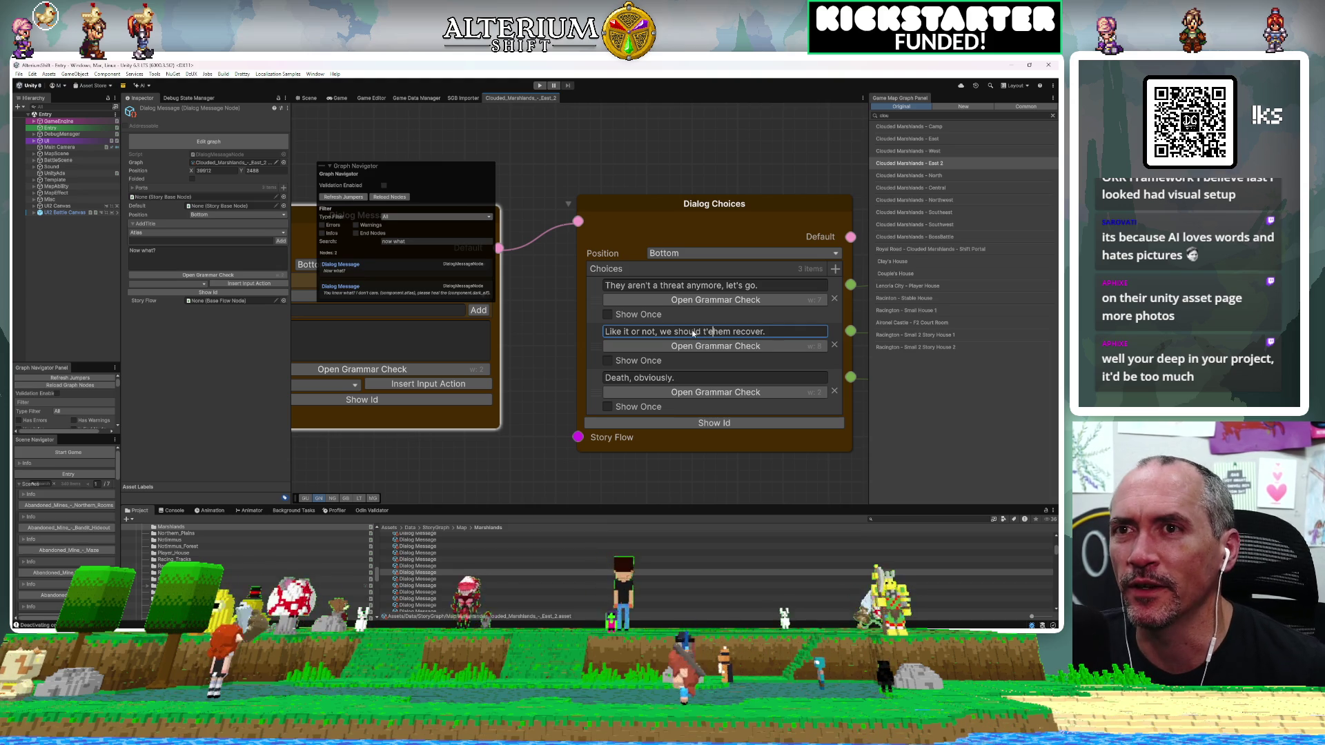
{"action": "key", "text": "Delete"}
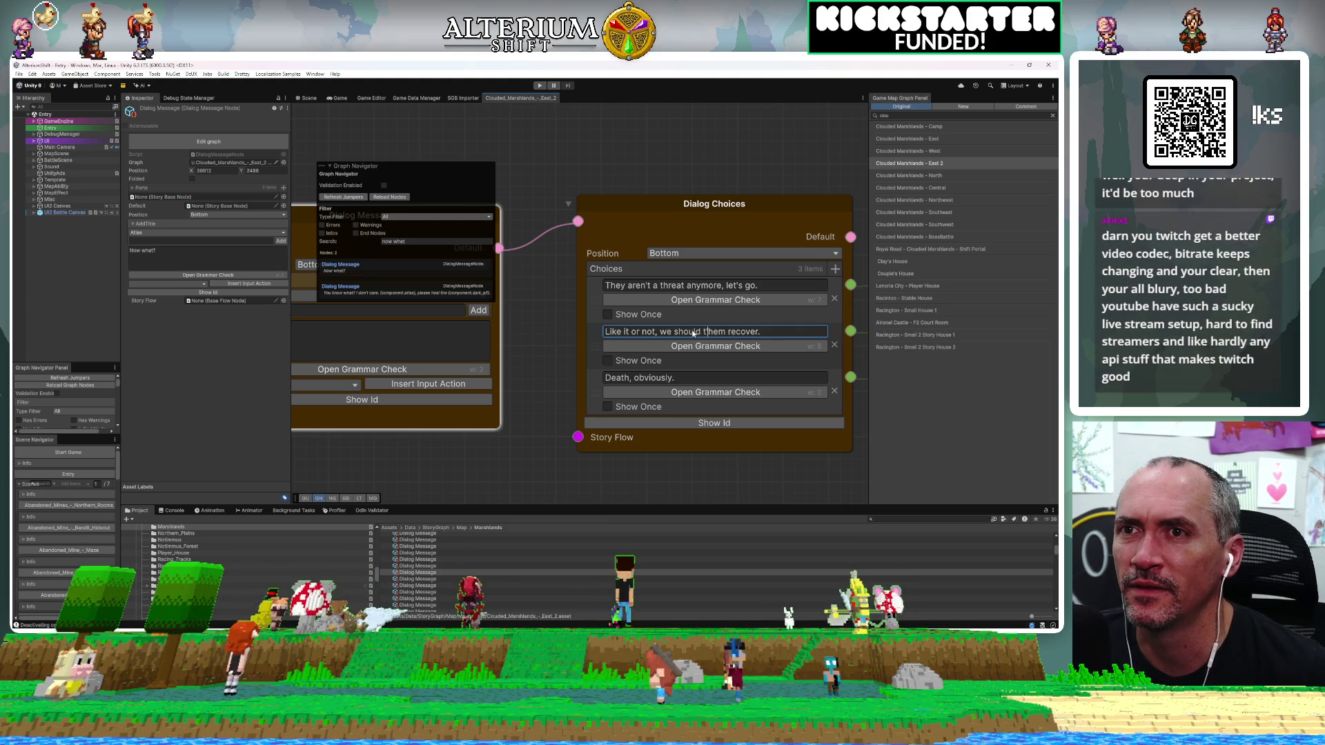
{"action": "key", "text": "BackSpace"}
{"action": "type", "text": "let "}
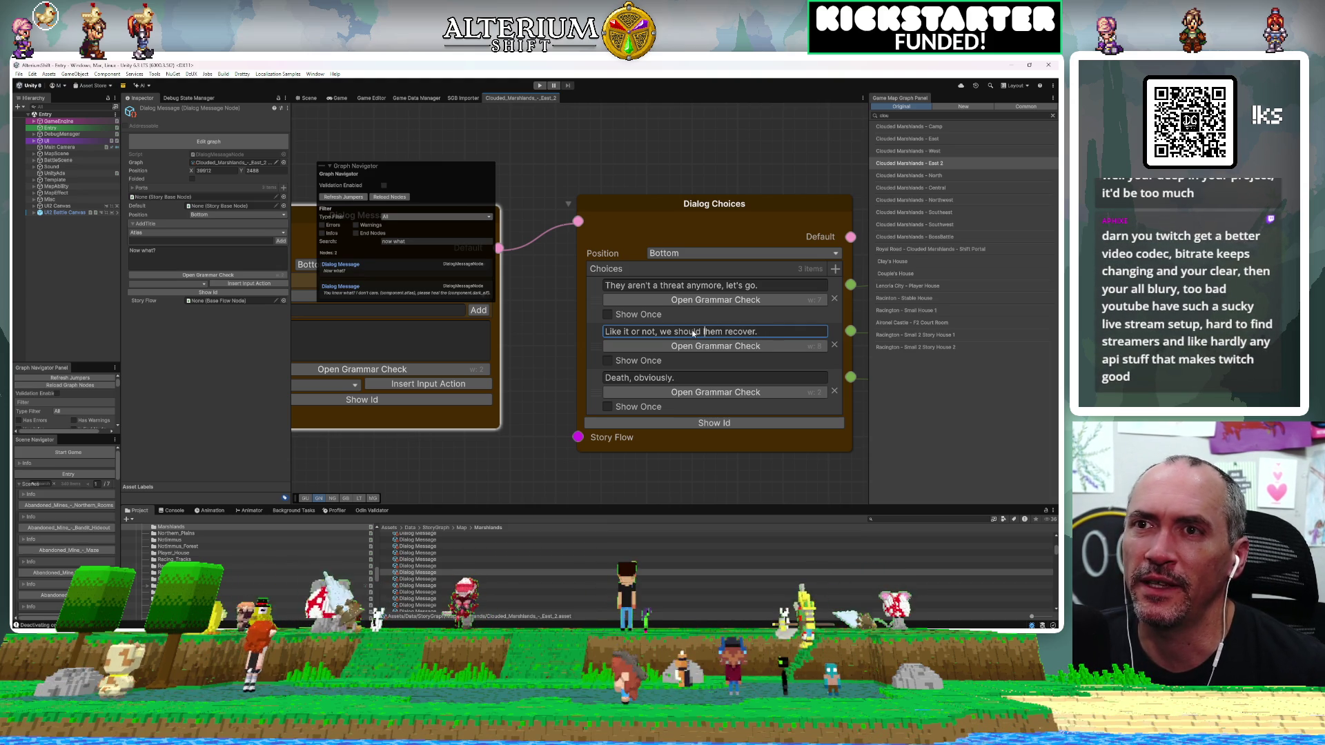
{"action": "type", "text": "t"}
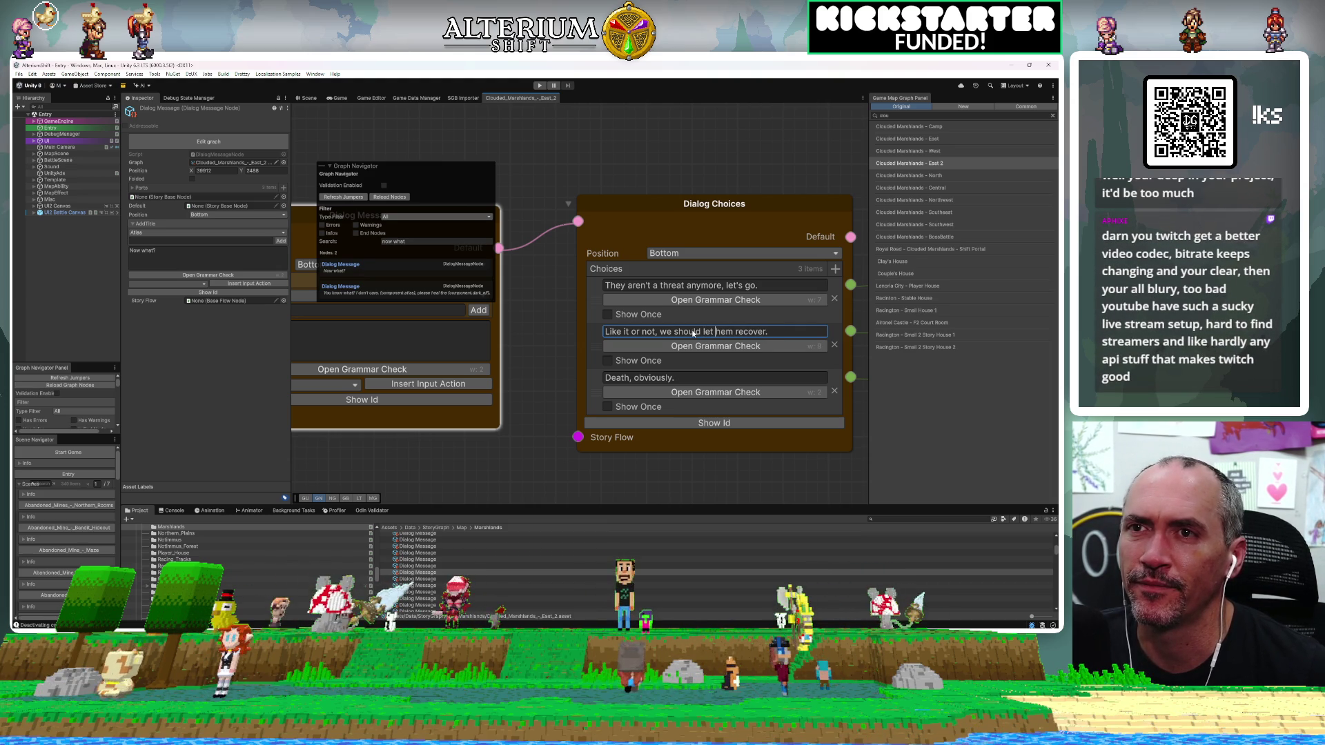
{"action": "left_click", "coordinate": [690, 473]}
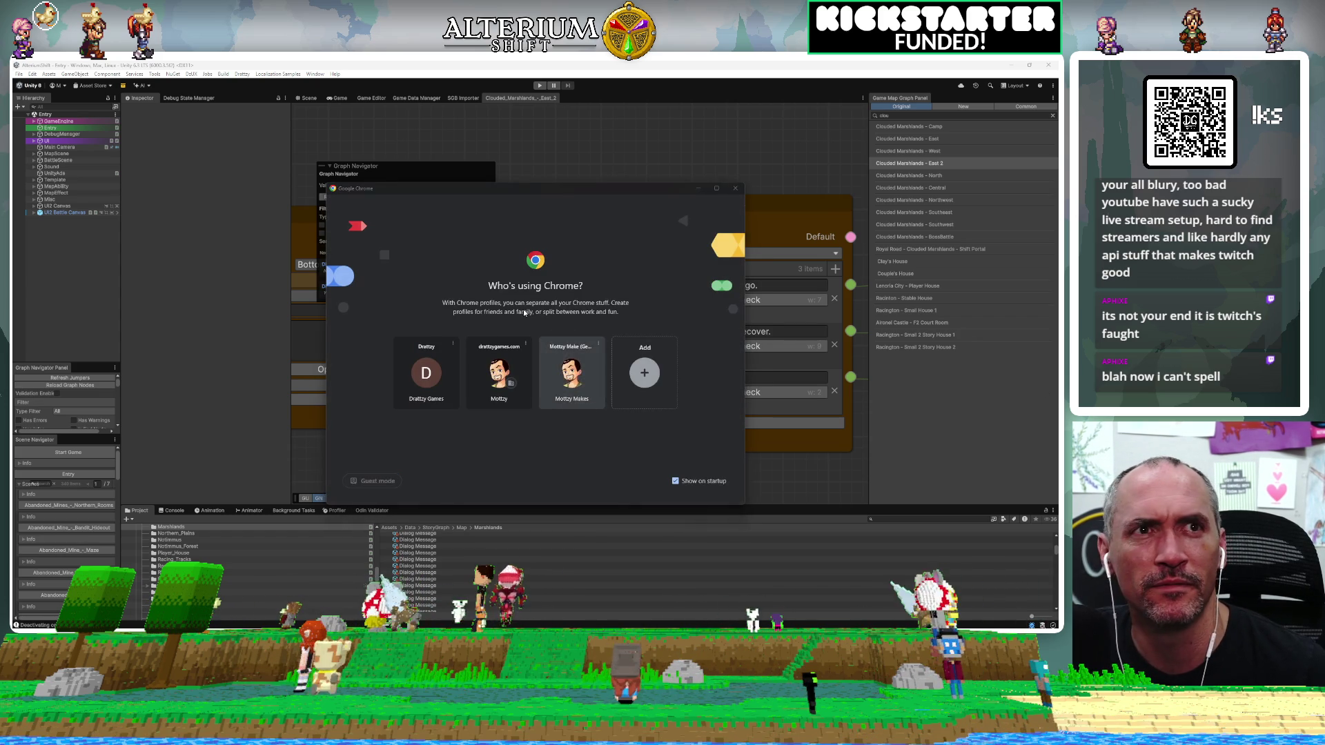
Close Chrome's 'Who's using Chrome?' profile picker.
{"action": "left_click", "coordinate": [580, 371]}
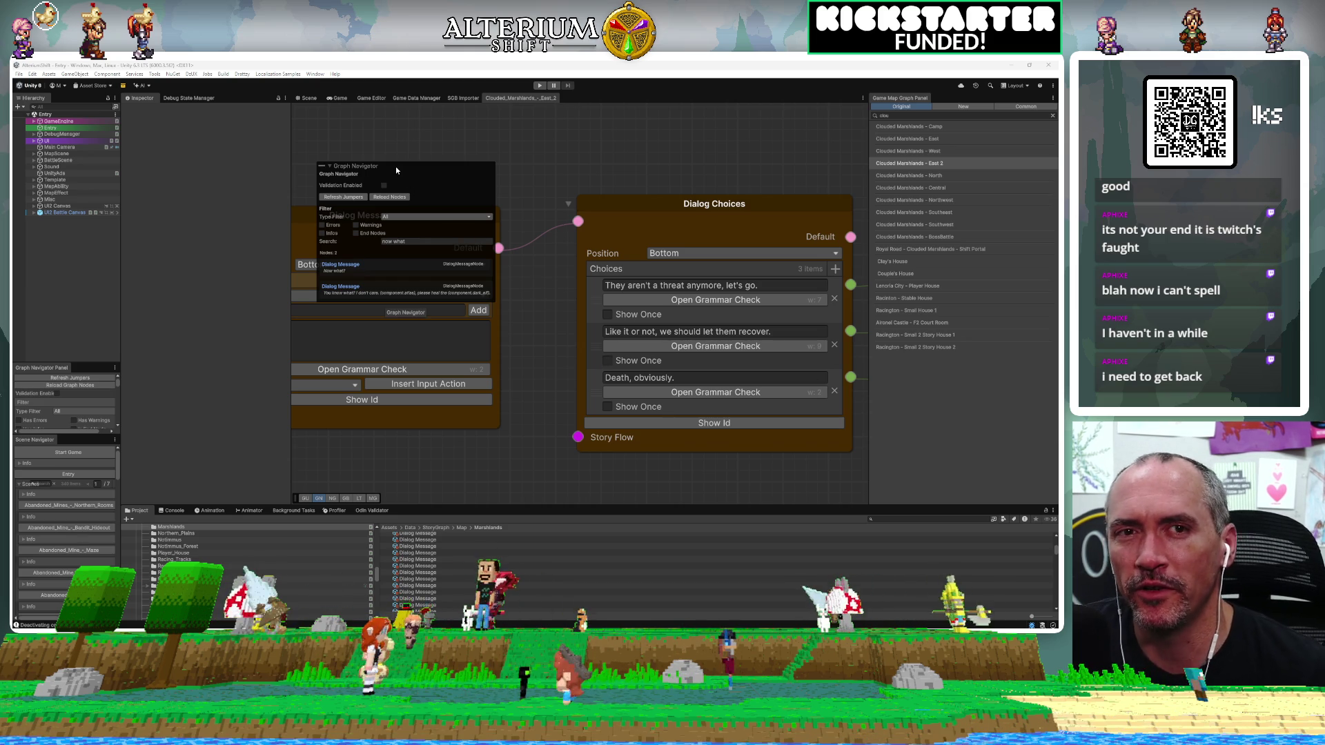
Jump to the "Now what?" message, save the dialog graph with Ctrl+S, and view the Game tab.
{"action": "left_click", "coordinate": [482, 263]}
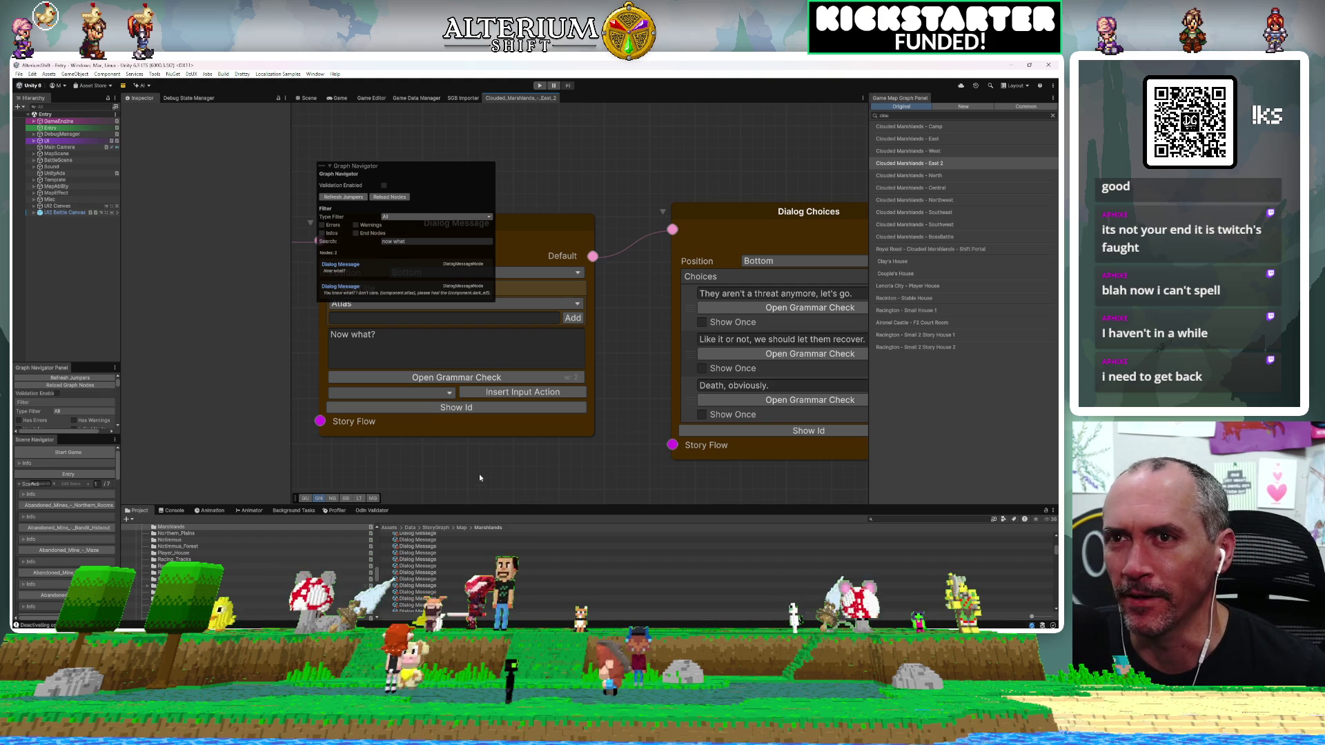
{"action": "key", "text": "ctrl+s"}
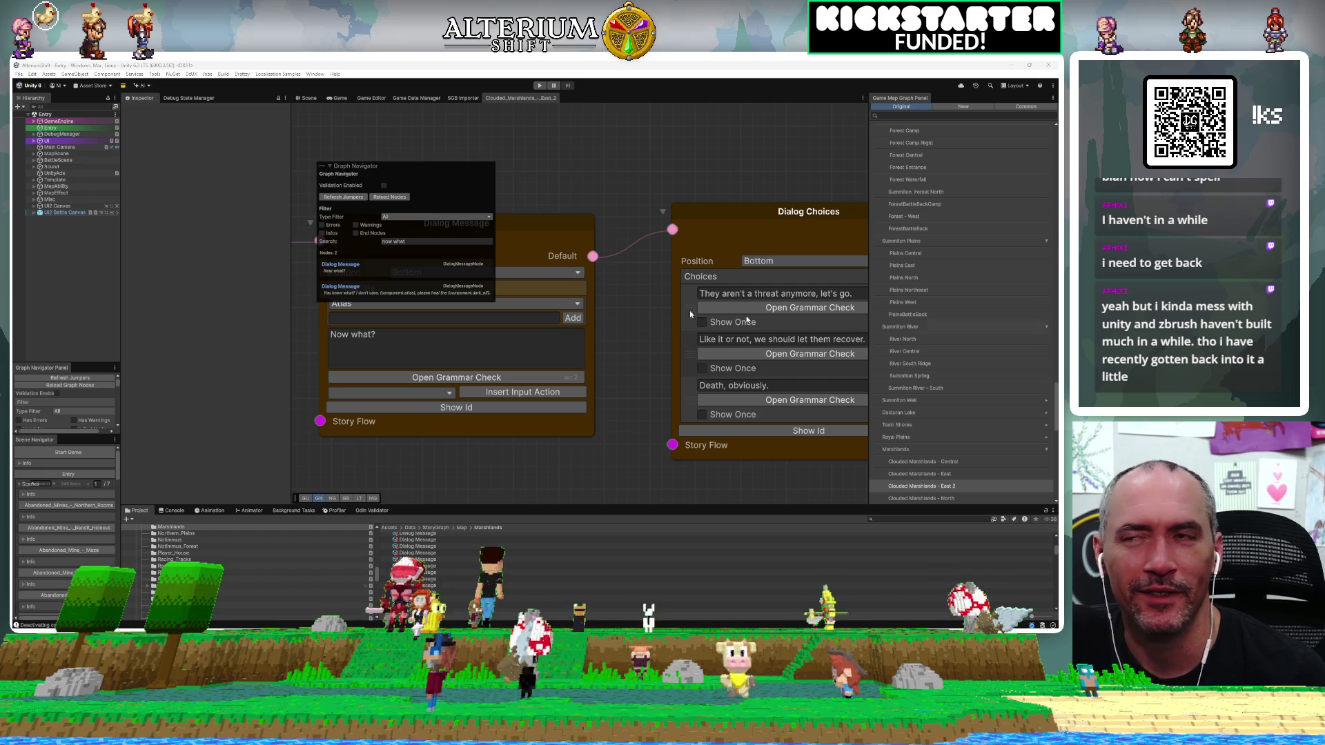
{"action": "left_click", "coordinate": [337, 98]}
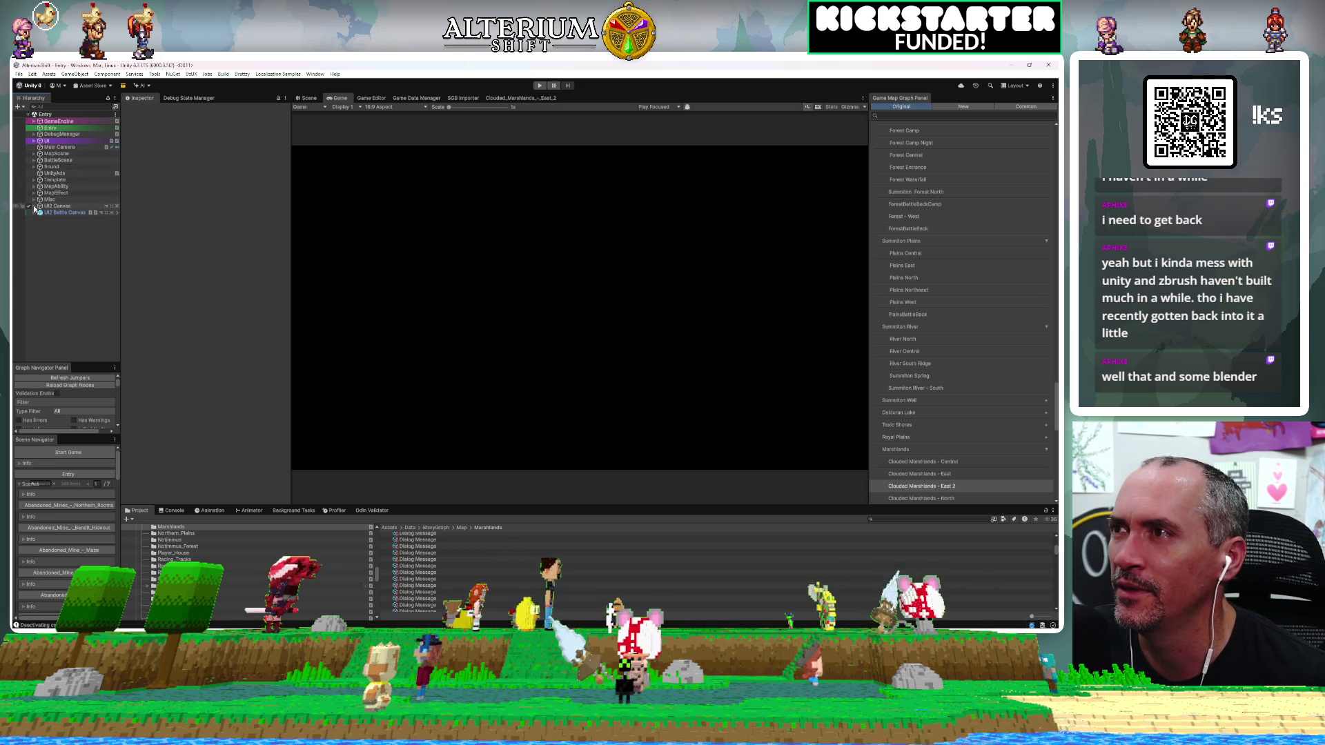
Expand UI2 Canvas > Main Menu Group > Settings and activate its Root Container.
{"action": "left_click", "coordinate": [34, 207]}
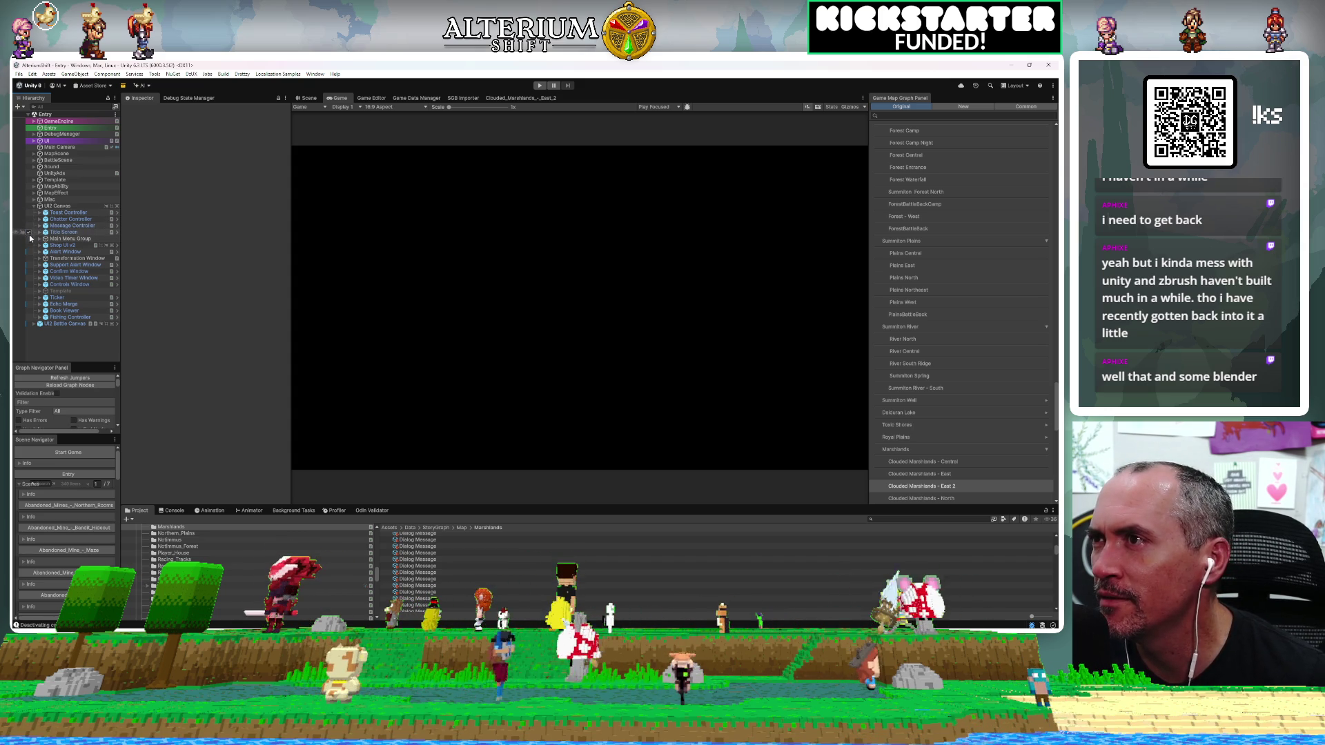
{"action": "left_click", "coordinate": [38, 239]}
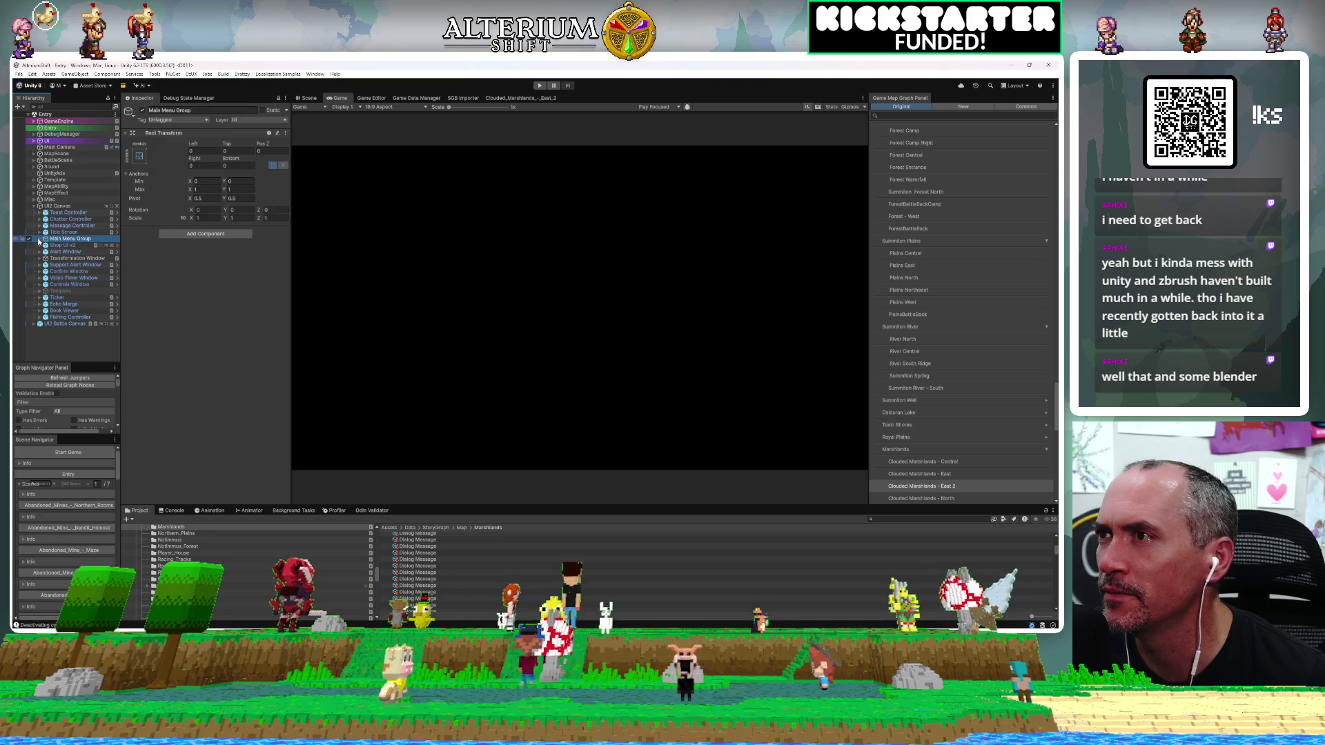
{"action": "left_click", "coordinate": [38, 238]}
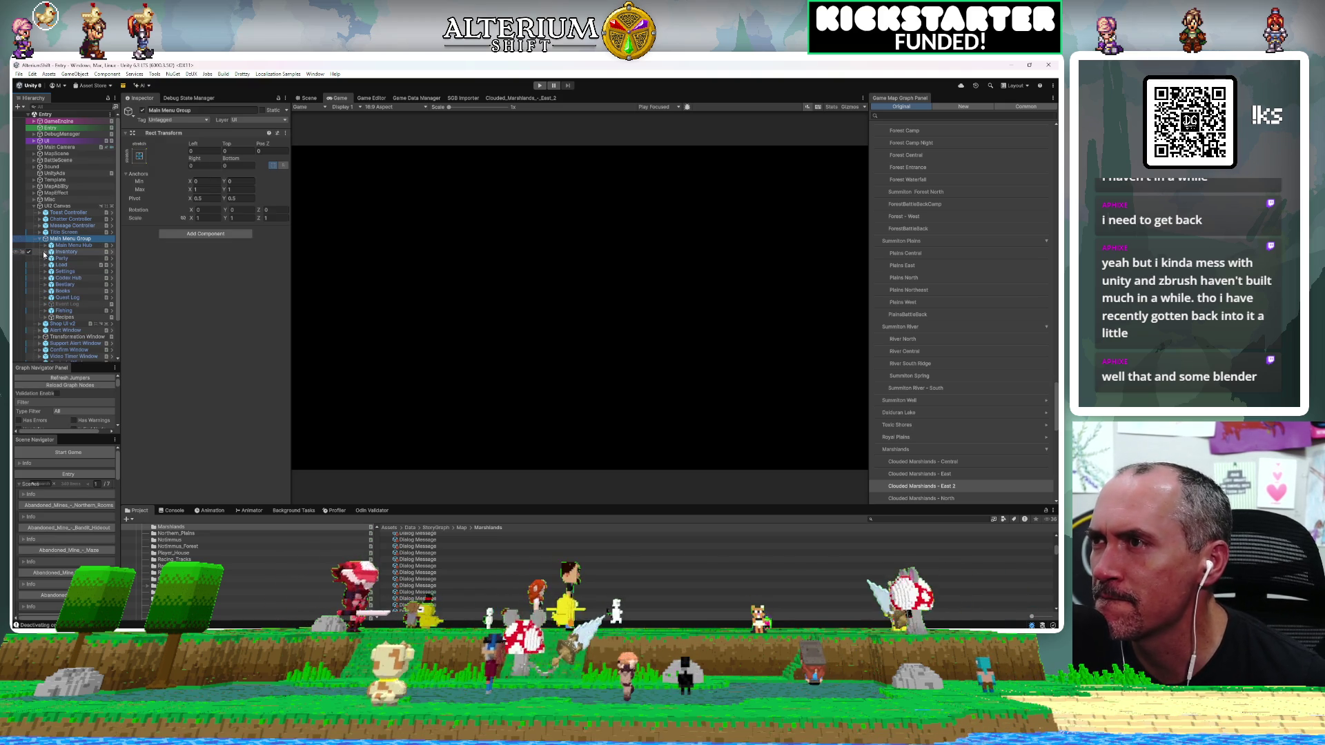
{"action": "left_click", "coordinate": [45, 272]}
{"action": "left_click", "coordinate": [49, 278]}
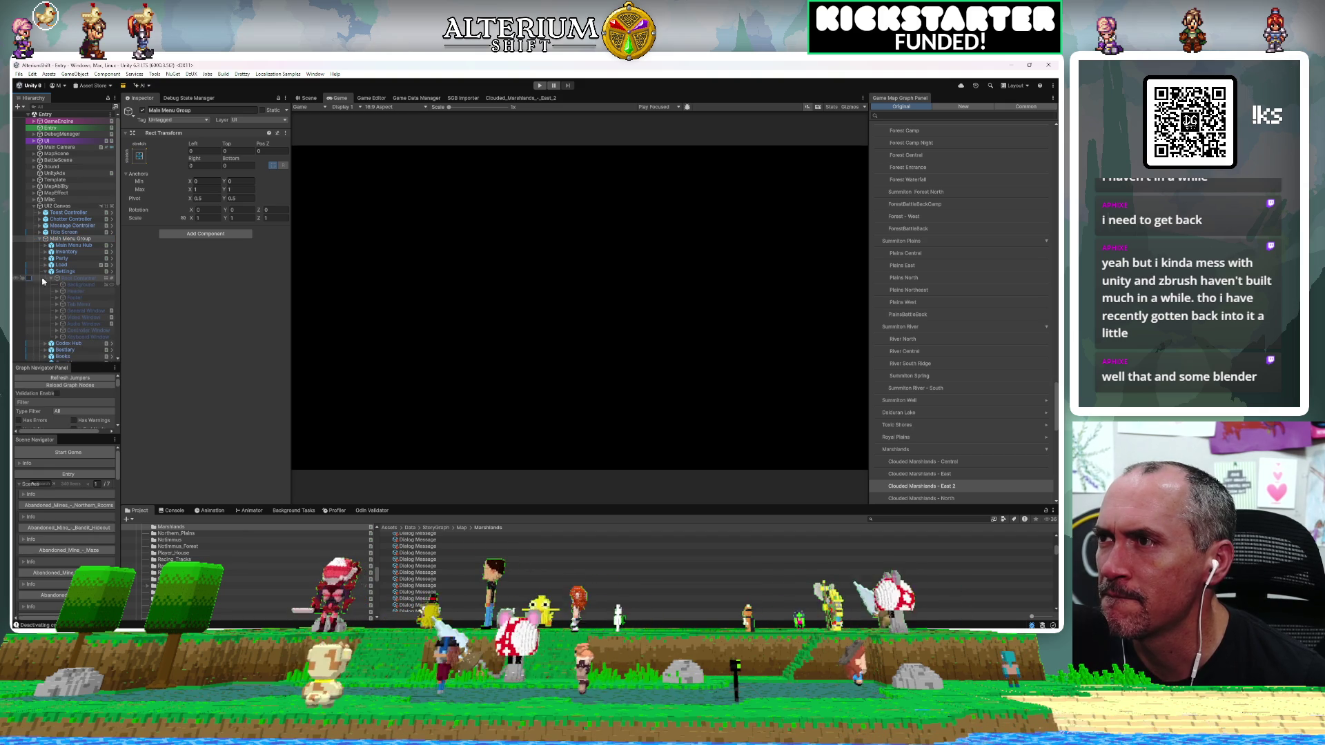
{"action": "left_click", "coordinate": [66, 278]}
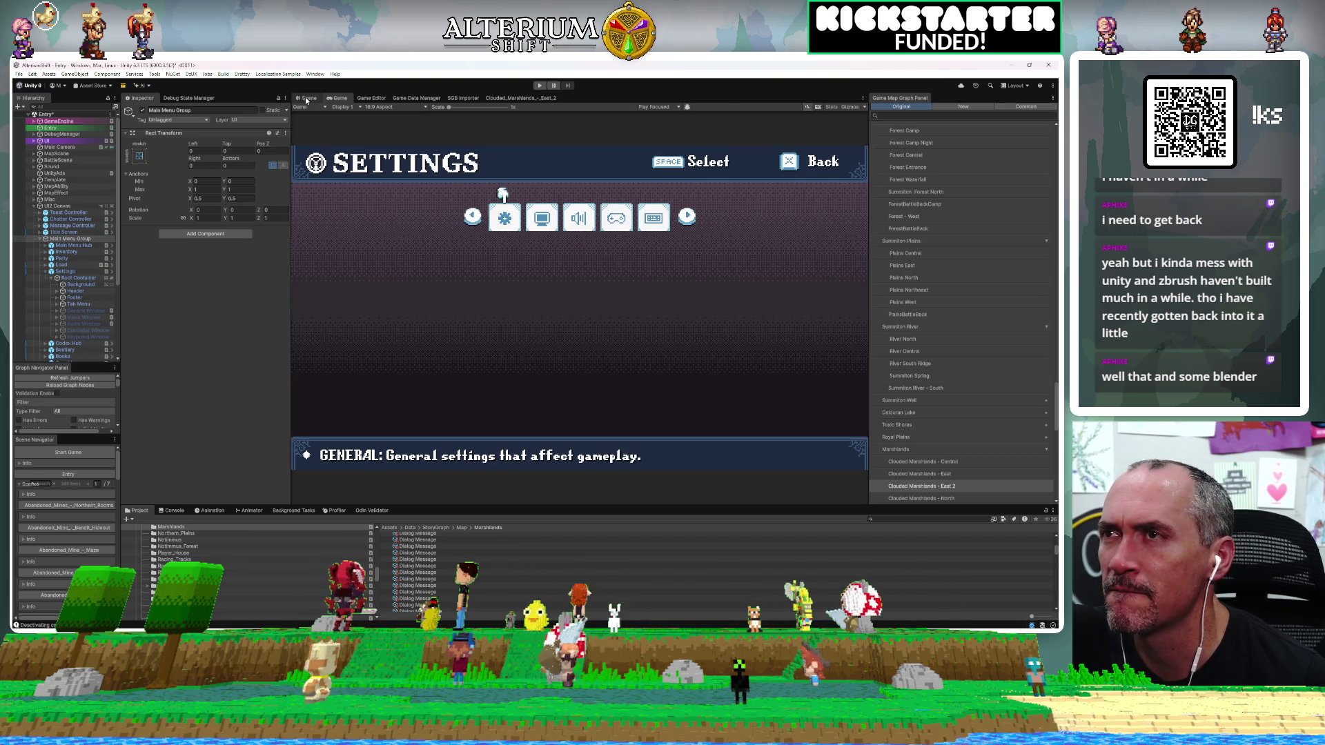
{"action": "left_click", "coordinate": [306, 99]}
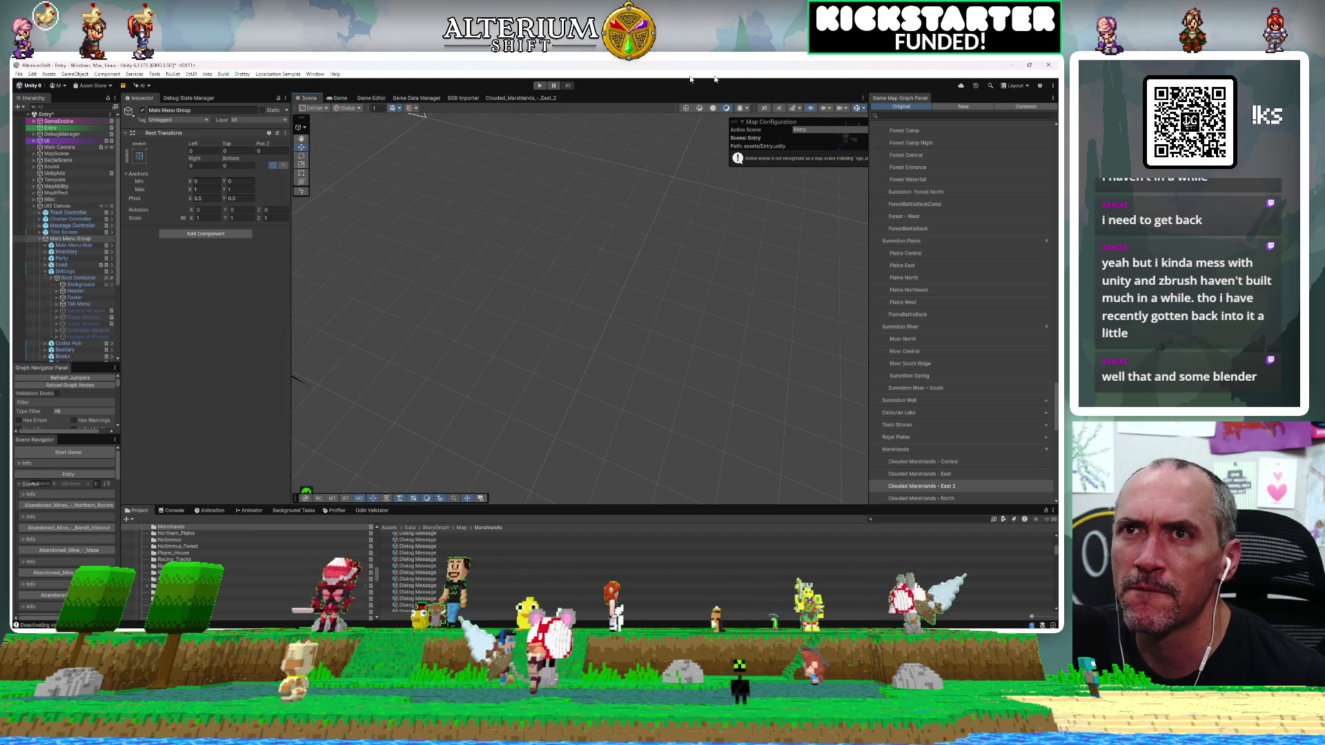
Switch the Scene view to 2D, frame the menu group, and enable the General Window.
{"action": "left_click", "coordinate": [764, 108]}
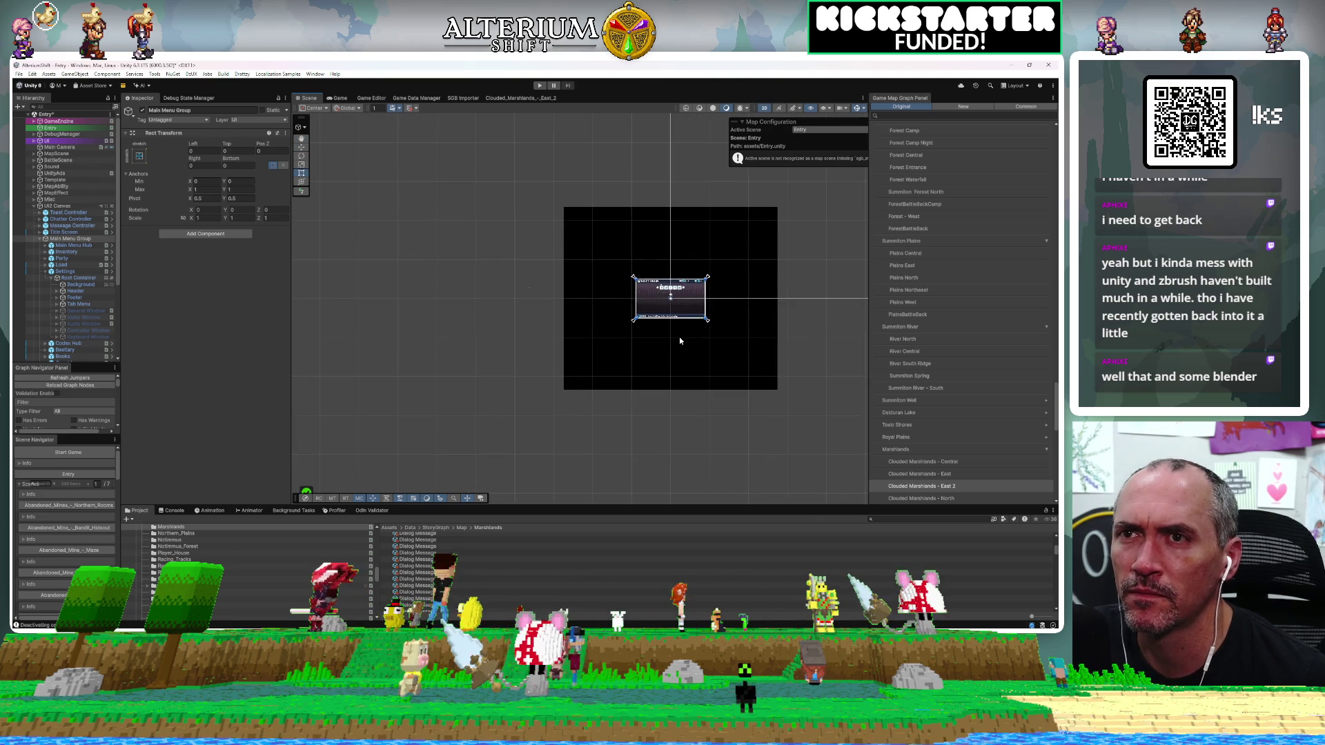
{"action": "scroll", "coordinate": [678, 337], "scroll_direction": "up", "scroll_amount": 5}
{"action": "key", "text": "f"}
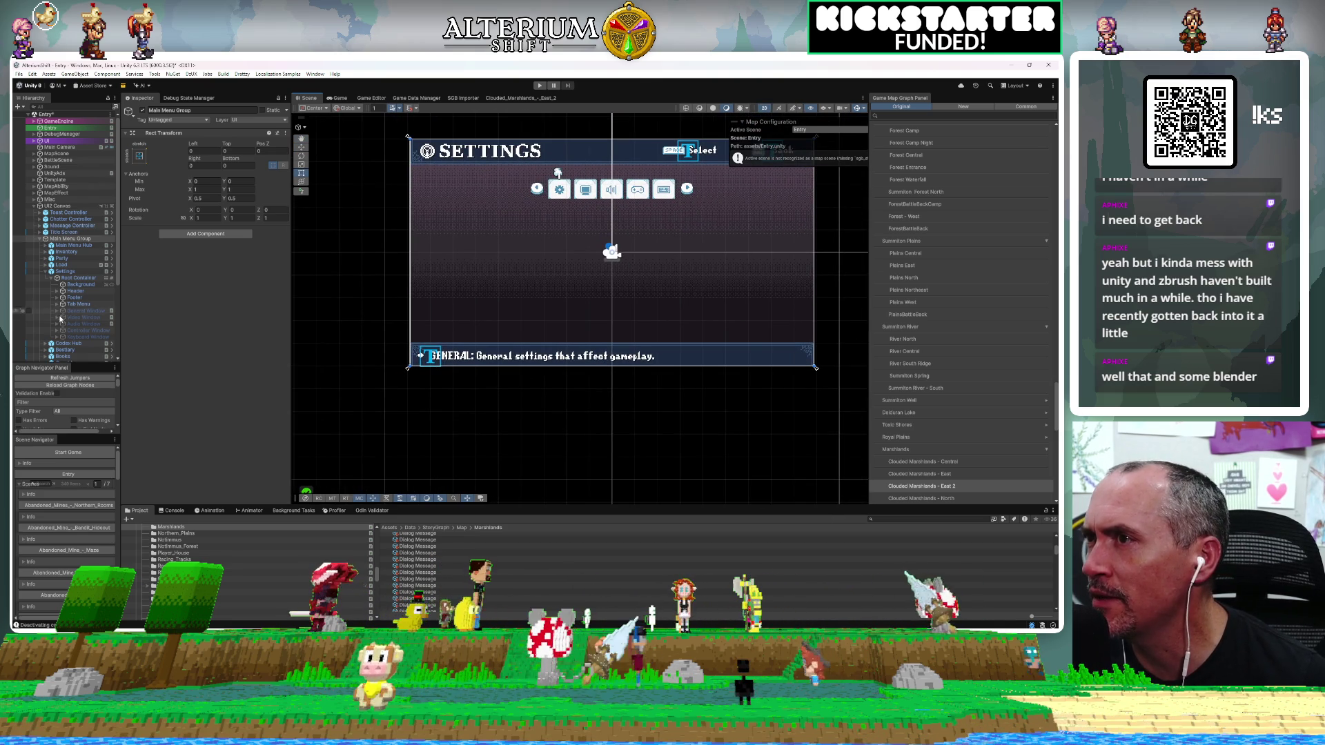
{"action": "left_click", "coordinate": [28, 311]}
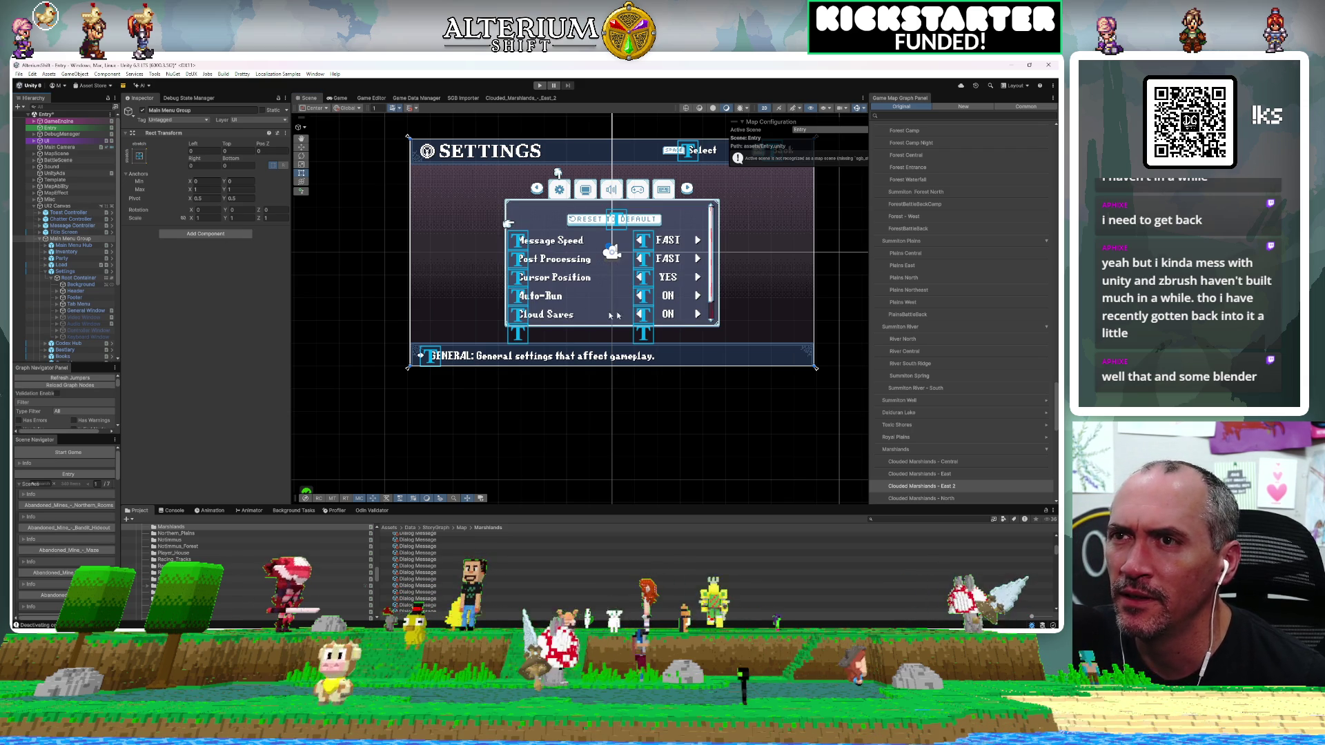
Expand General Window > Scroll View > Viewport > Content and select the CloudSave Entry.
{"action": "left_click", "coordinate": [57, 311]}
{"action": "left_click", "coordinate": [63, 324]}
{"action": "left_click", "coordinate": [68, 331]}
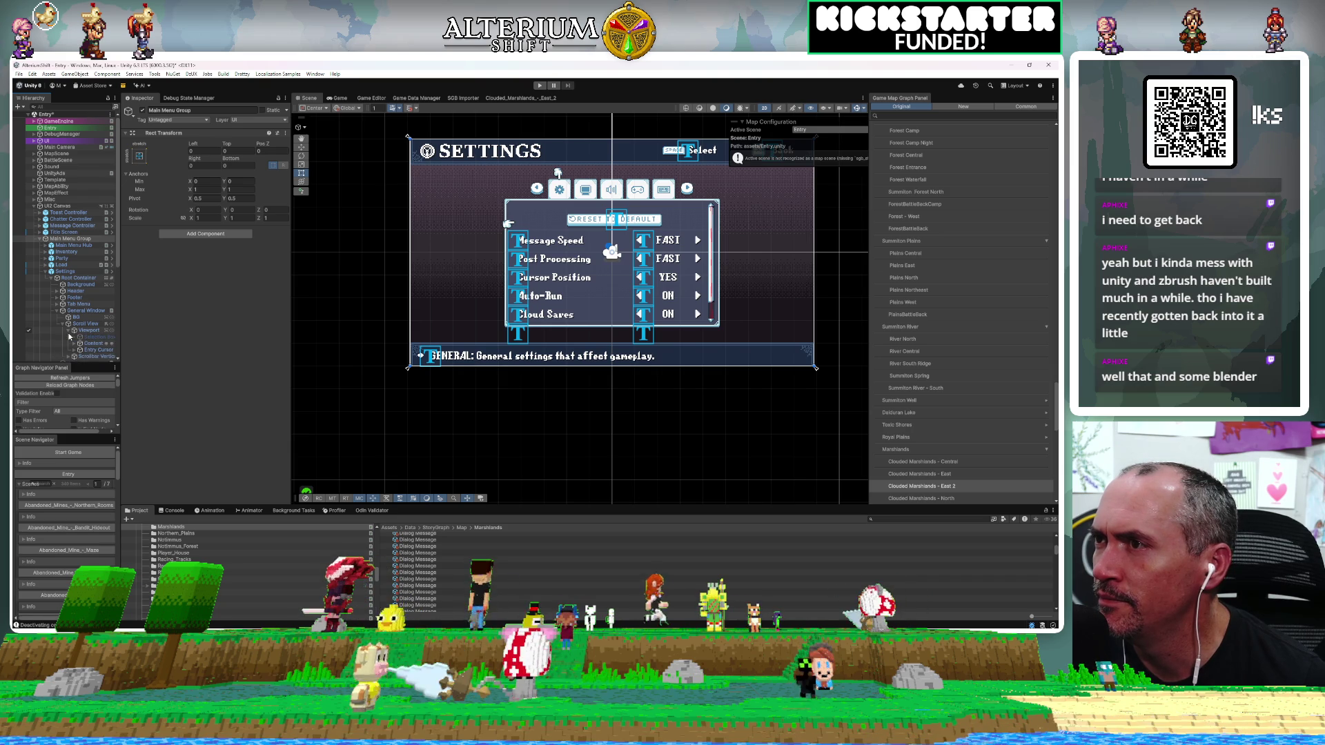
{"action": "scroll", "coordinate": [90, 329], "scroll_direction": "down", "scroll_amount": 2}
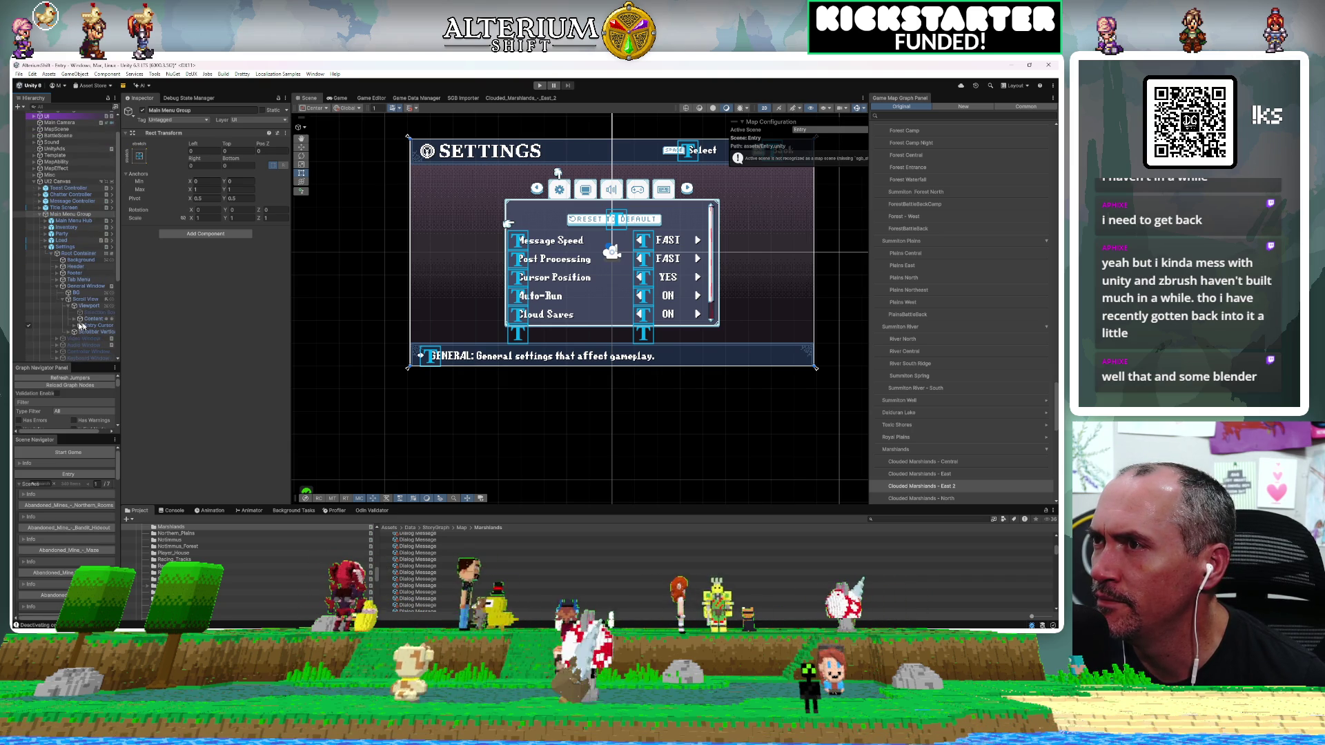
{"action": "left_click", "coordinate": [74, 319]}
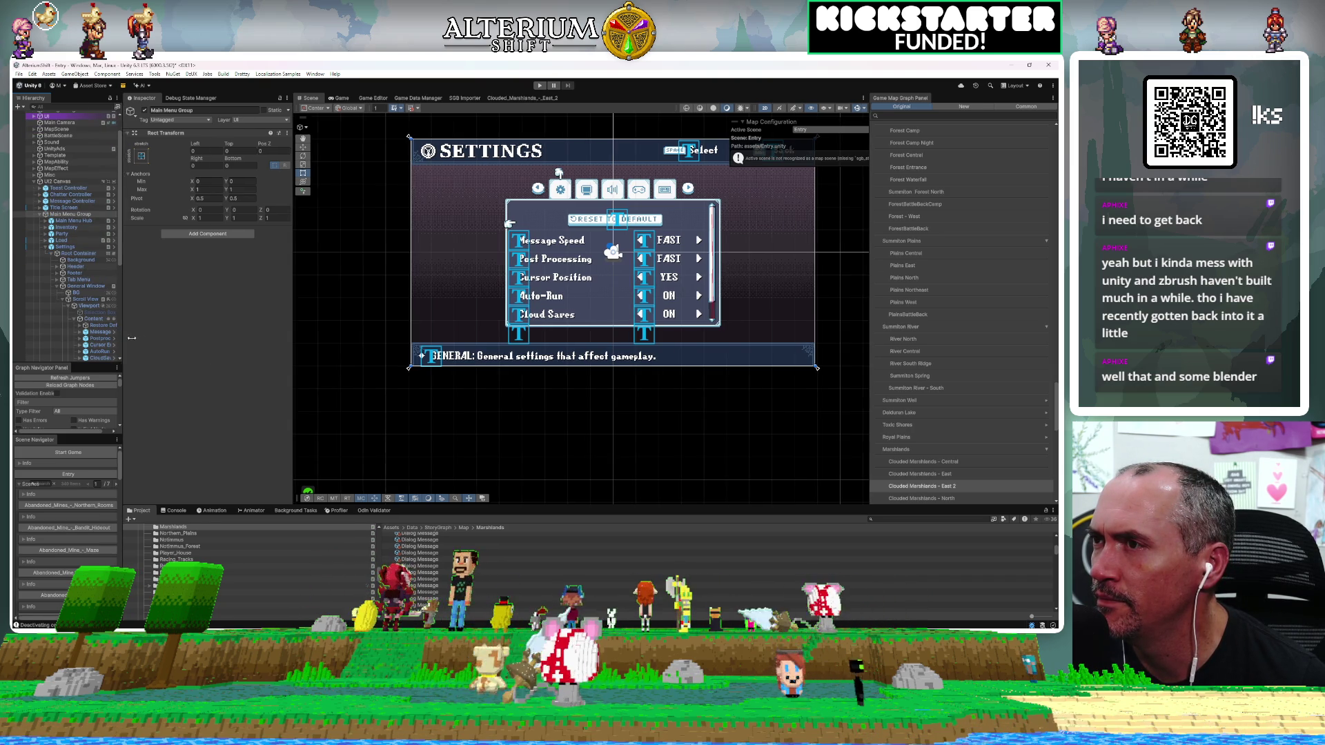
{"action": "left_click_drag", "start_coordinate": [121, 335], "coordinate": [207, 334]}
{"action": "scroll", "coordinate": [127, 334], "scroll_direction": "down", "scroll_amount": 2}
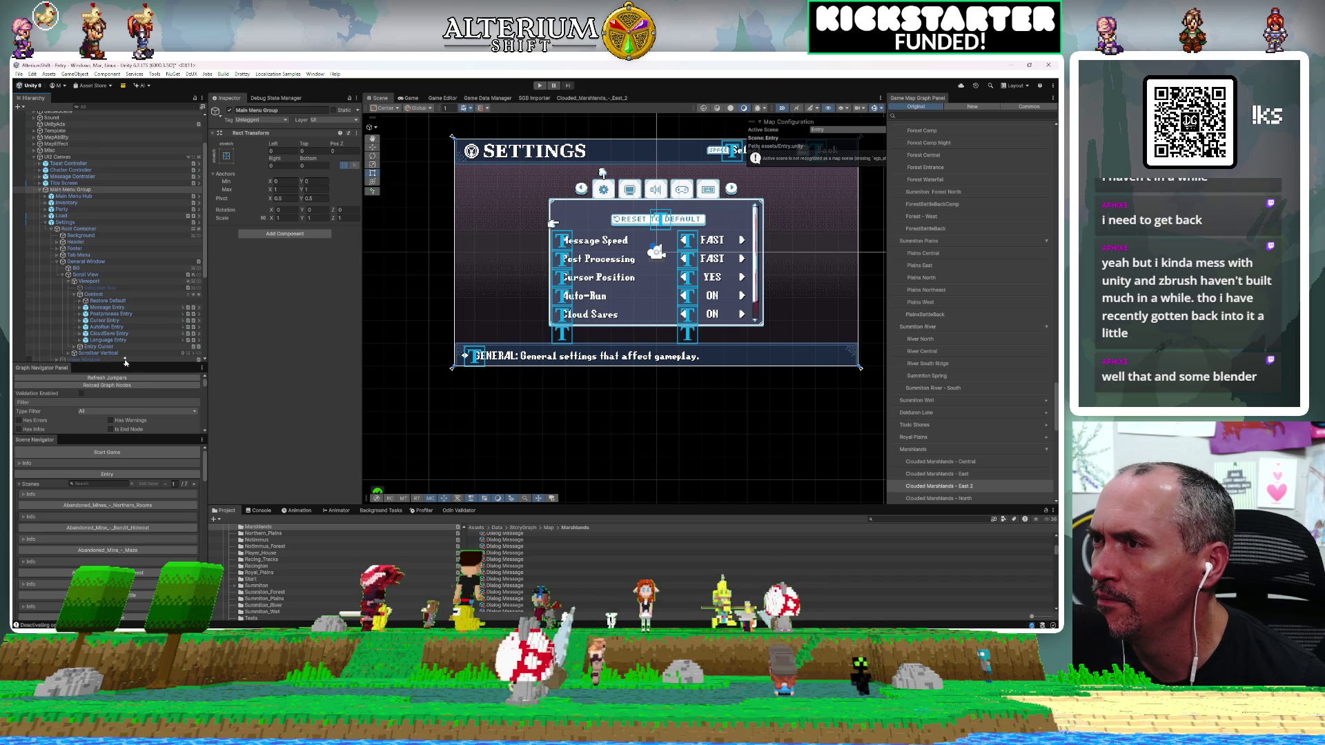
{"action": "left_click", "coordinate": [110, 334]}
Deactivate Language Entry, then check CloudSave Entry's Select On Down target without changing it.
{"action": "left_click", "coordinate": [112, 341]}
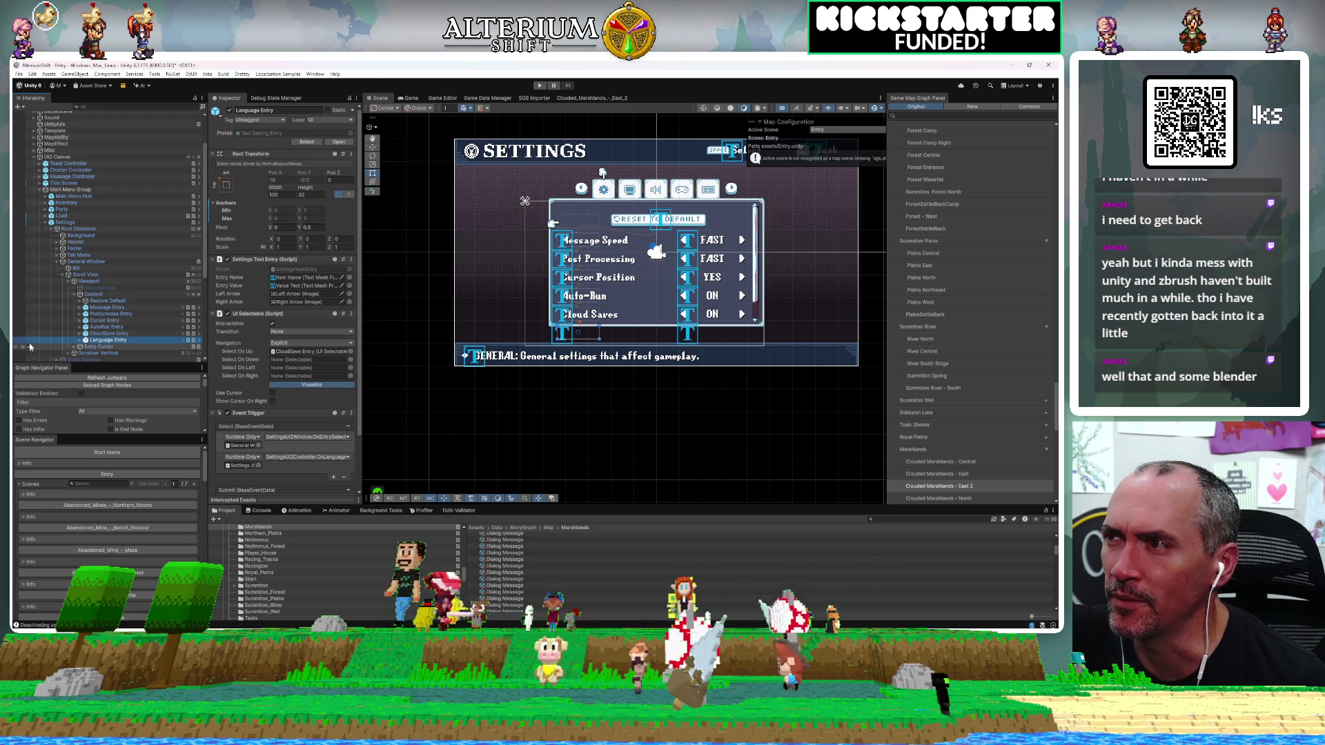
{"action": "key", "text": "alt+shift+a"}
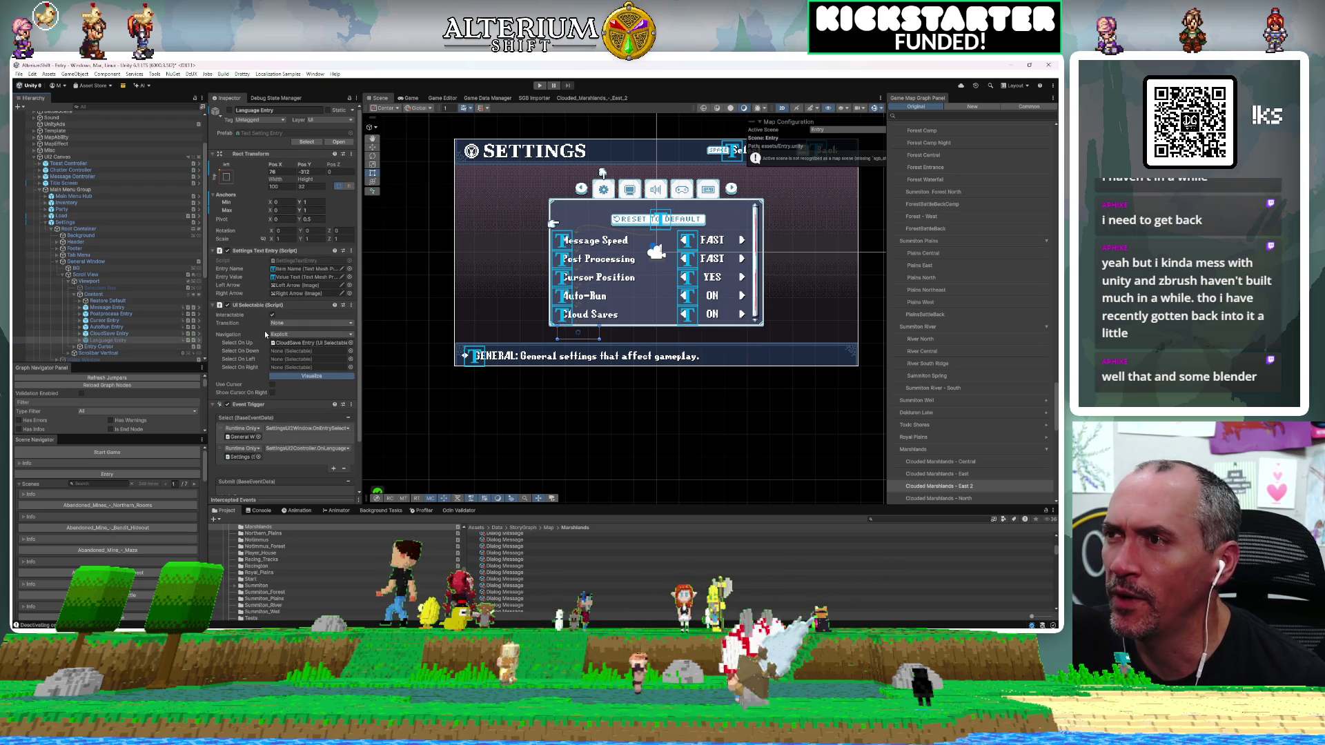
{"action": "left_click", "coordinate": [107, 333]}
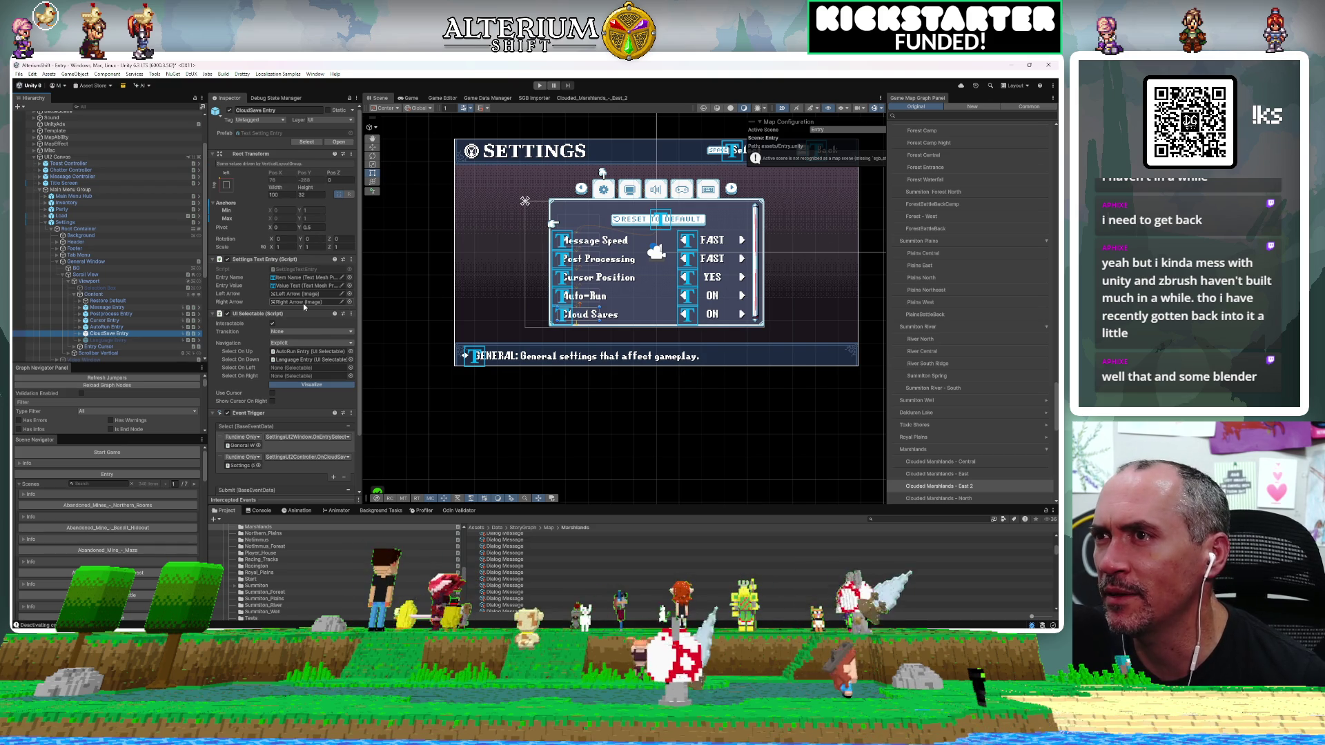
{"action": "left_click", "coordinate": [351, 360]}
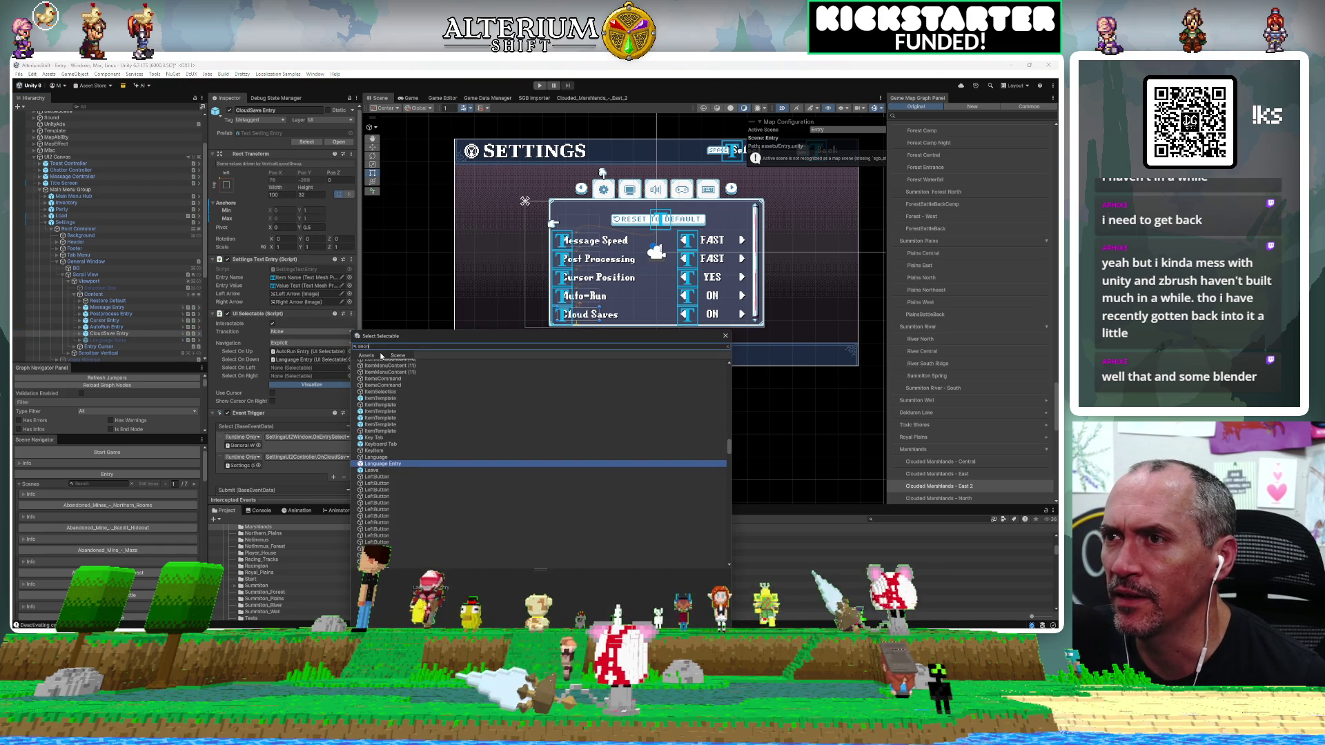
{"action": "type", "text": "none"}
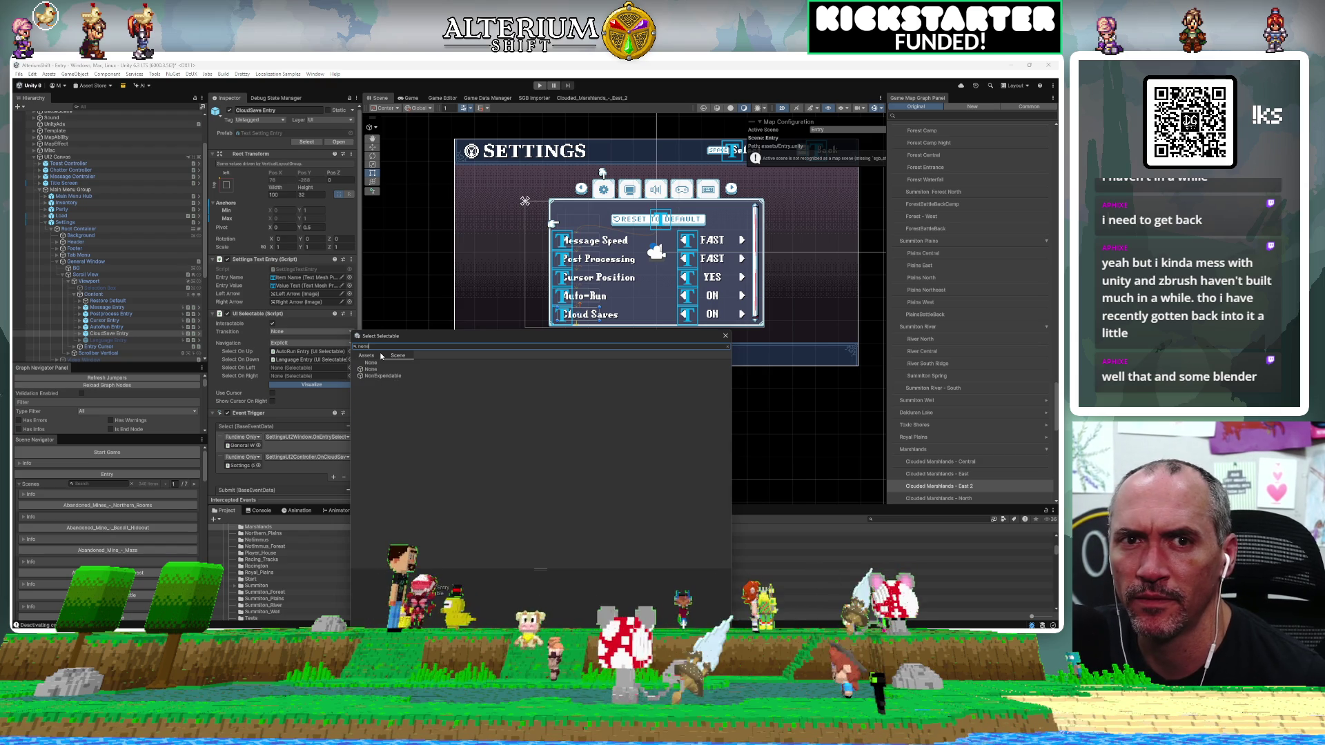
{"action": "key", "text": "Return"}
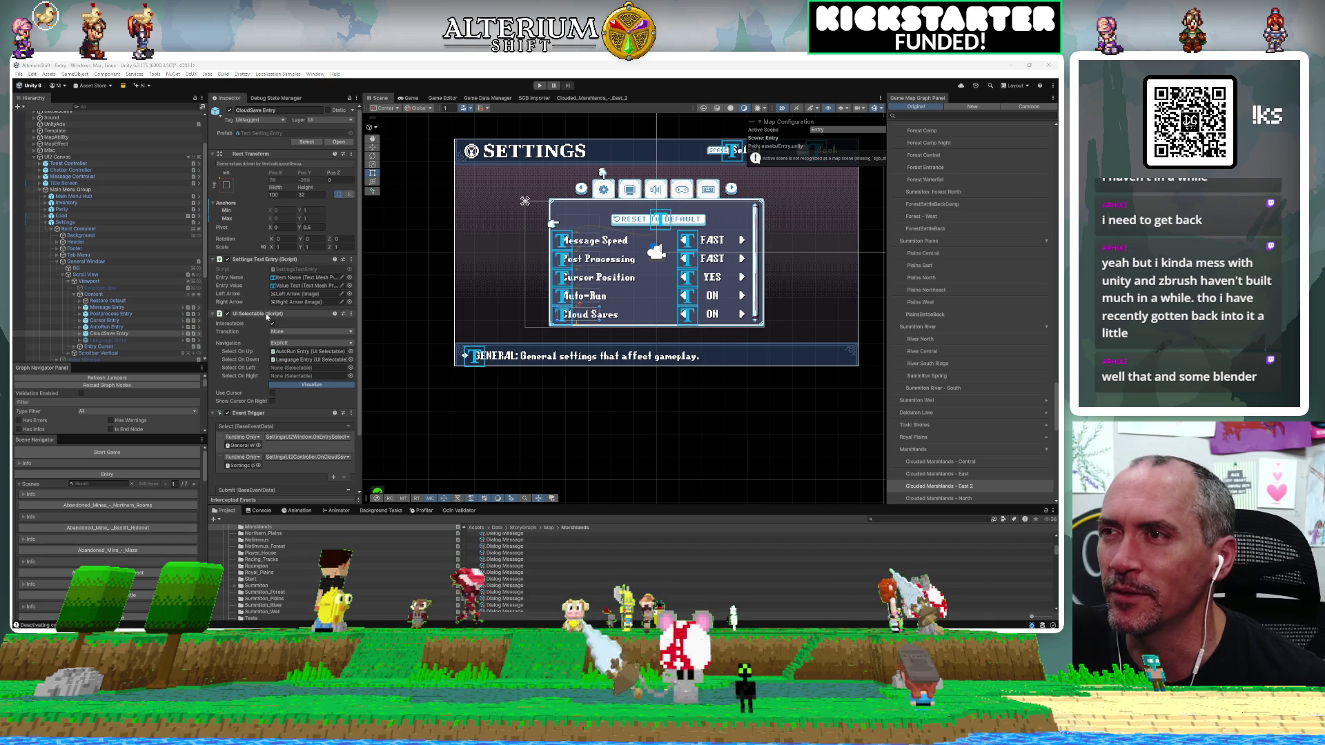
{"action": "left_click", "coordinate": [311, 360]}
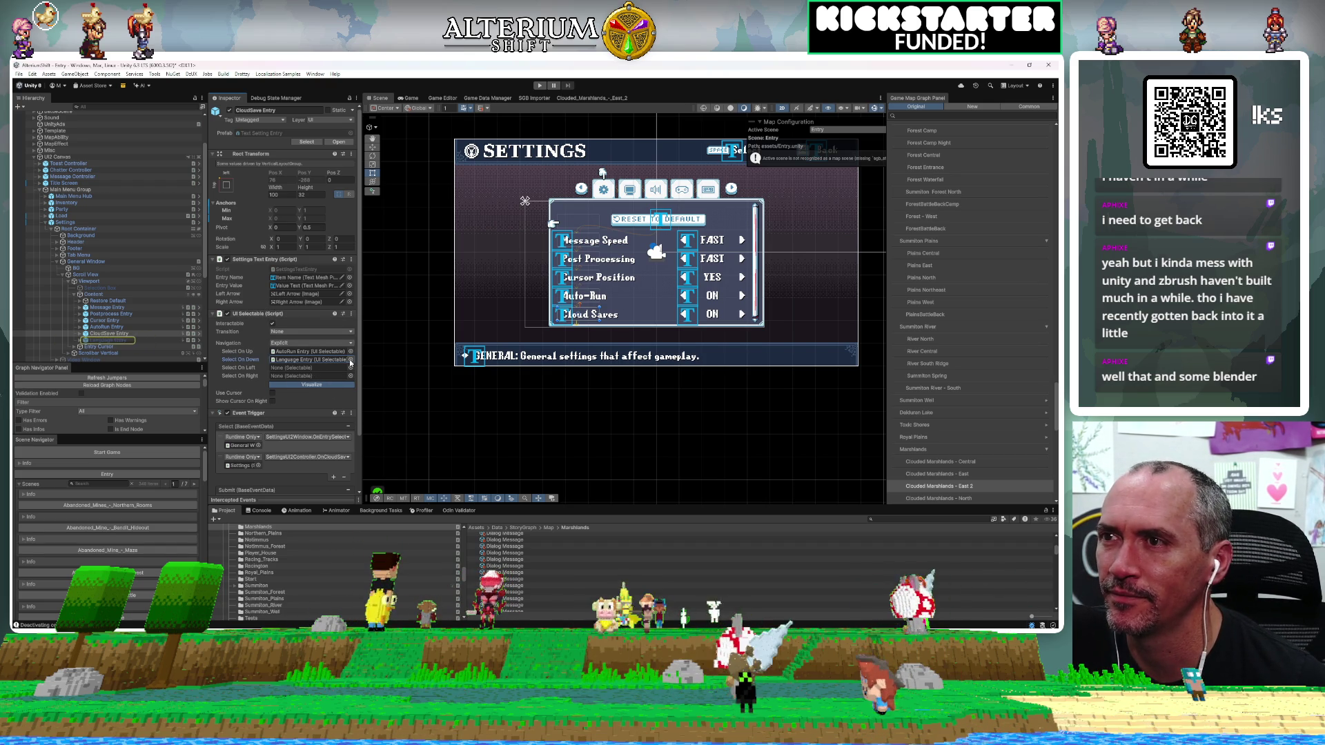
Set CloudSave Entry's Select On Down navigation target to None.
{"action": "left_click", "coordinate": [349, 360]}
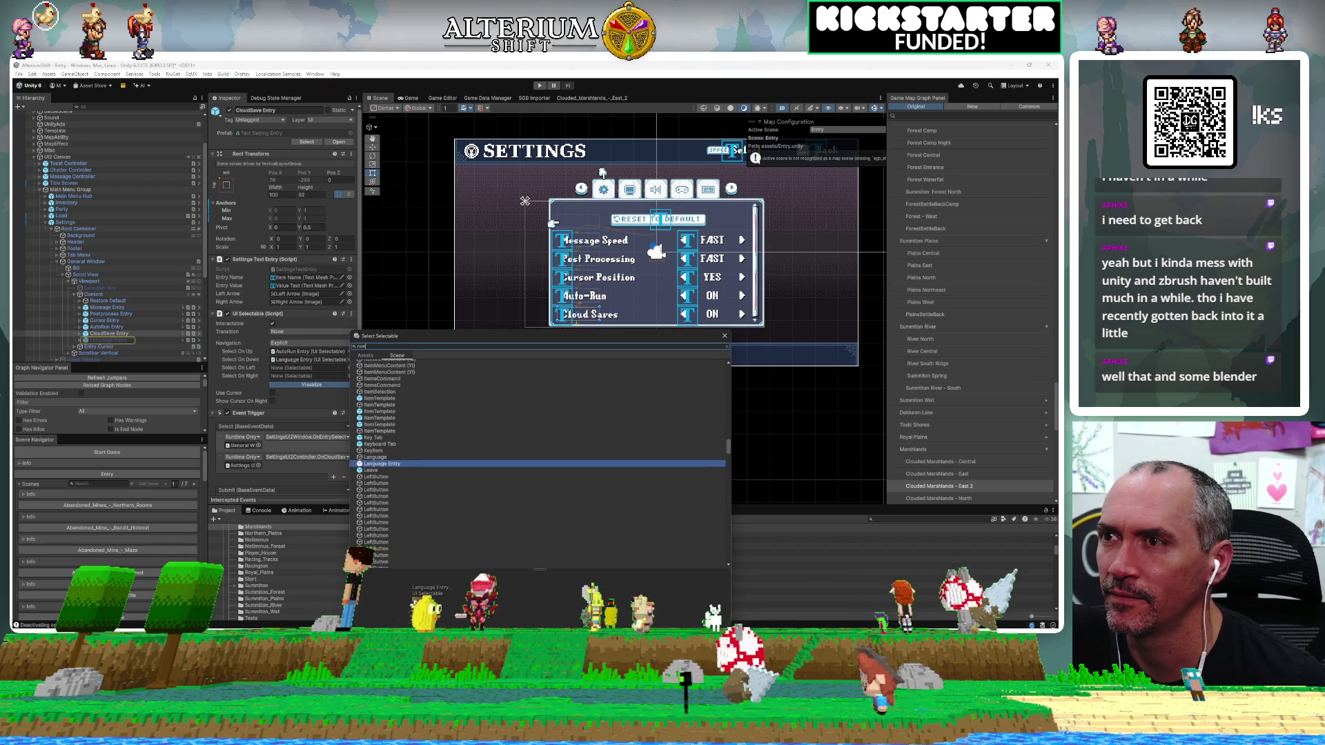
{"action": "type", "text": "e"}
{"action": "double_click", "coordinate": [371, 369]}
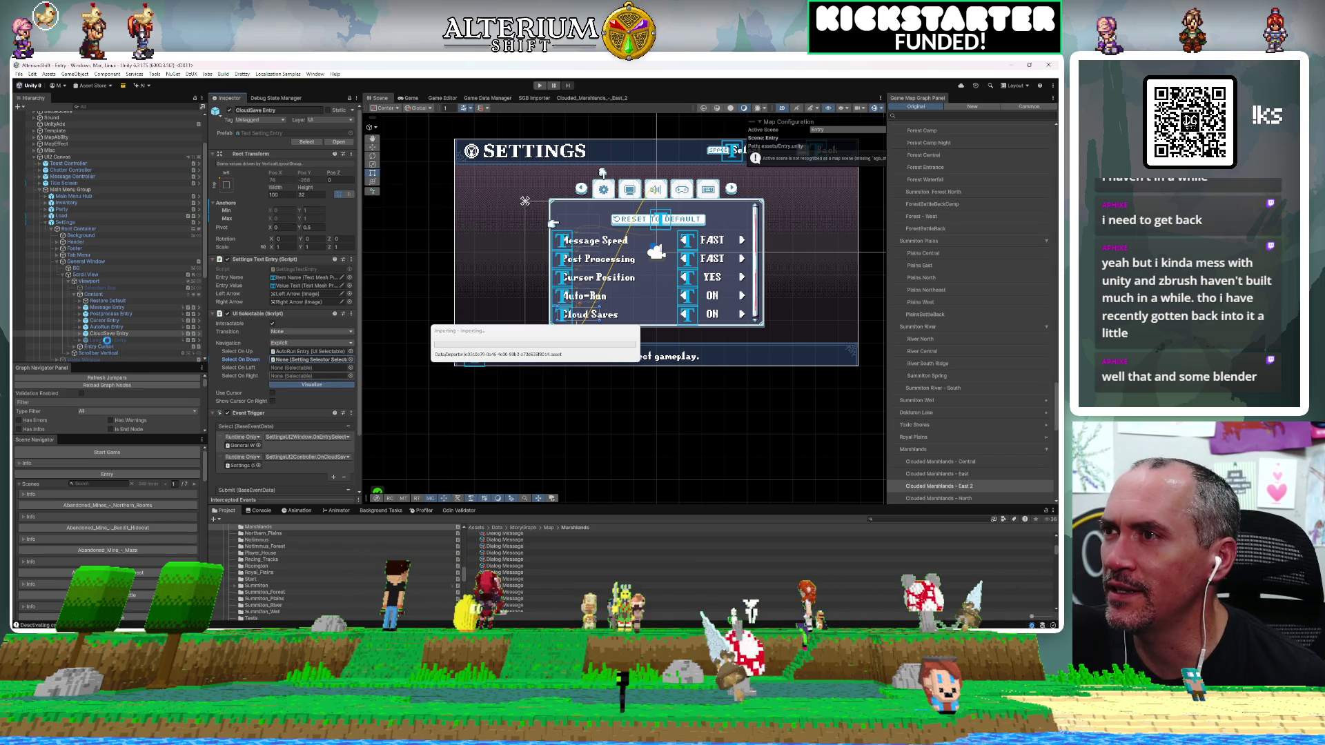
Inspect AutoRun Entry, CloudSave Entry, Content and the General Window settings script, then switch to Rider.
{"action": "left_click", "coordinate": [107, 327]}
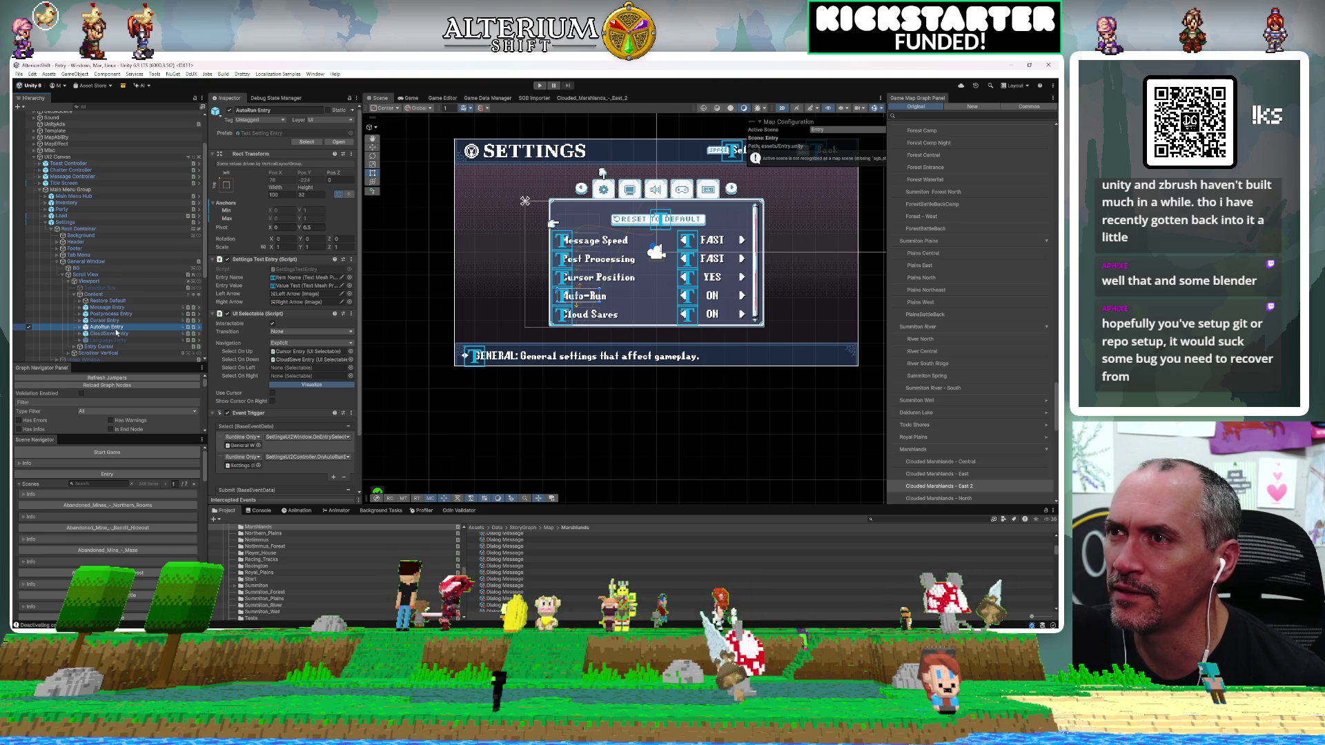
{"action": "left_click", "coordinate": [116, 333]}
{"action": "left_click", "coordinate": [108, 327]}
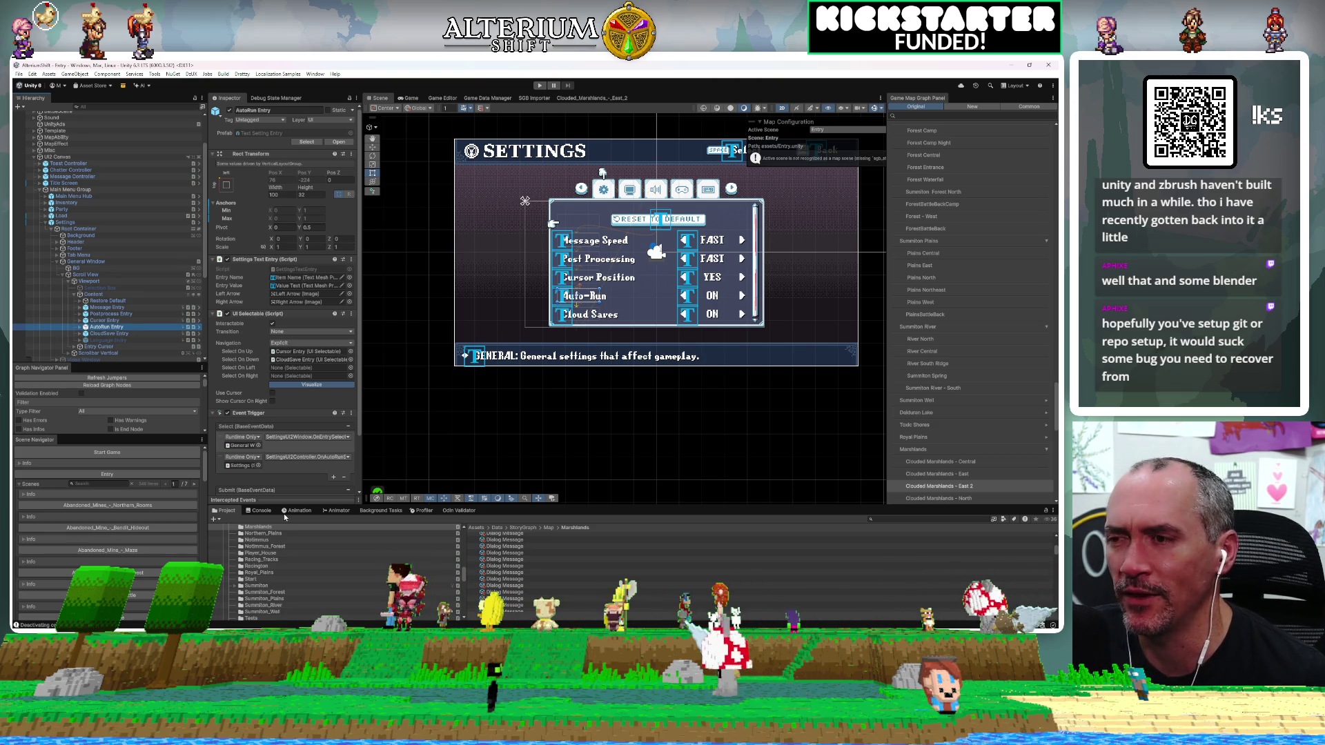
{"action": "left_click", "coordinate": [102, 294]}
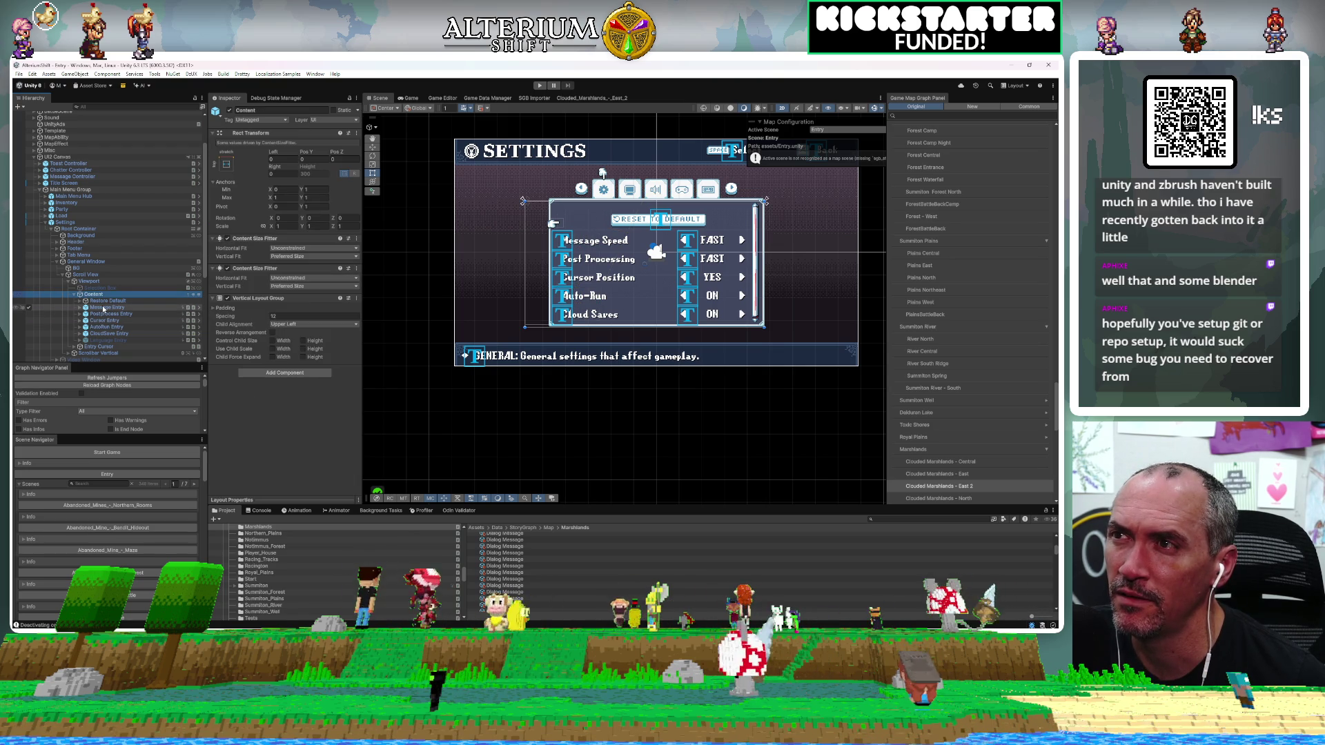
{"action": "left_click", "coordinate": [77, 262]}
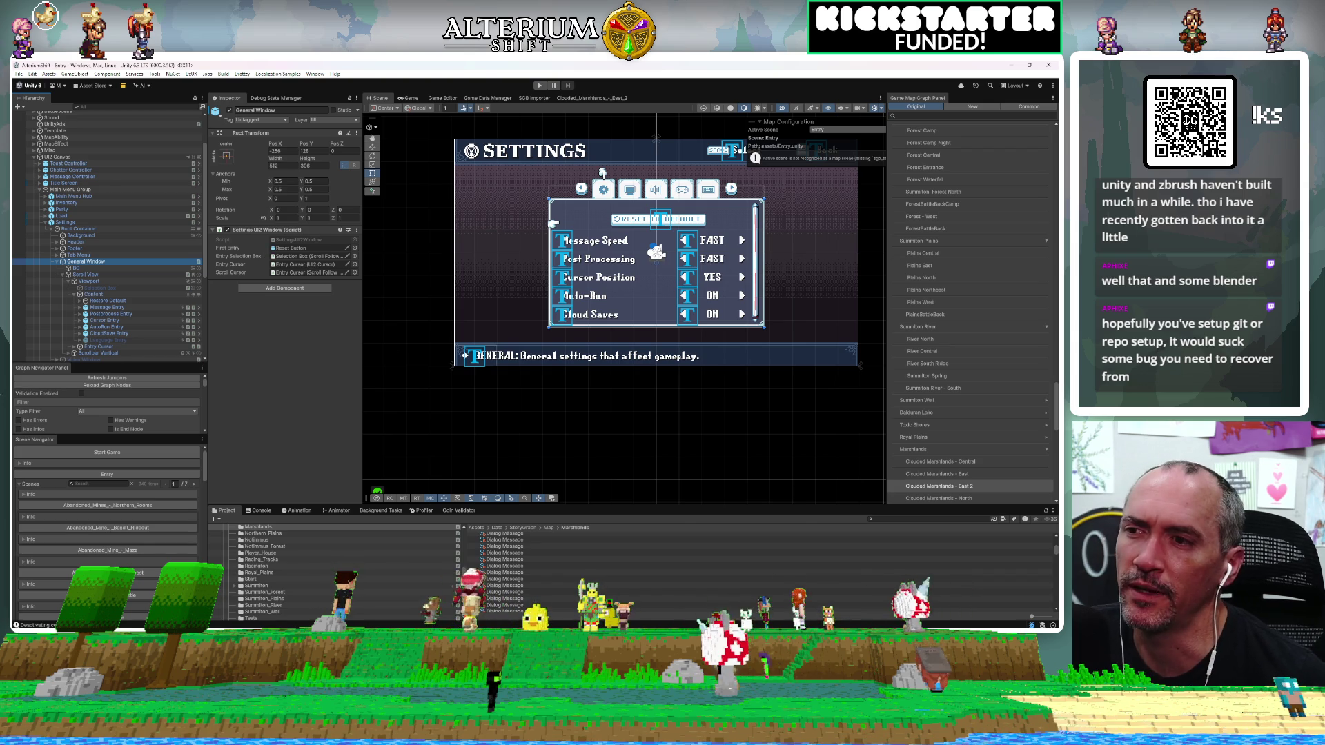
{"action": "key", "text": "alt+Tab"}
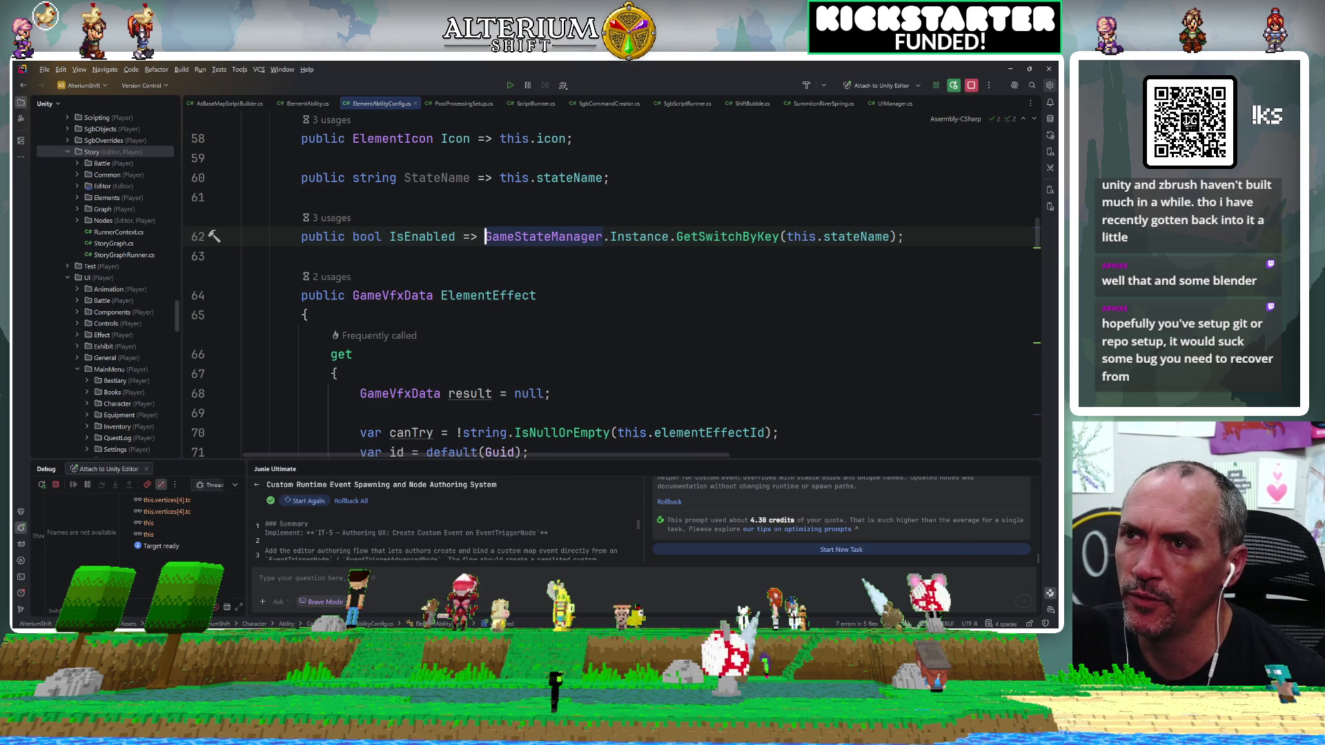
Open SettingsUI2Controller.cs from a project file search for 'settings'.
{"action": "key", "text": "ctrl+shift+n"}
{"action": "type", "text": "settings"}
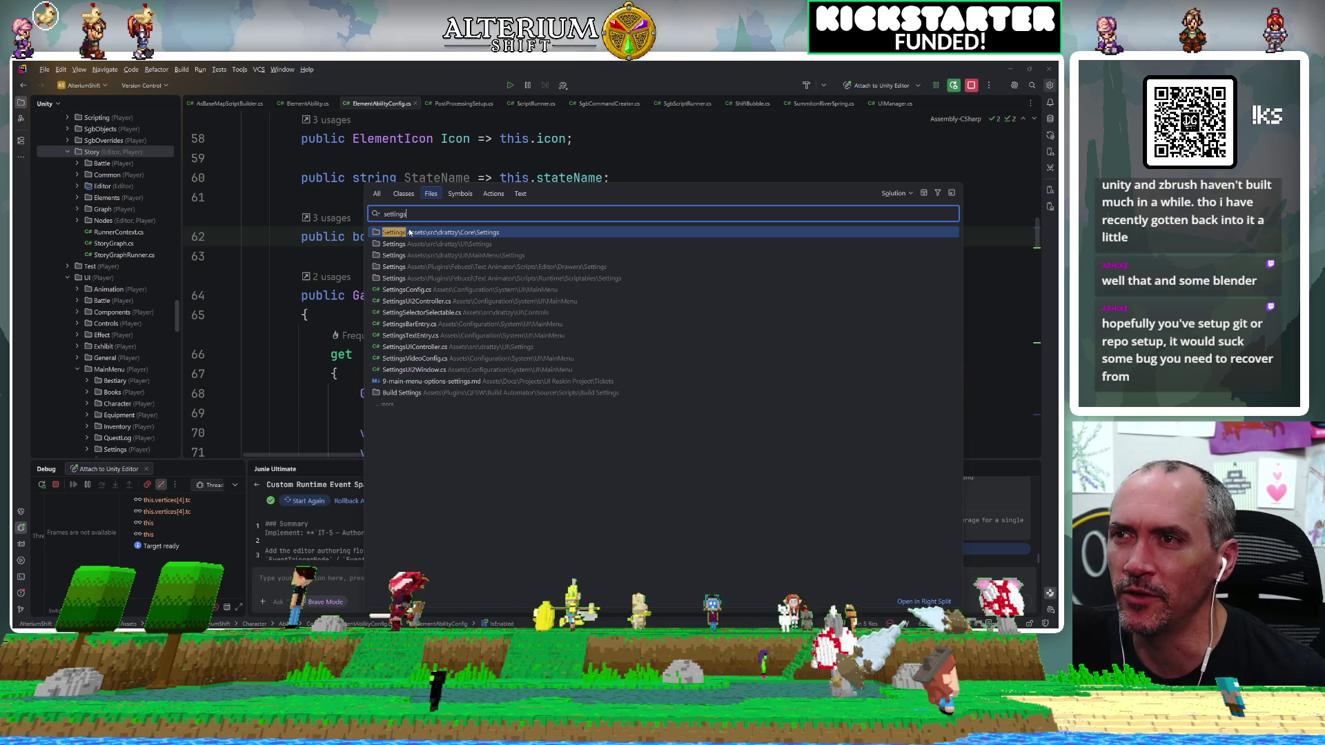
{"action": "left_click", "coordinate": [428, 301]}
{"action": "scroll", "coordinate": [607, 283], "scroll_direction": "down", "scroll_amount": 7}
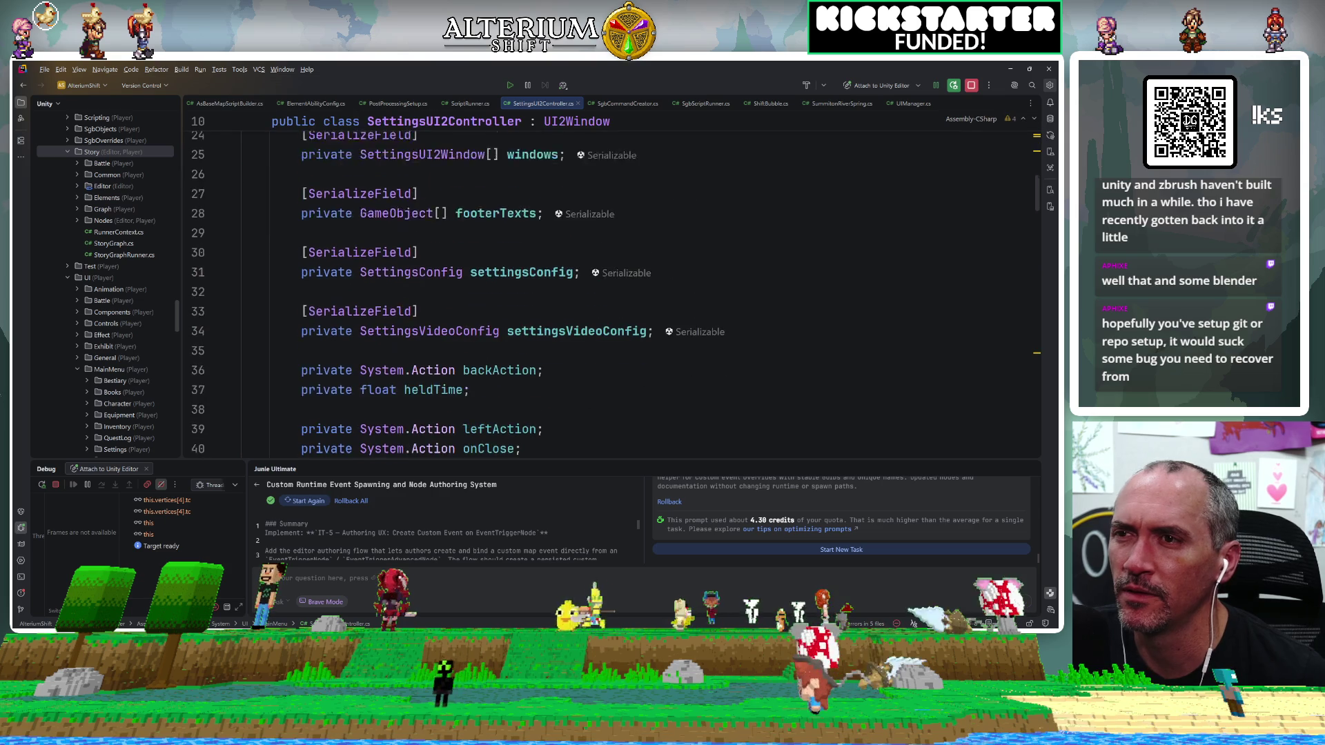
{"action": "scroll", "coordinate": [607, 283], "scroll_direction": "down", "scroll_amount": 5}
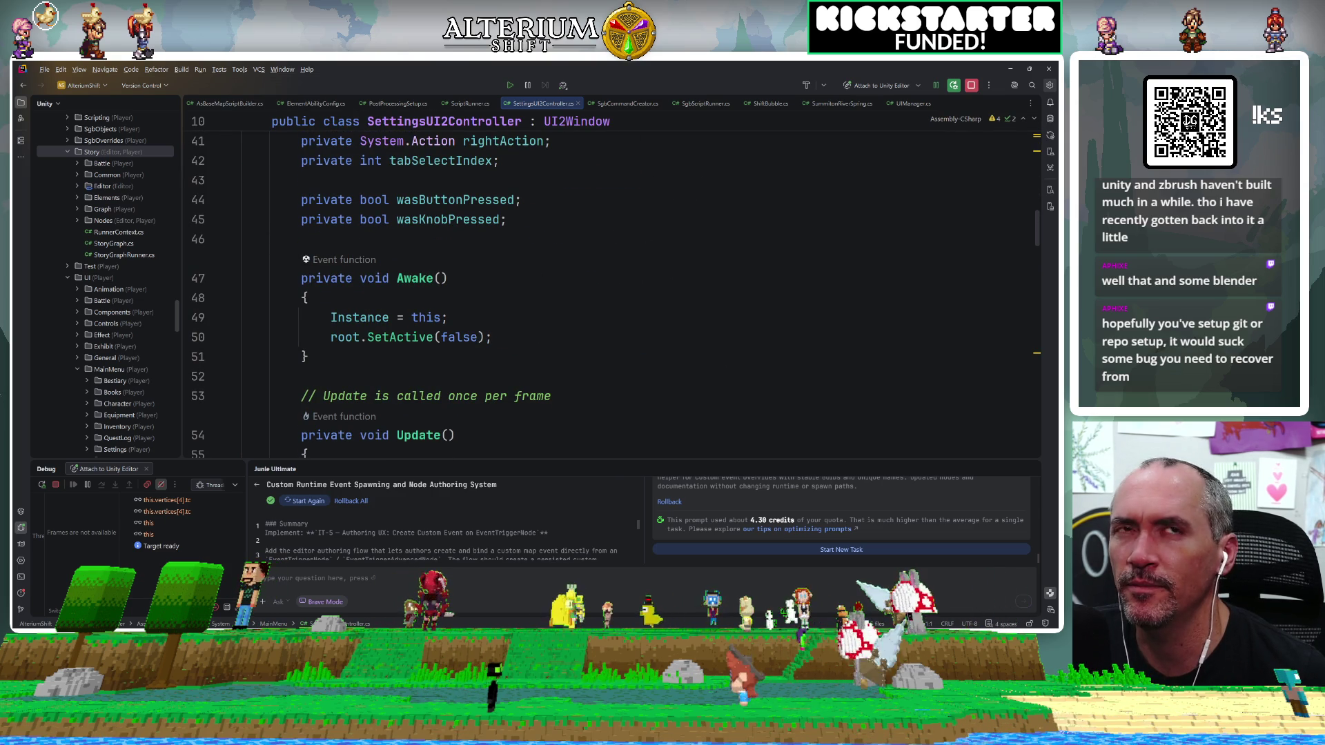
Find OnLanguageSelect with an in-file search for 'languag' and confirm it has no usages.
{"action": "key", "text": "ctrl+f"}
{"action": "type", "text": "languag"}
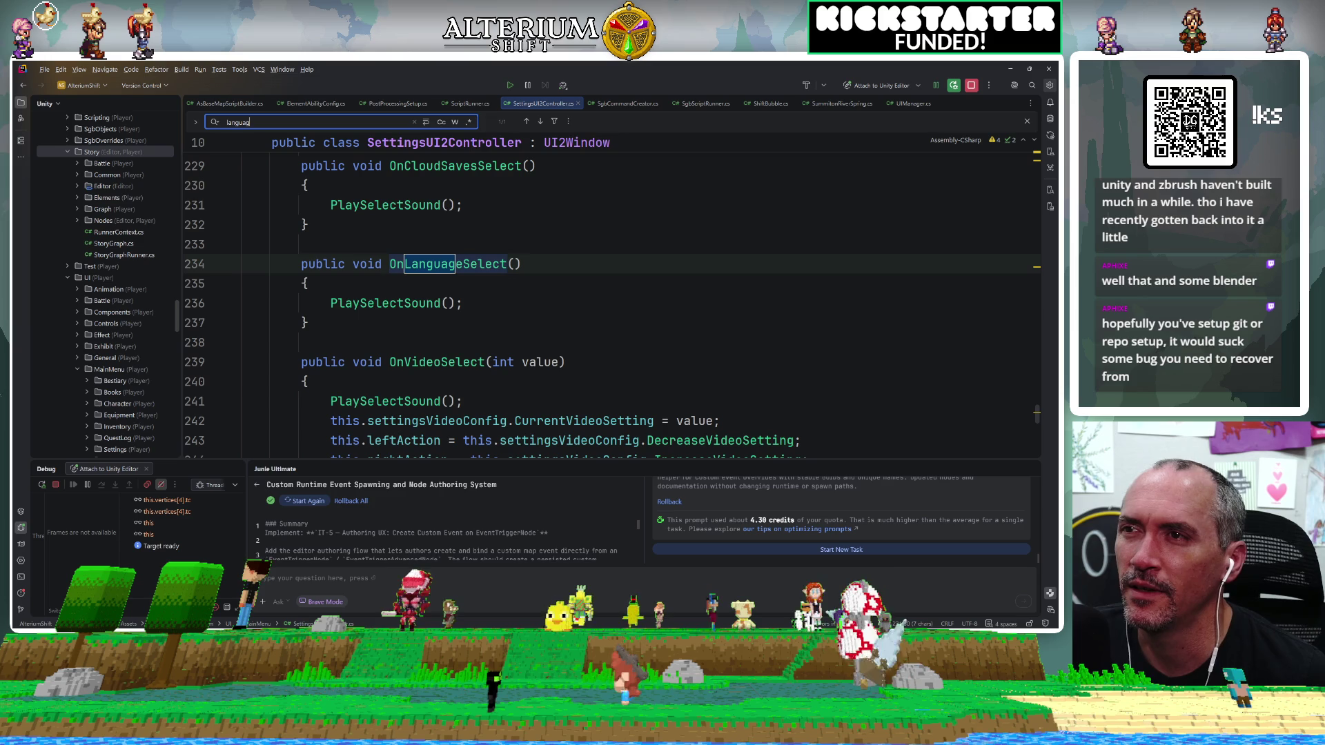
{"action": "left_click", "coordinate": [485, 265], "text": "ctrl"}
{"action": "left_click", "coordinate": [454, 264]}
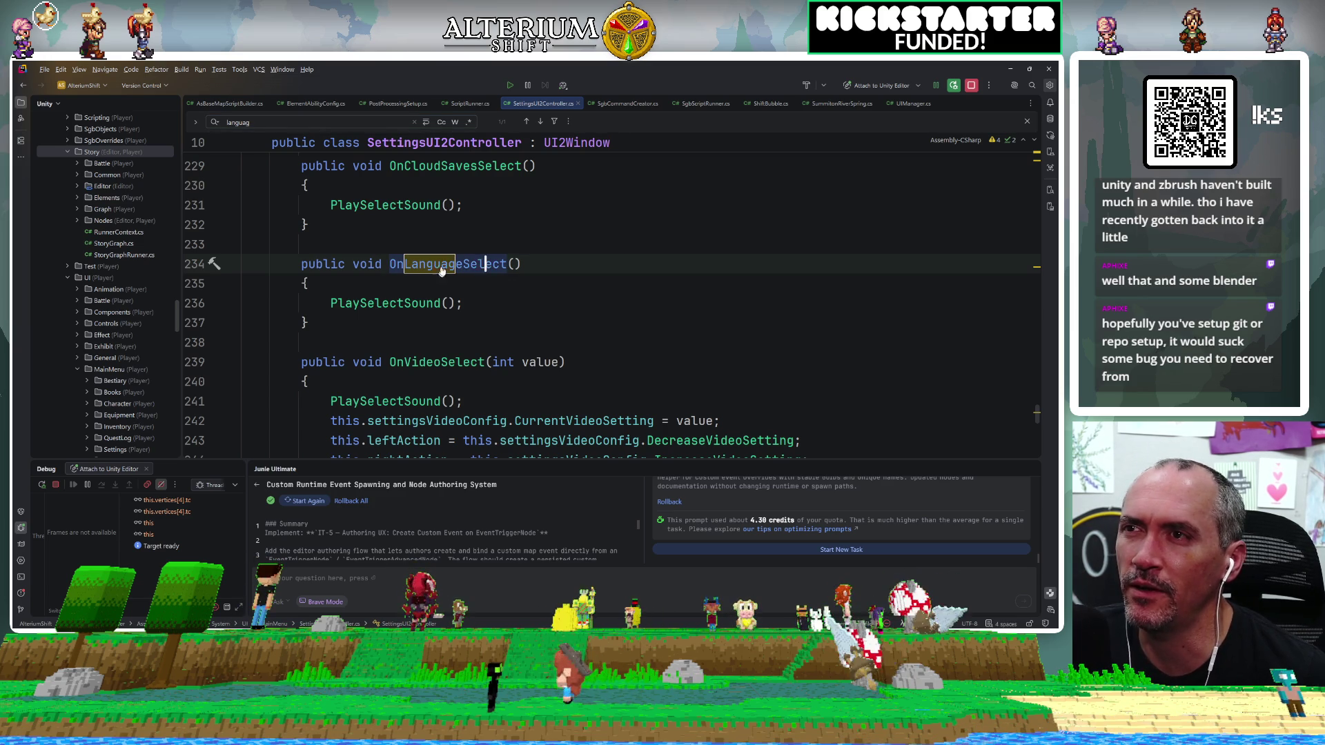
{"action": "scroll", "coordinate": [453, 264], "scroll_direction": "up", "scroll_amount": 3}
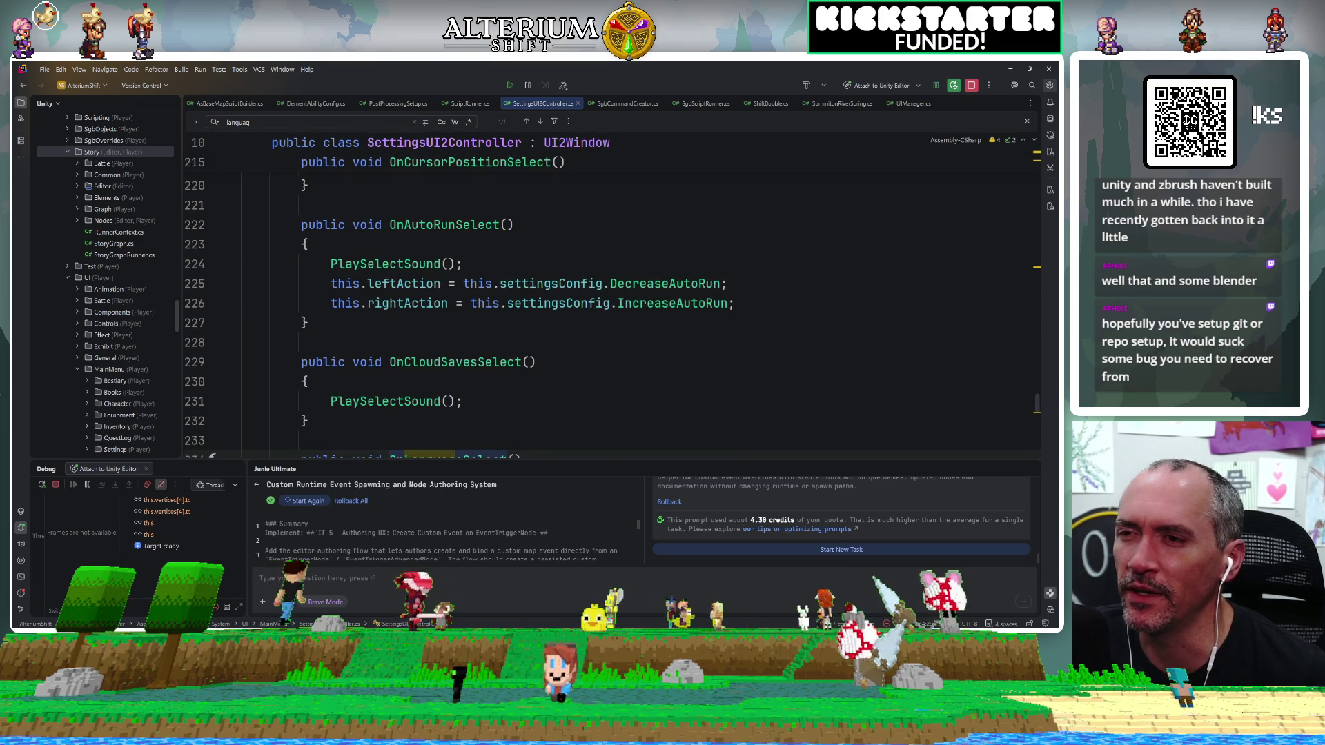
Stop the running debug session, widen the code view, and return to Unity Editor.
{"action": "key", "text": "alt+Tab"}
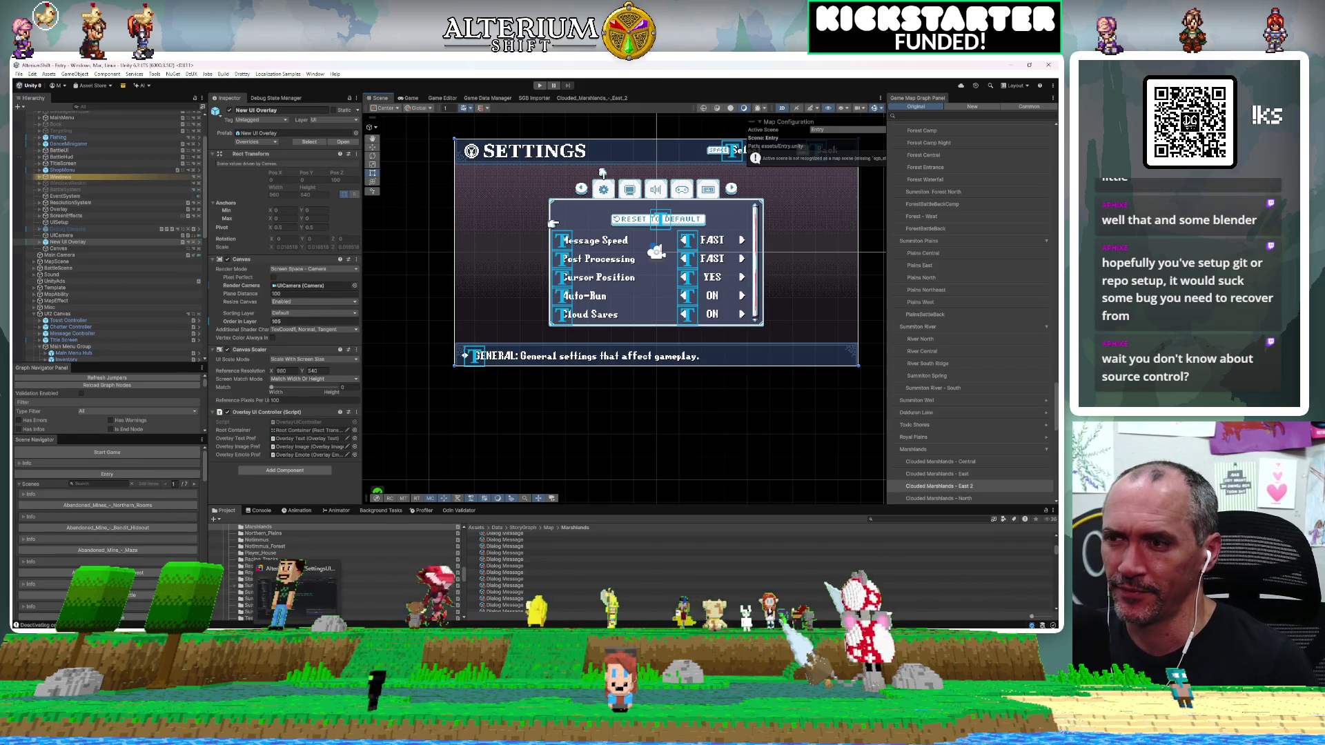
{"action": "key", "text": "alt+Tab"}
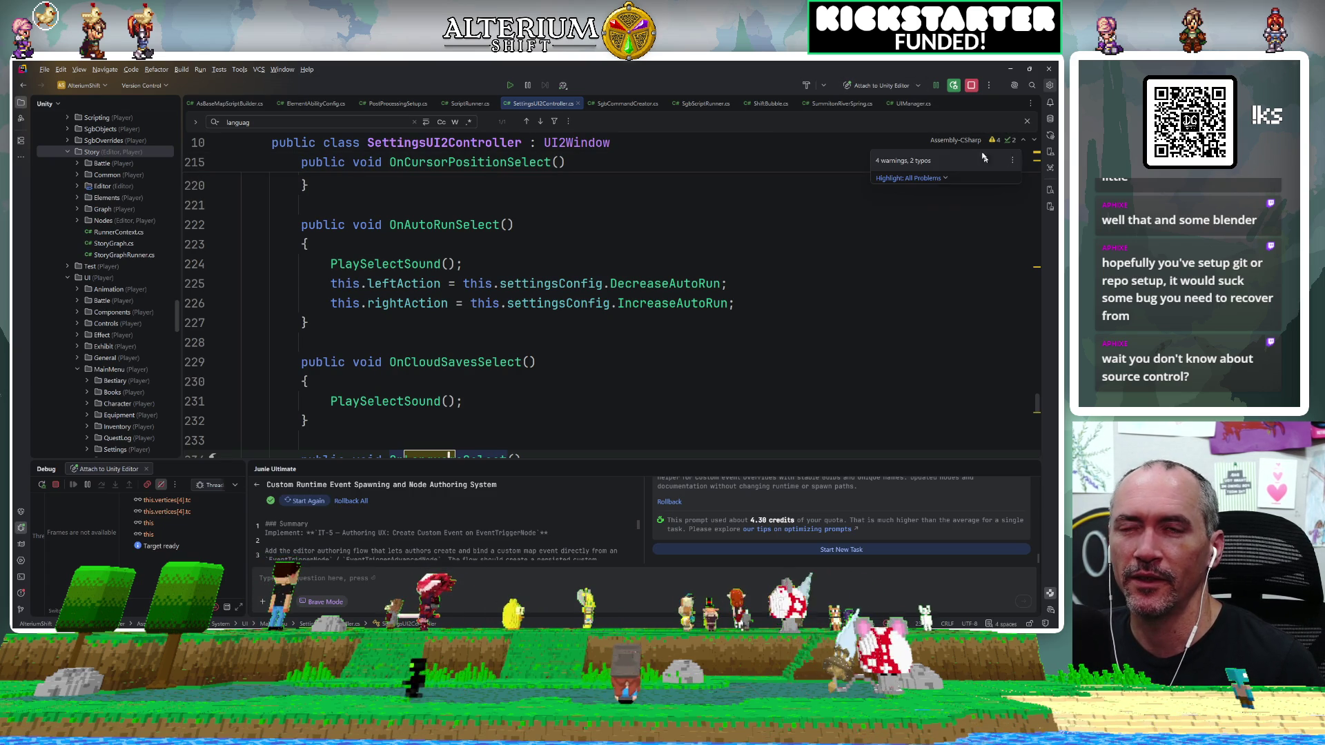
{"action": "left_click", "coordinate": [971, 86]}
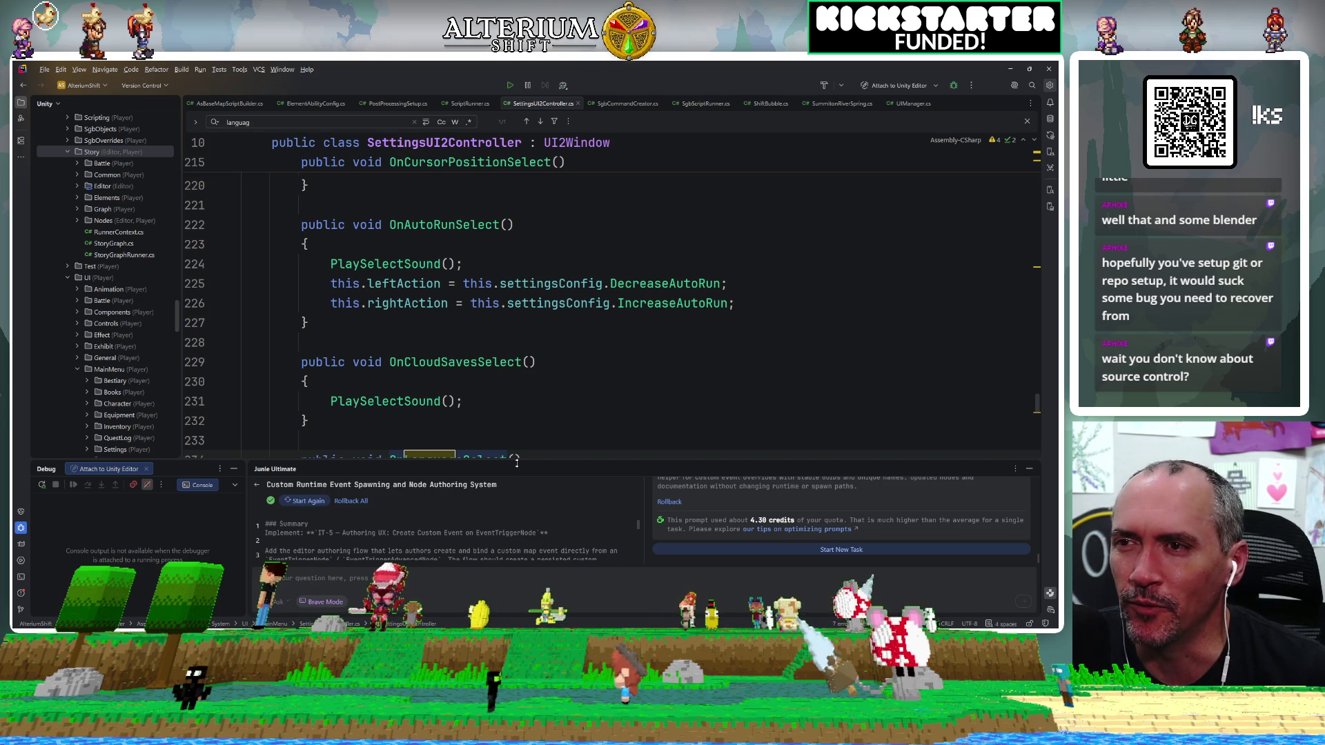
{"action": "mouse_move", "coordinate": [470, 460]}
{"action": "left_mouse_down"}
{"action": "mouse_move", "coordinate": [536, 476]}
{"action": "mouse_move", "coordinate": [511, 442]}
{"action": "left_mouse_up"}
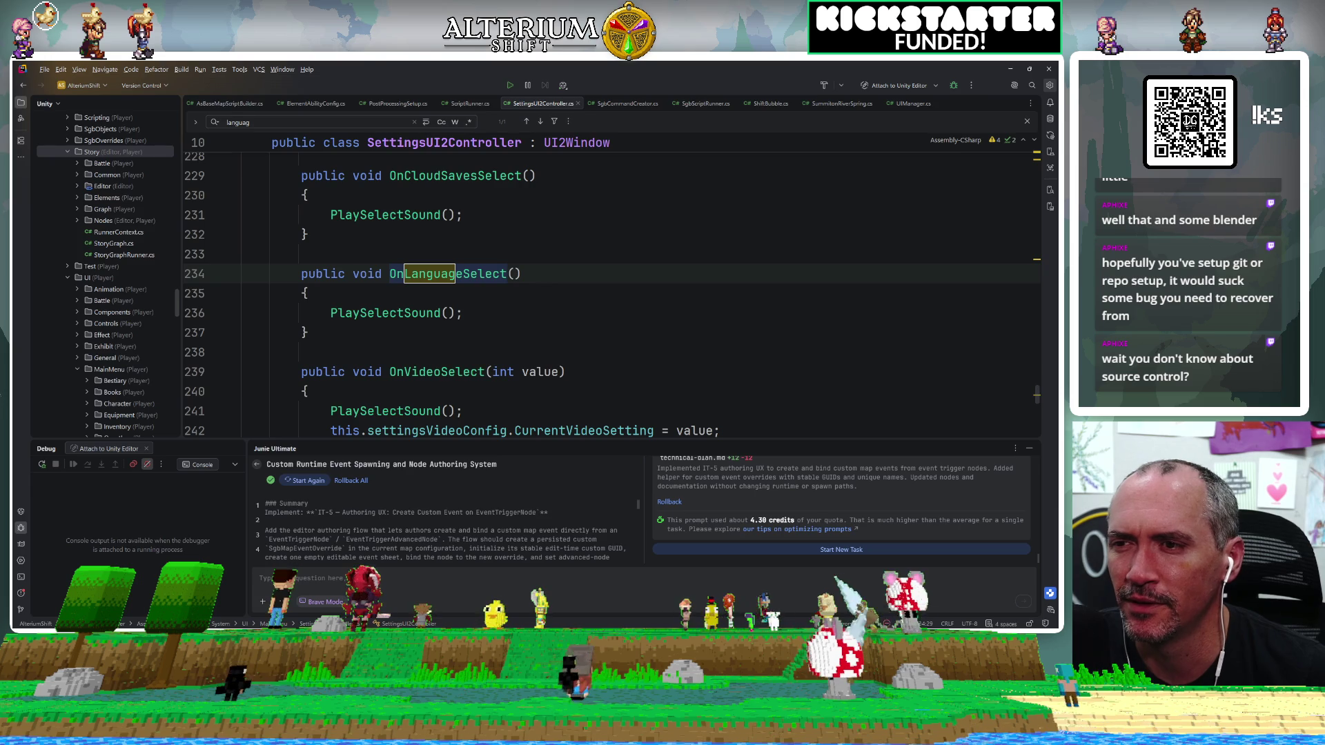
{"action": "key", "text": "alt+Tab"}
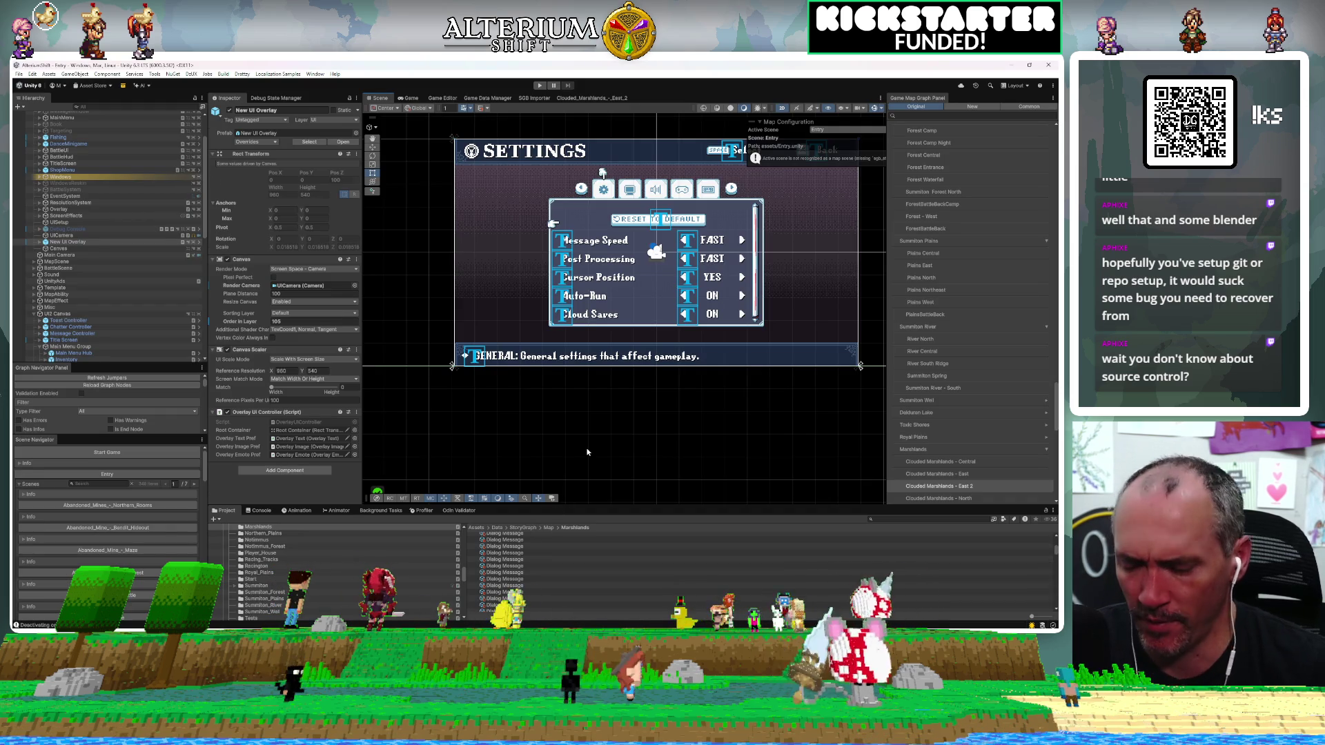
Select Image (3) in the Scene view and scroll the Hierarchy to the Settings object.
{"action": "left_click", "coordinate": [578, 447]}
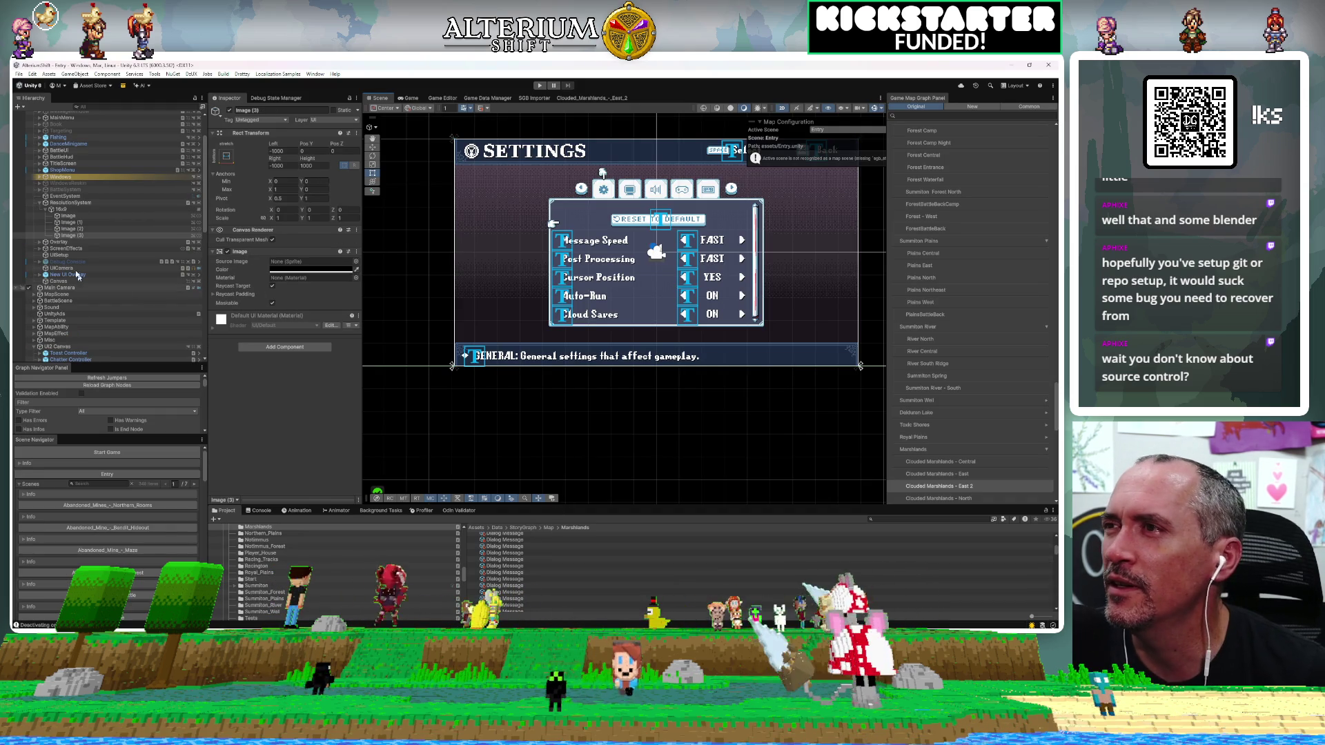
{"action": "scroll", "coordinate": [98, 237], "scroll_direction": "up", "scroll_amount": 3}
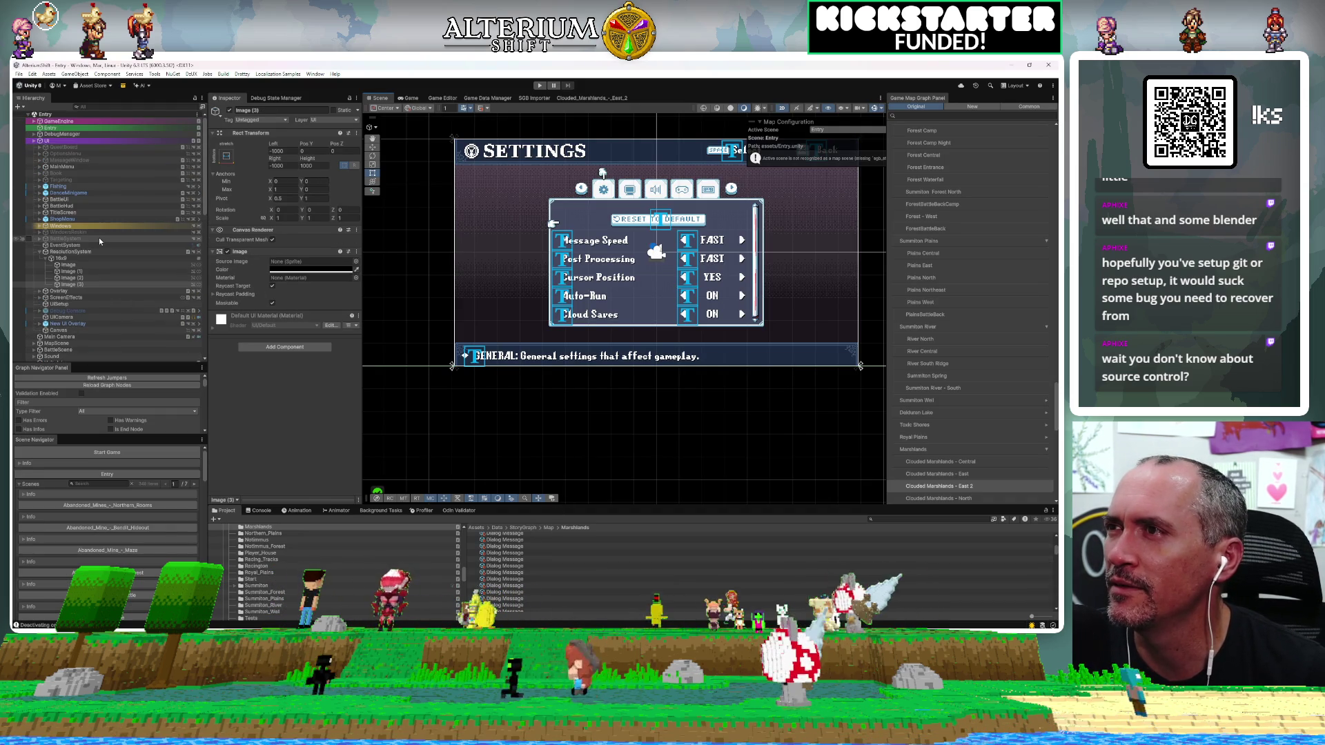
{"action": "scroll", "coordinate": [98, 238], "scroll_direction": "down", "scroll_amount": 15}
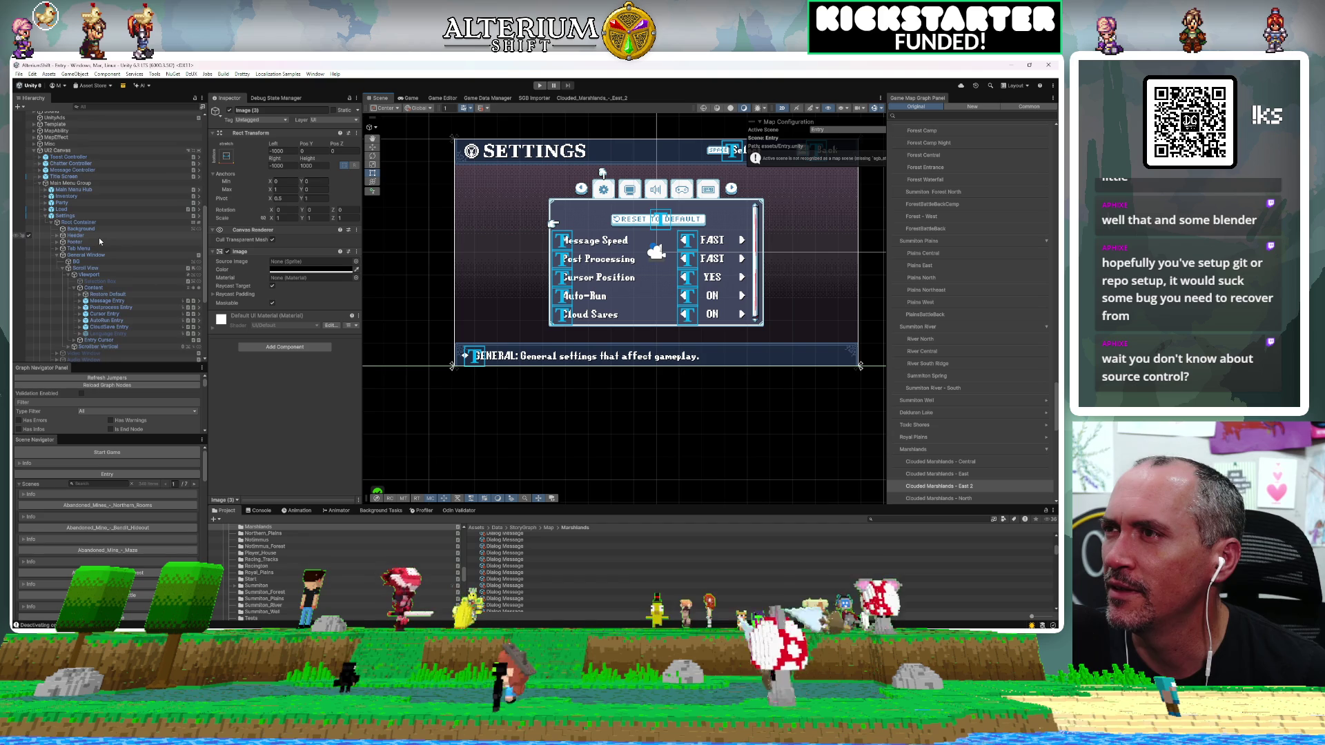
{"action": "scroll", "coordinate": [98, 237], "scroll_direction": "down", "scroll_amount": 3}
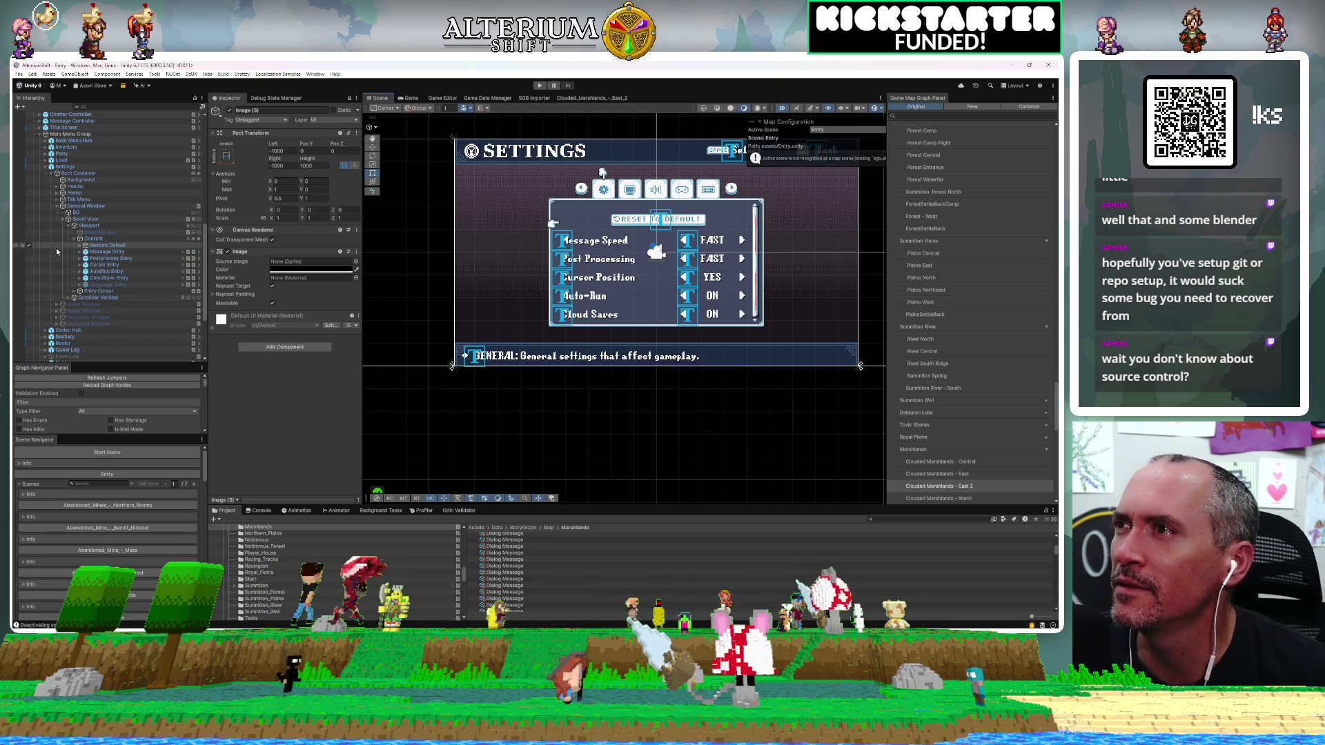
Toggle Root Container's visibility off and back on, then hide the General Window.
{"action": "left_click", "coordinate": [29, 174]}
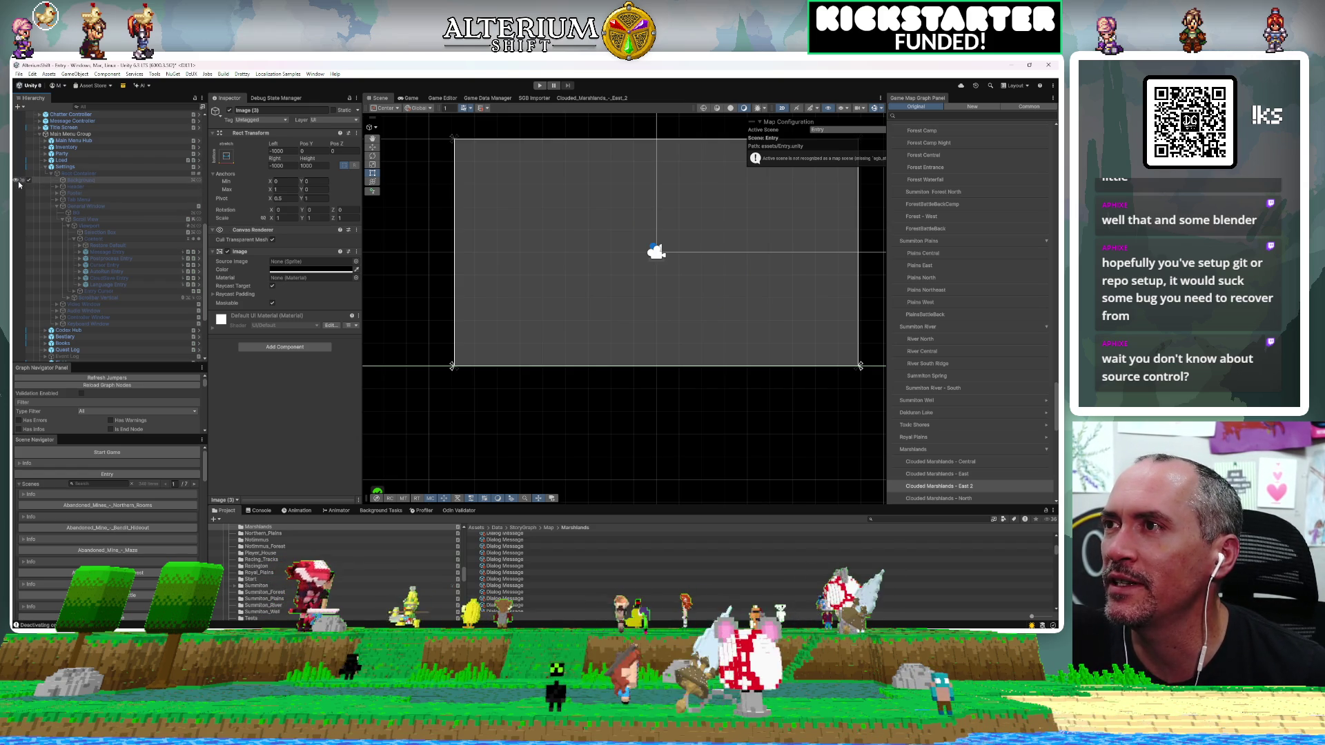
{"action": "left_click", "coordinate": [29, 174]}
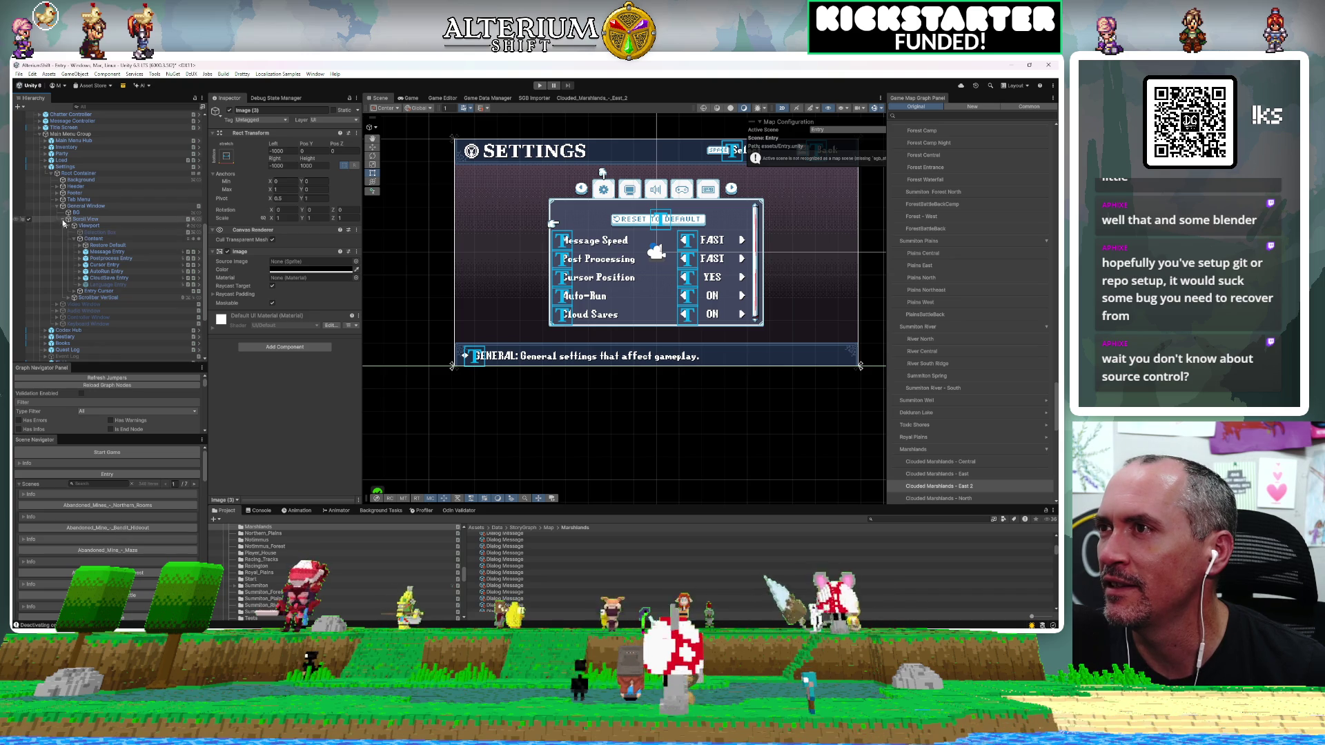
{"action": "left_click", "coordinate": [28, 207]}
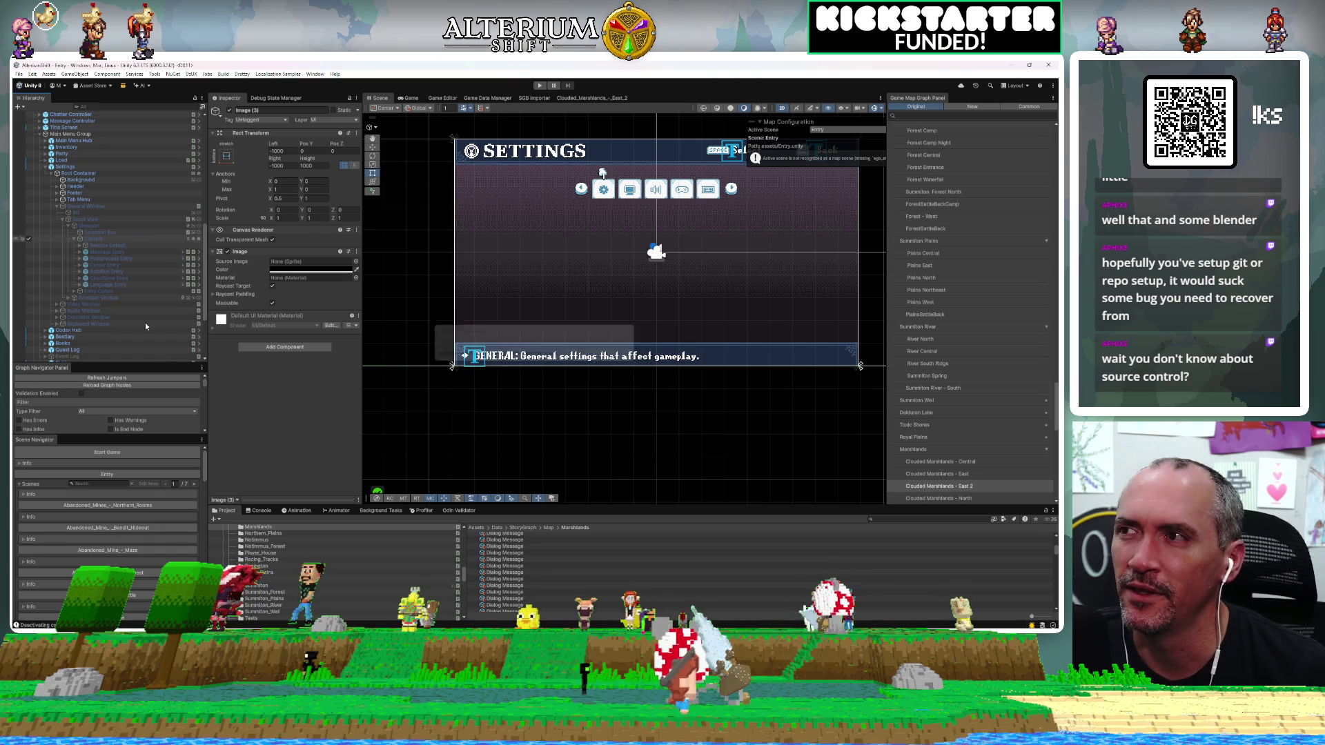
Collapse and re-expand Settings, hide Root Container, reselect Image (3), then switch to Rider.
{"action": "left_click", "coordinate": [45, 167]}
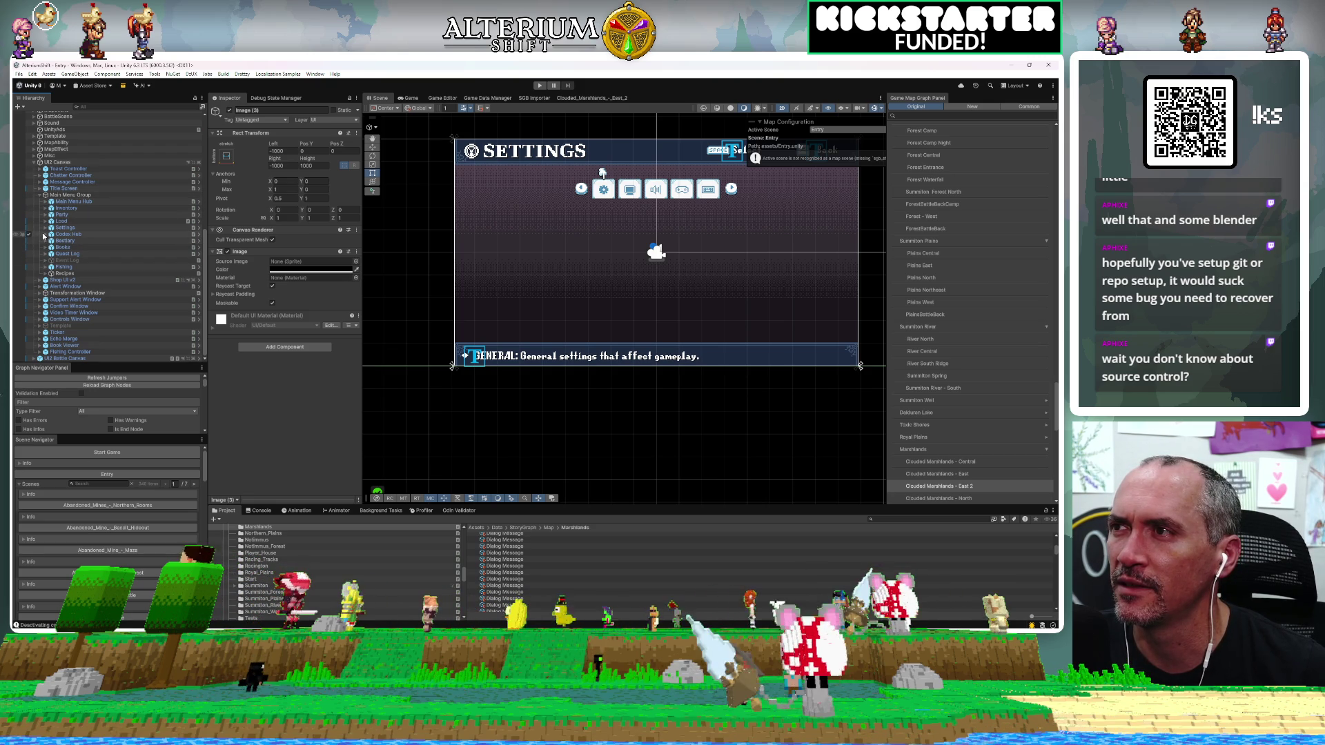
{"action": "left_click", "coordinate": [45, 229]}
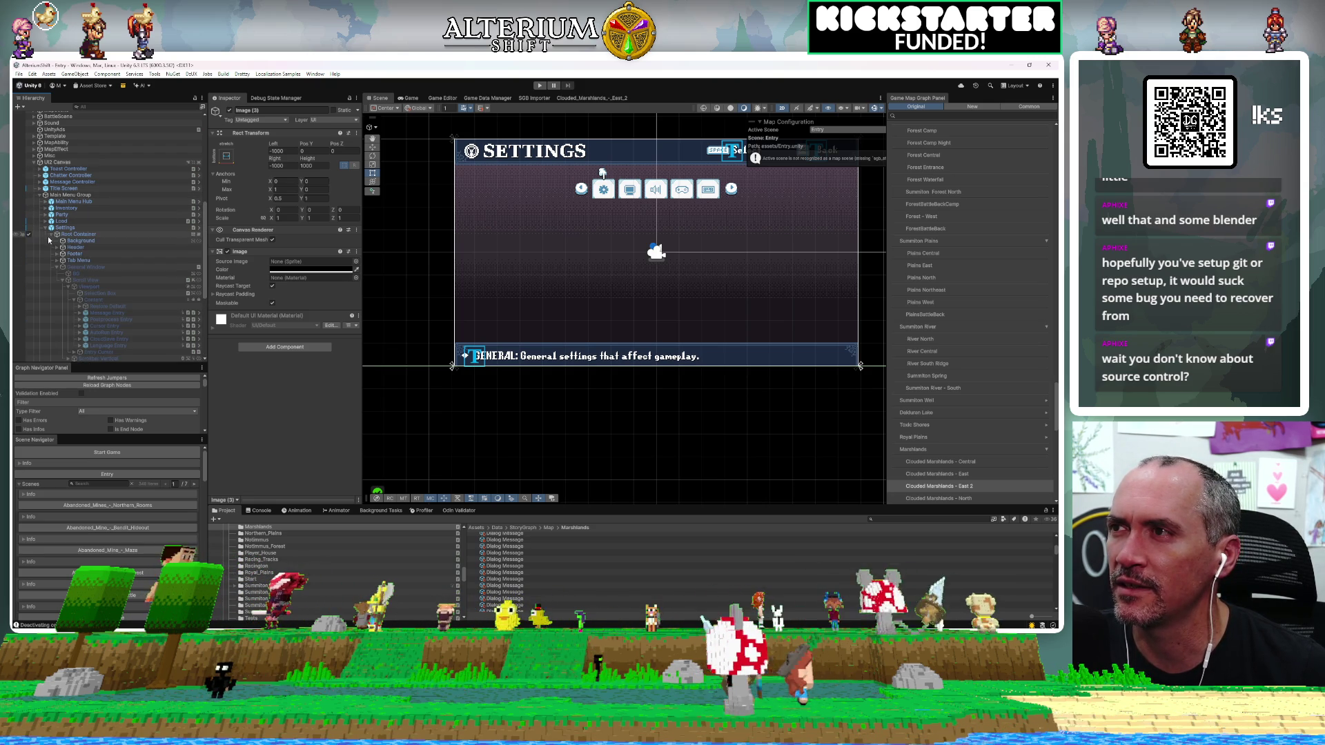
{"action": "left_click", "coordinate": [29, 235]}
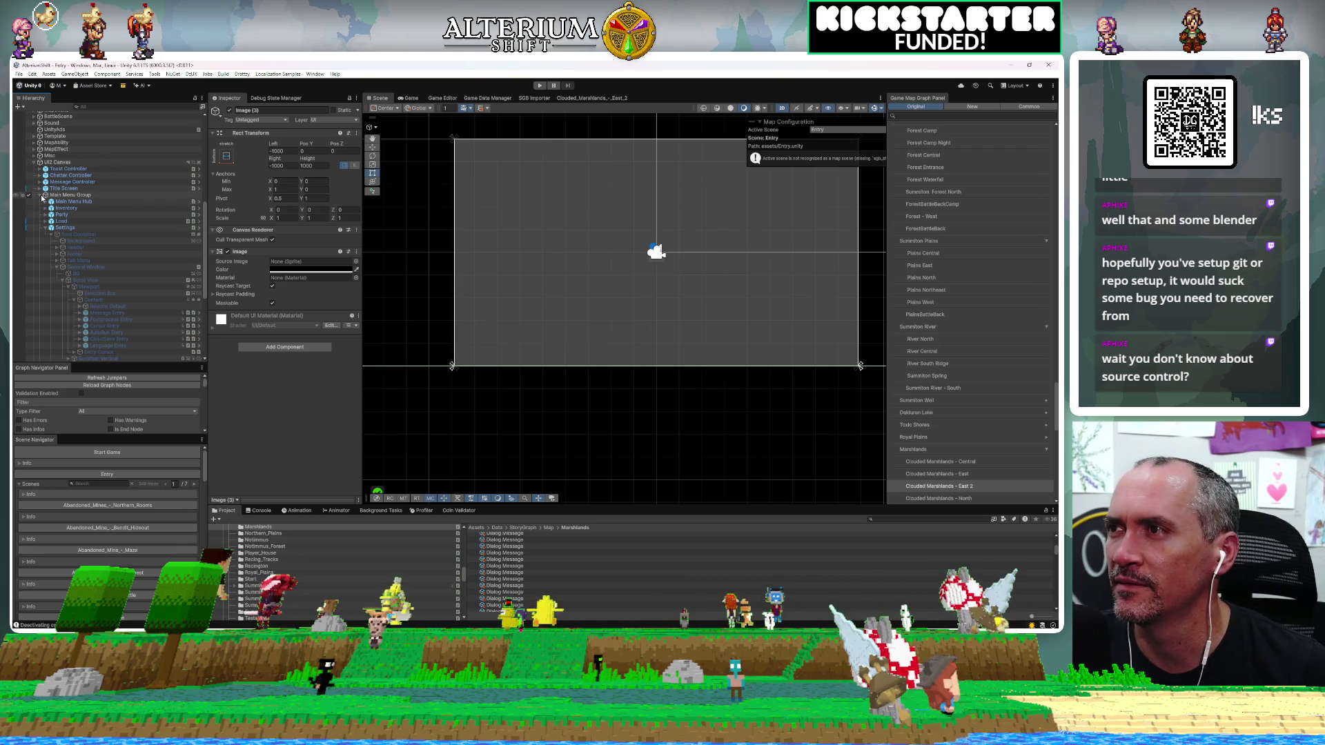
{"action": "left_click", "coordinate": [40, 198]}
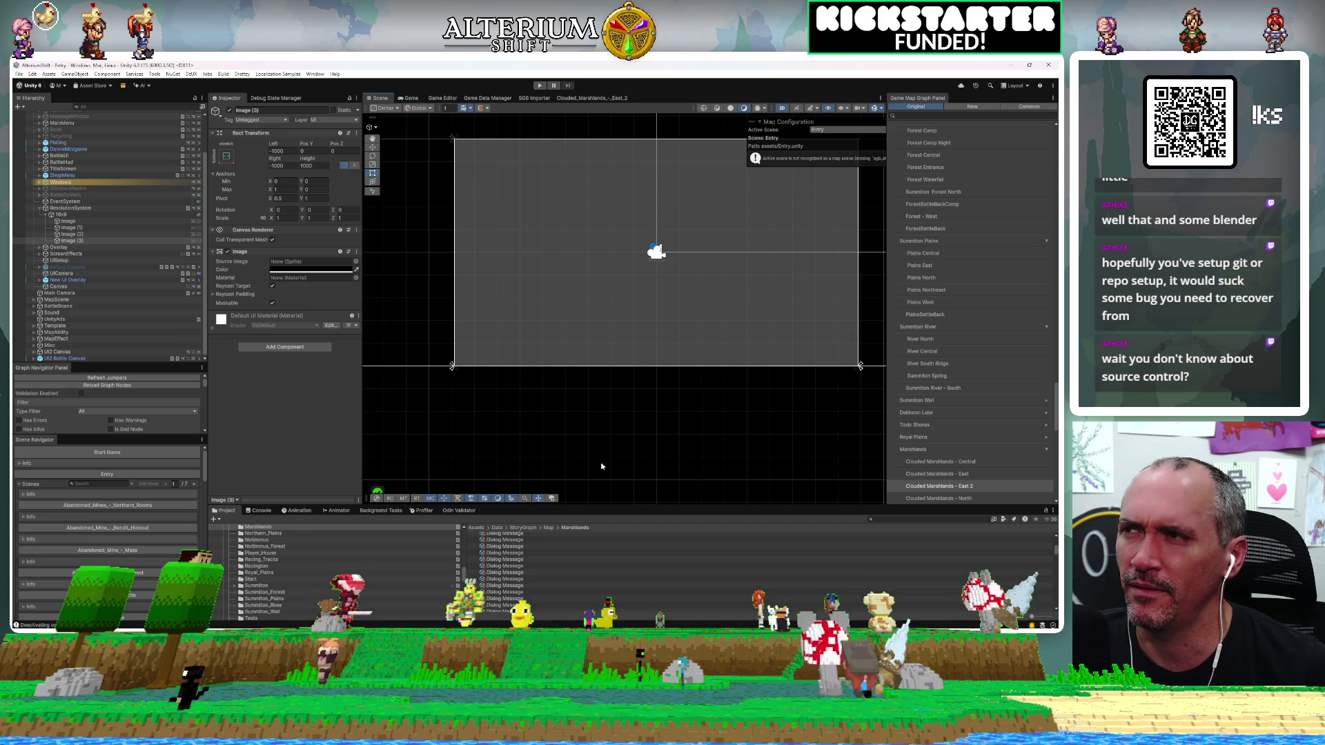
{"action": "key", "text": "alt+Tab"}
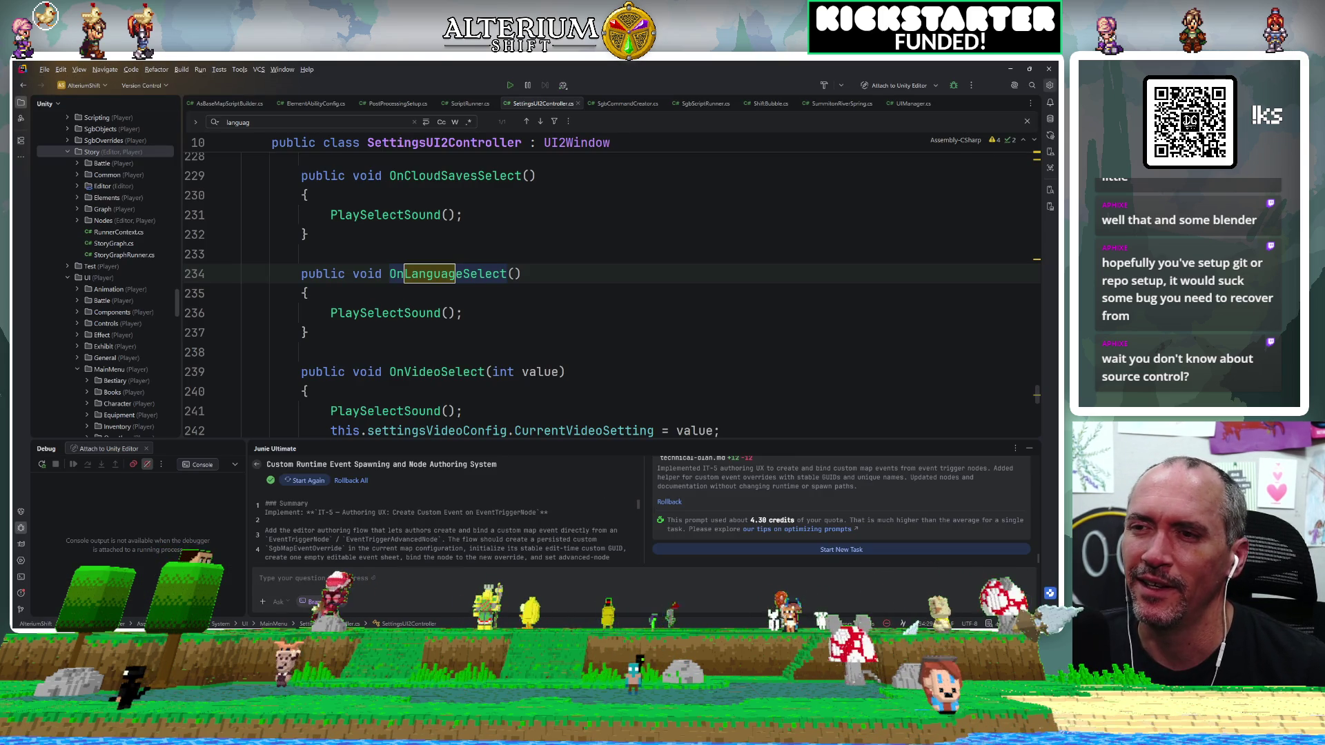
Back in Unity, start the game in Play mode to reach its title screen.
{"action": "key", "text": "alt+Tab"}
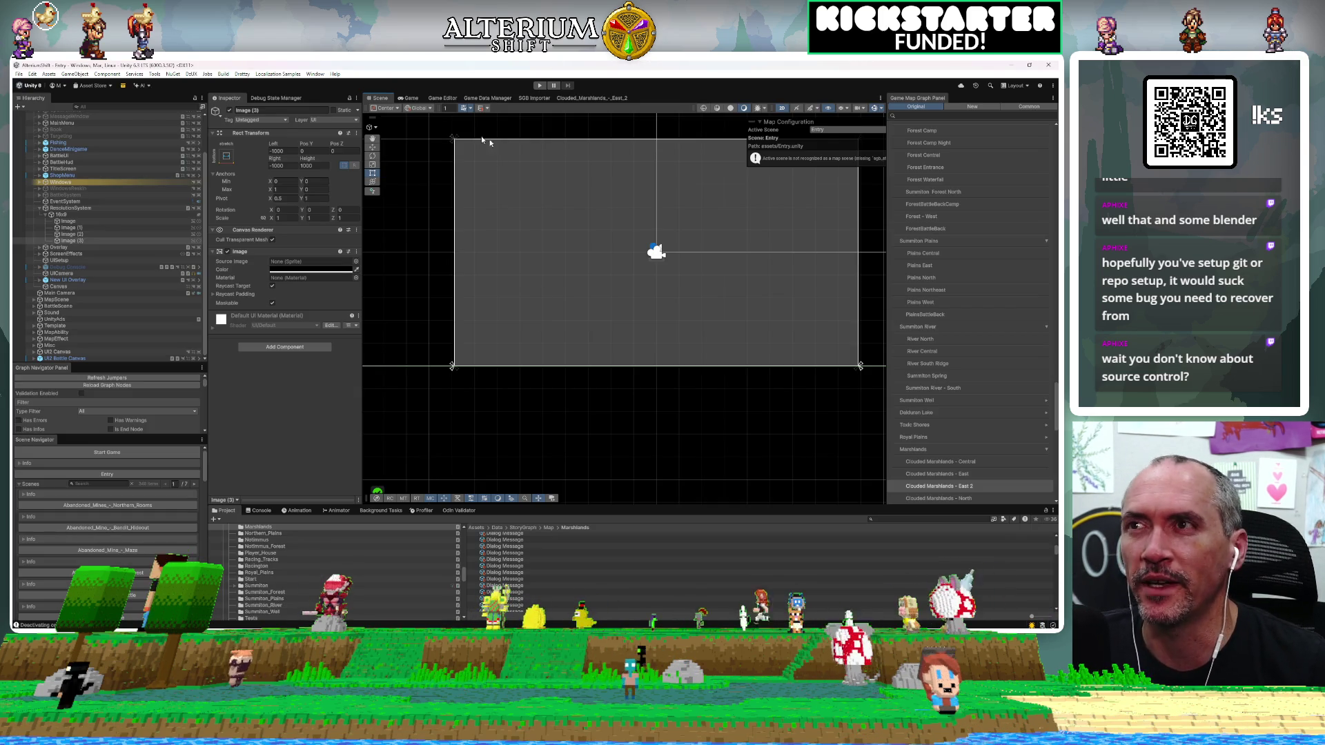
{"action": "left_click", "coordinate": [539, 85]}
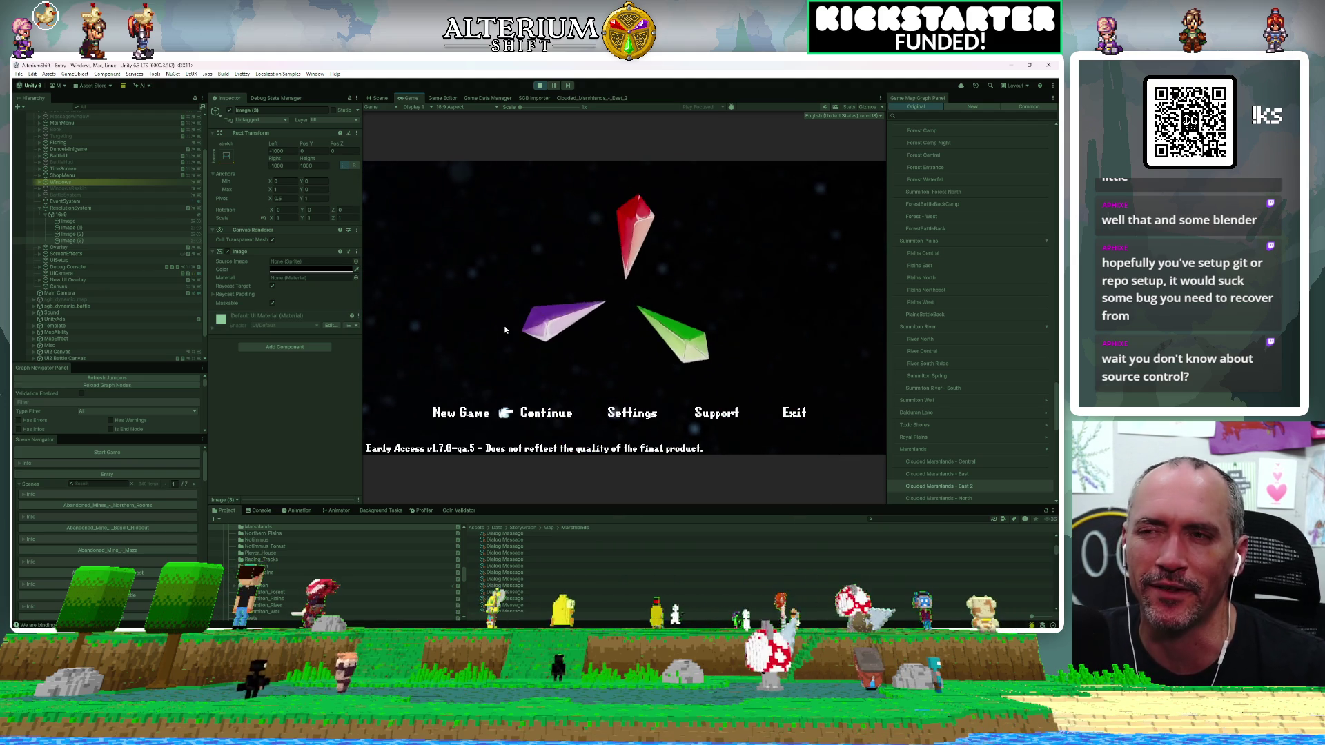
Continue into the Plains – North save, then open Settings from the in-game pause menu.
{"action": "key", "text": "space"}
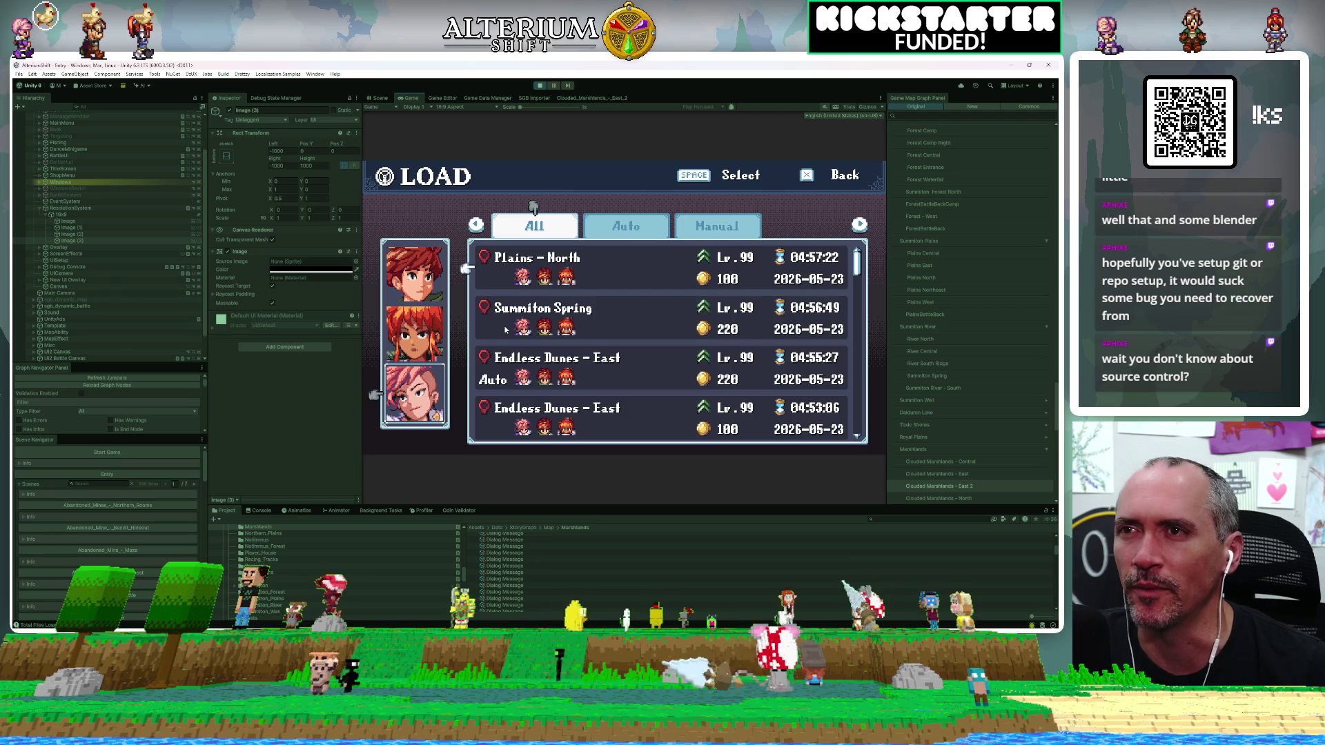
{"action": "key", "text": "space"}
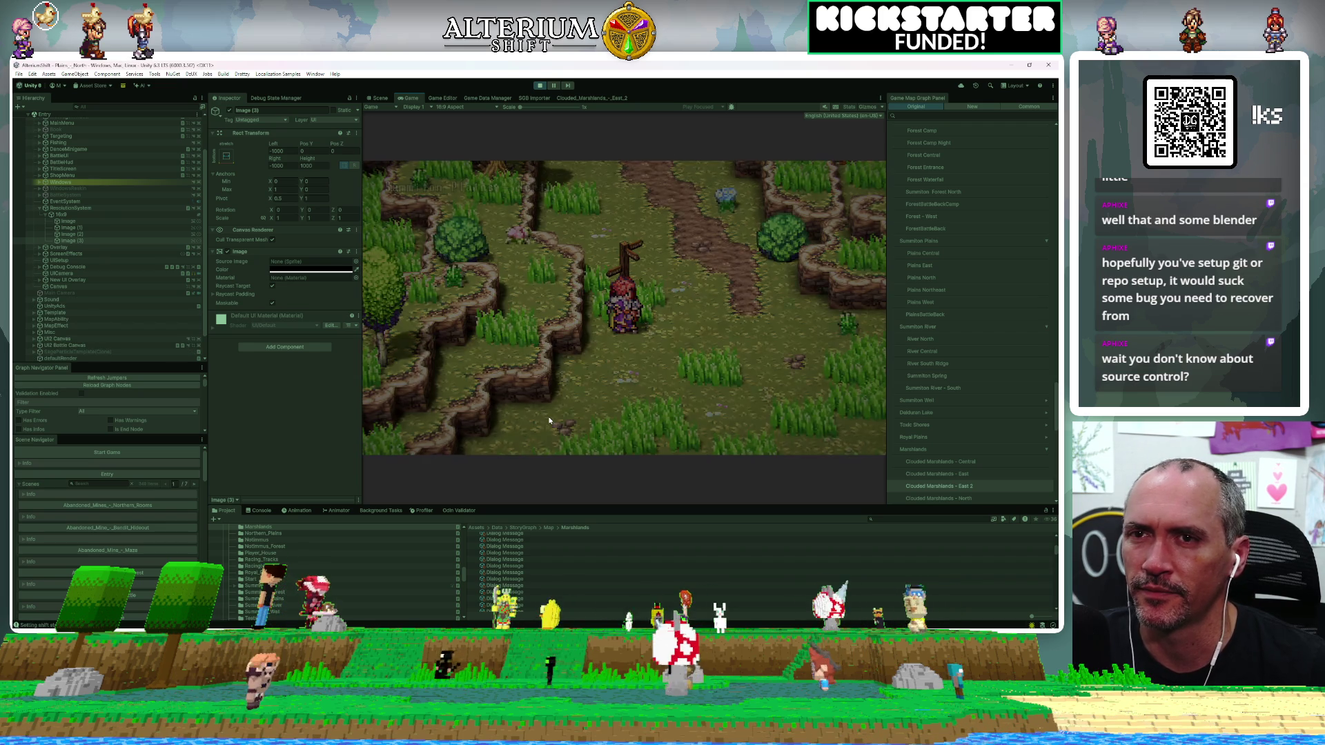
{"action": "key", "text": "Escape"}
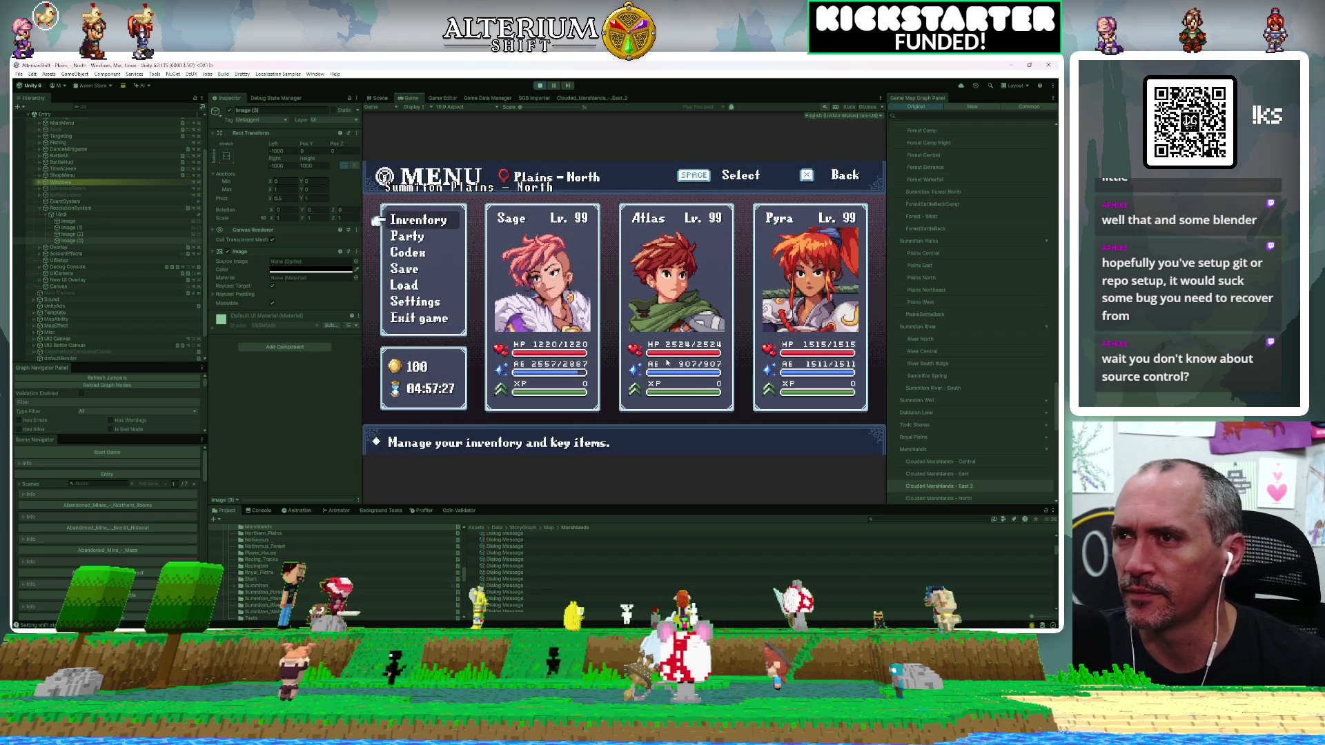
{"action": "key", "text": "Down"}
{"action": "key", "text": "Down"}
{"action": "key", "text": "Down"}
{"action": "key", "text": "Down"}
{"action": "key", "text": "space"}
{"action": "key", "text": "Down"}
{"action": "key", "text": "Down"}
{"action": "key", "text": "Down"}
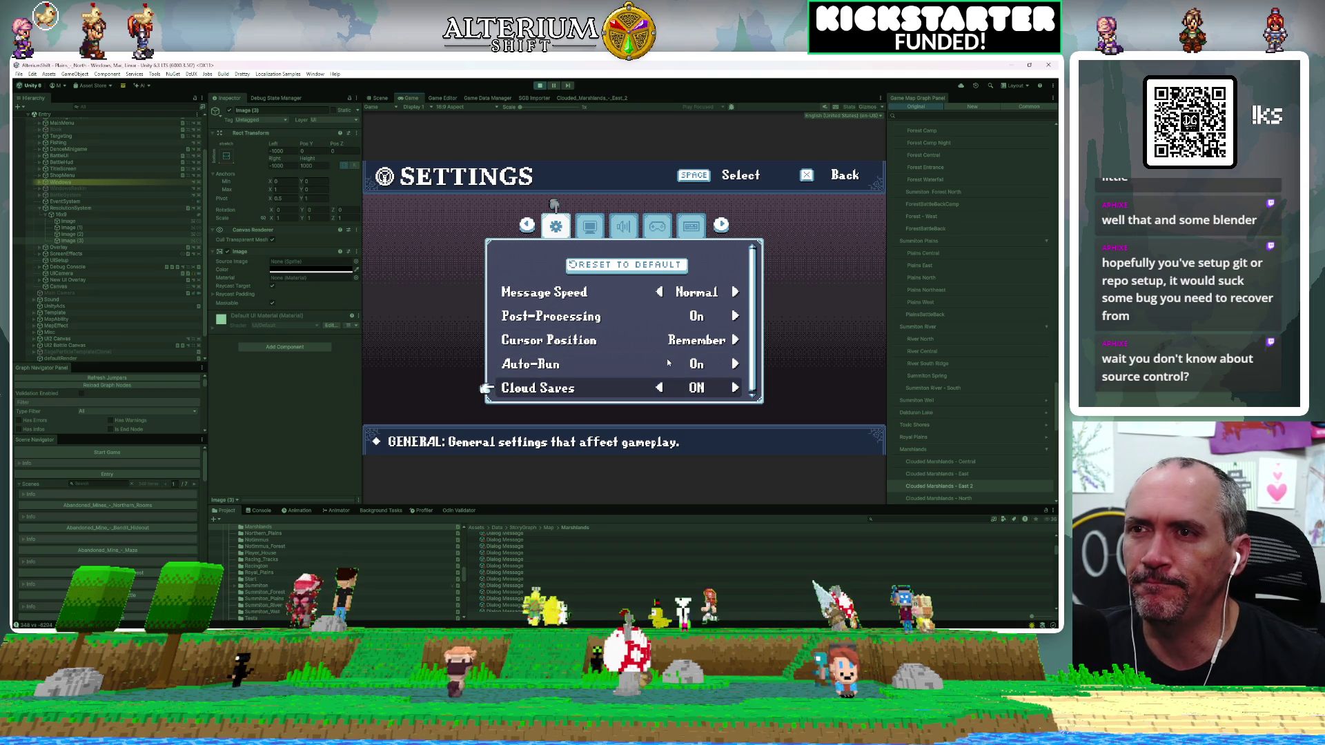
Browse the General settings down to Cloud Saves ON, toggle Auto-Run off and on, then stop Play mode.
{"action": "key", "text": "Up"}
{"action": "key", "text": "Up"}
{"action": "key", "text": "Up"}
{"action": "key", "text": "Down"}
{"action": "key", "text": "Down"}
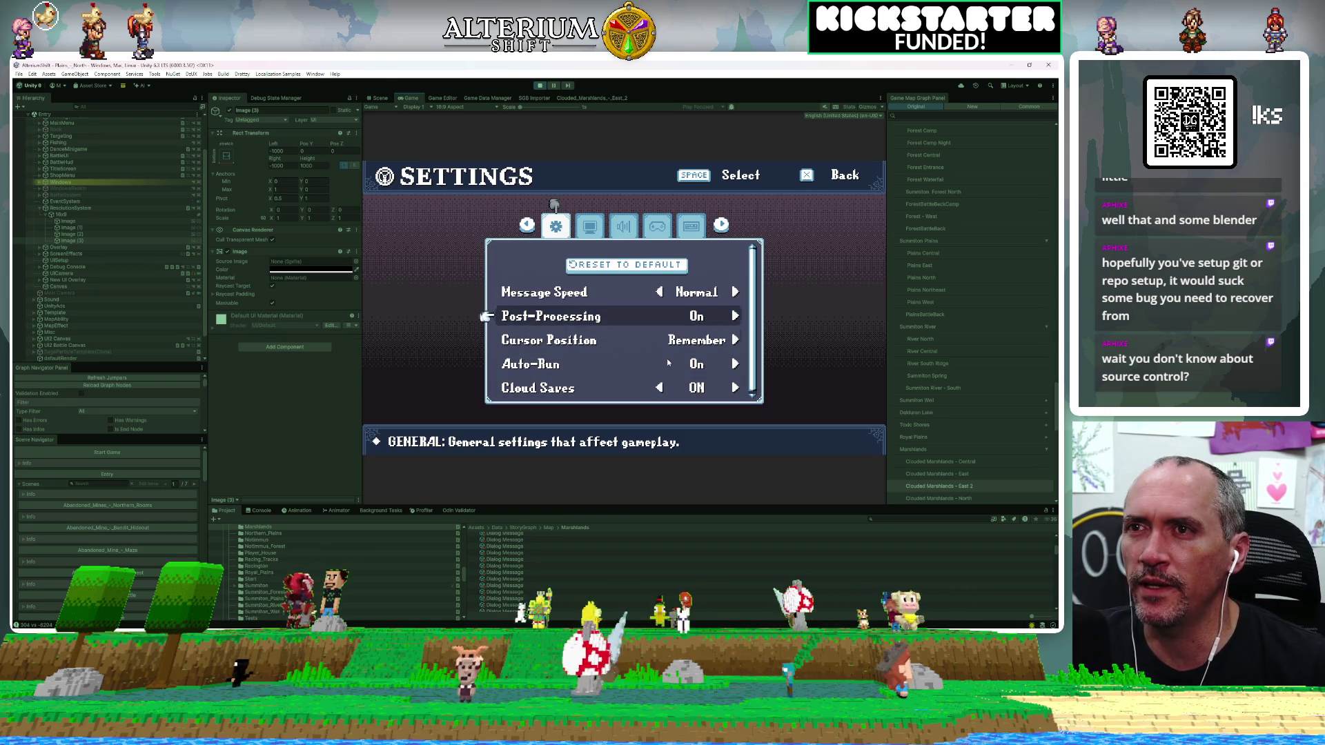
{"action": "key", "text": "Down"}
{"action": "key", "text": "Down"}
{"action": "key", "text": "Down"}
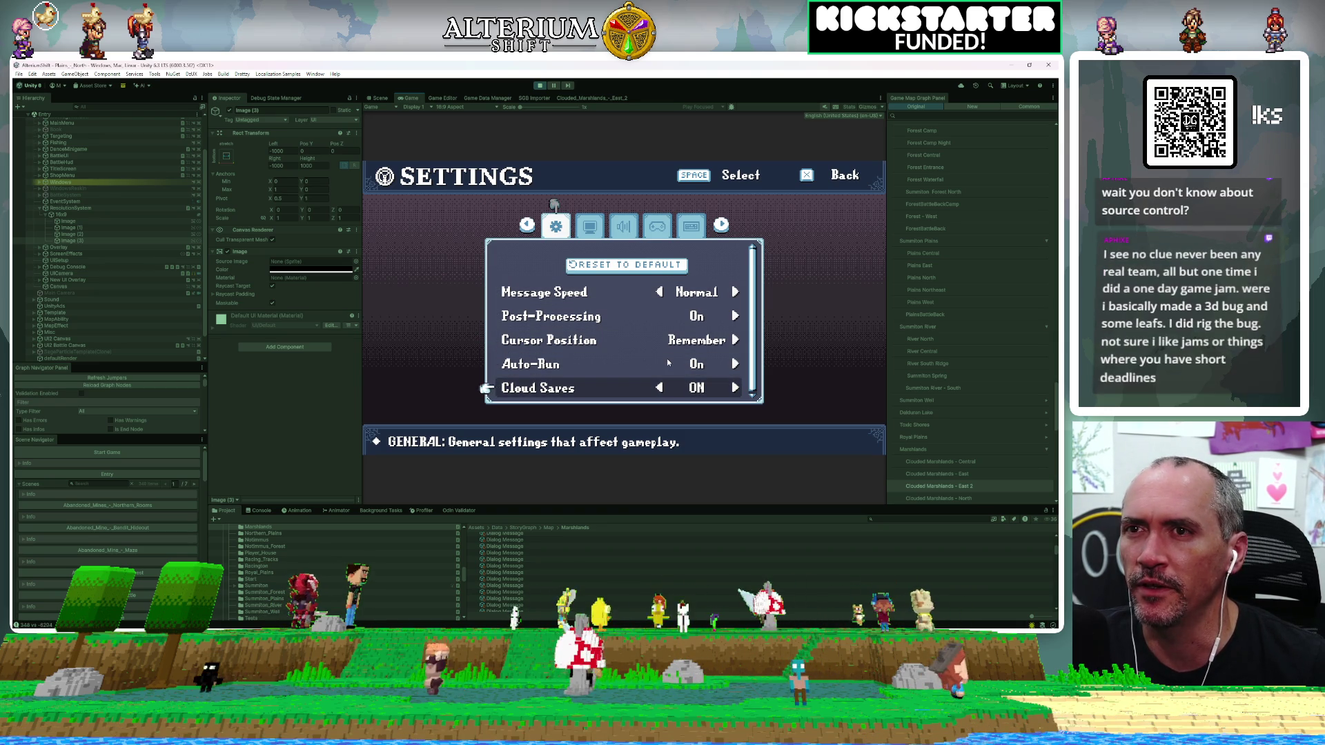
{"action": "key", "text": "Up"}
{"action": "key", "text": "Right"}
{"action": "key", "text": "Right"}
{"action": "key", "text": "Down"}
{"action": "left_click", "coordinate": [667, 361]}
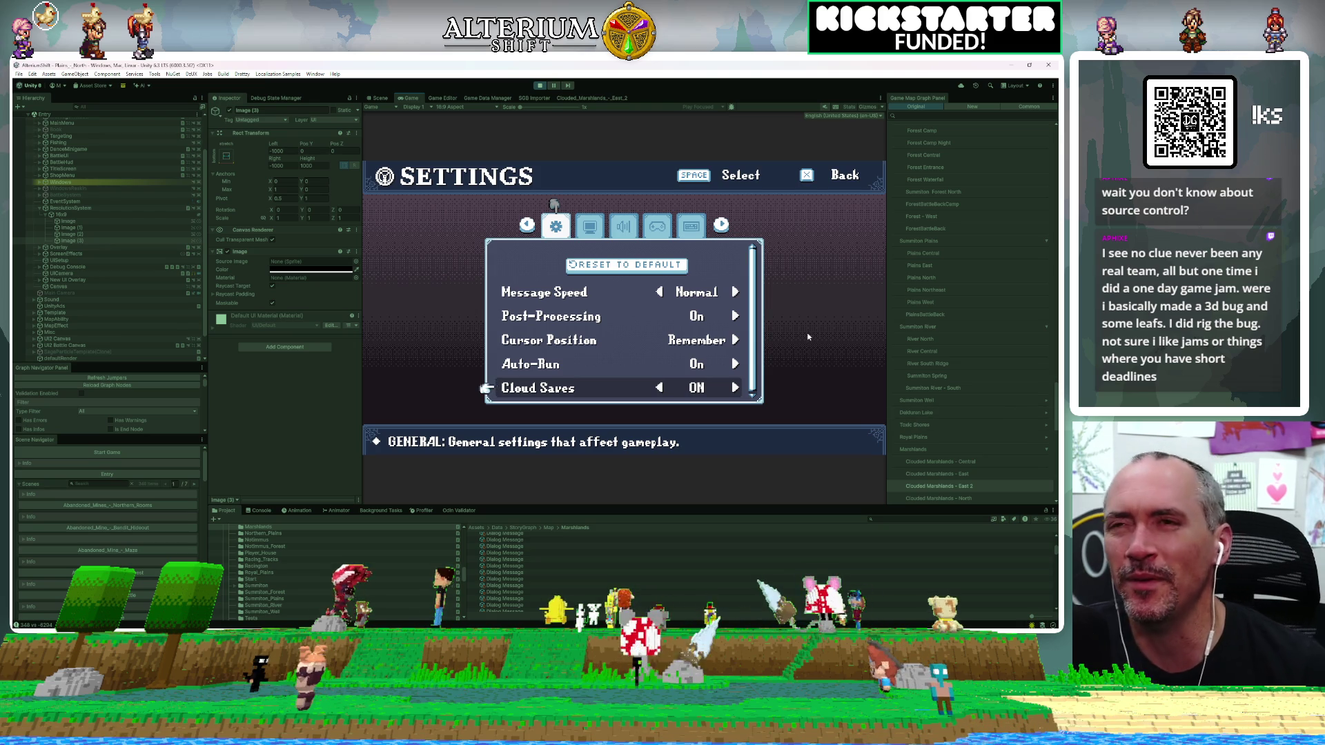
{"action": "left_click", "coordinate": [539, 86]}
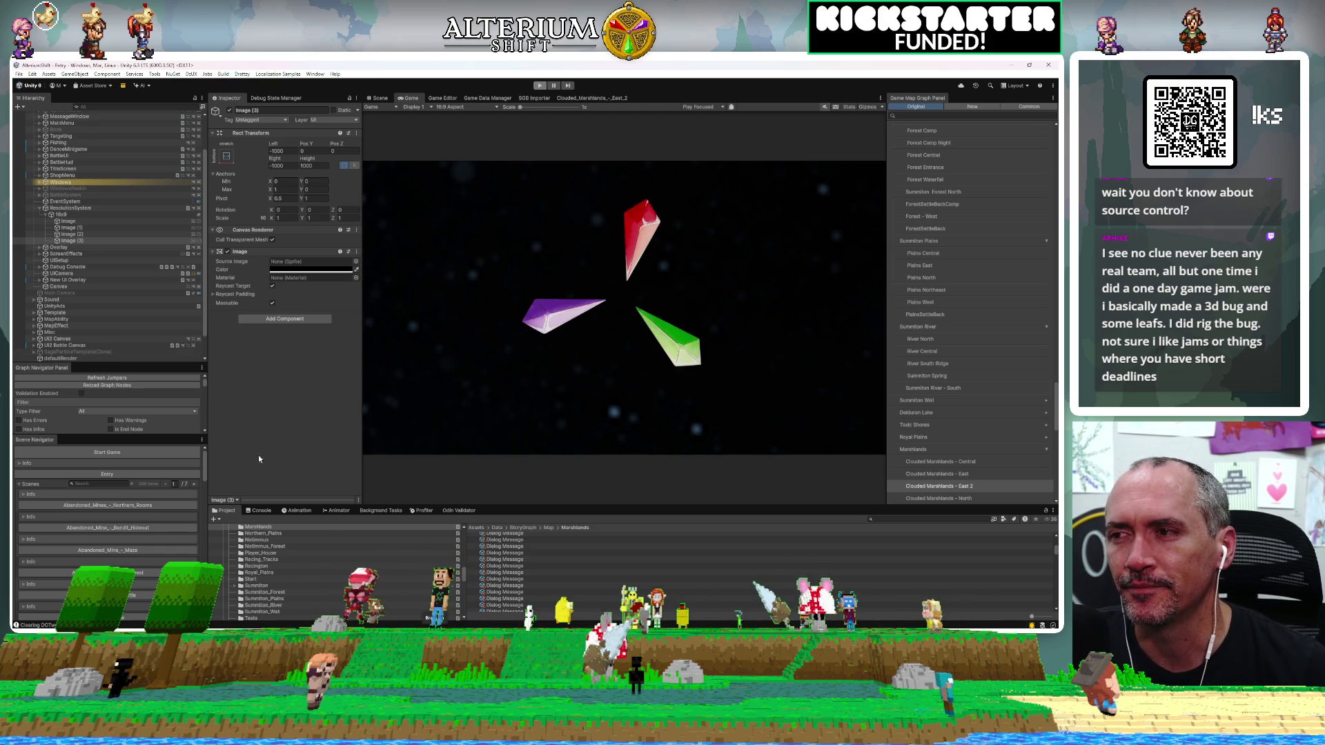
Start and stop Play mode with Ctrl+P, collapse ResolutionSystem in the Hierarchy, and switch to Rider.
{"action": "key", "text": "ctrl+p"}
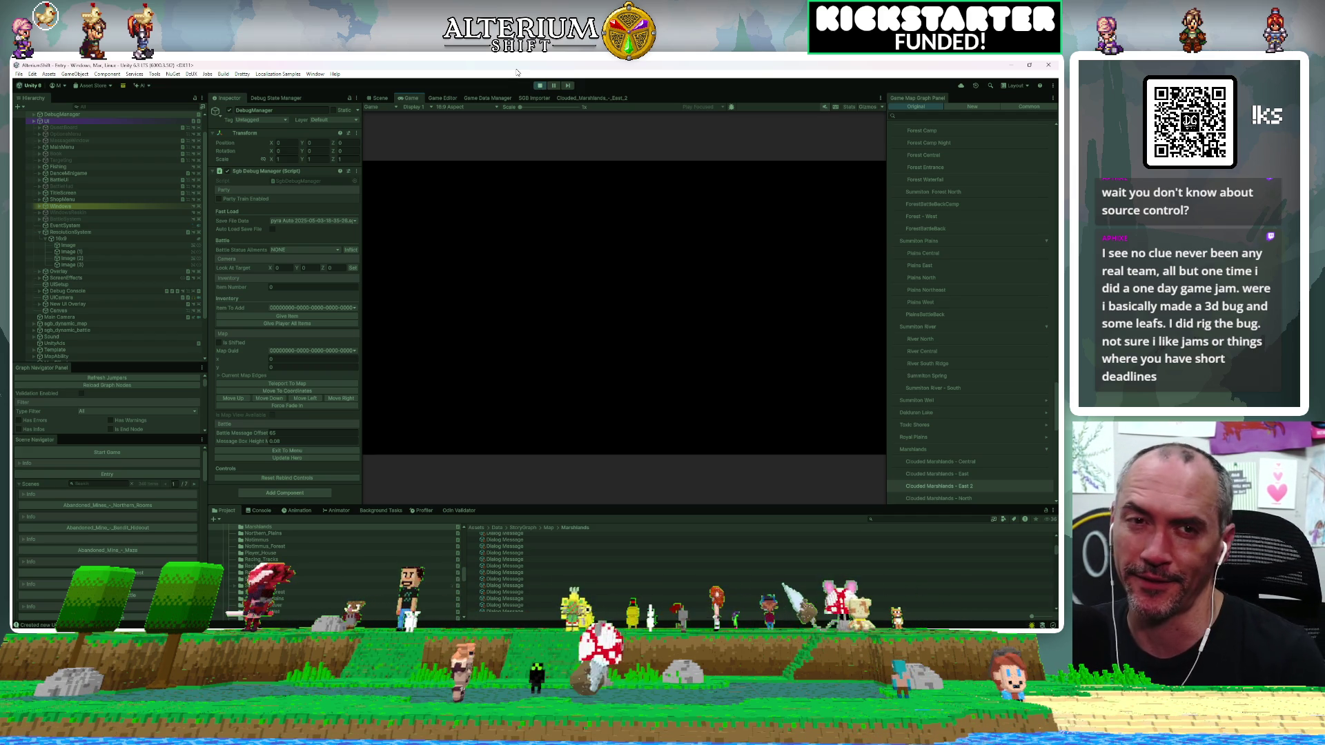
{"action": "key", "text": "ctrl+p"}
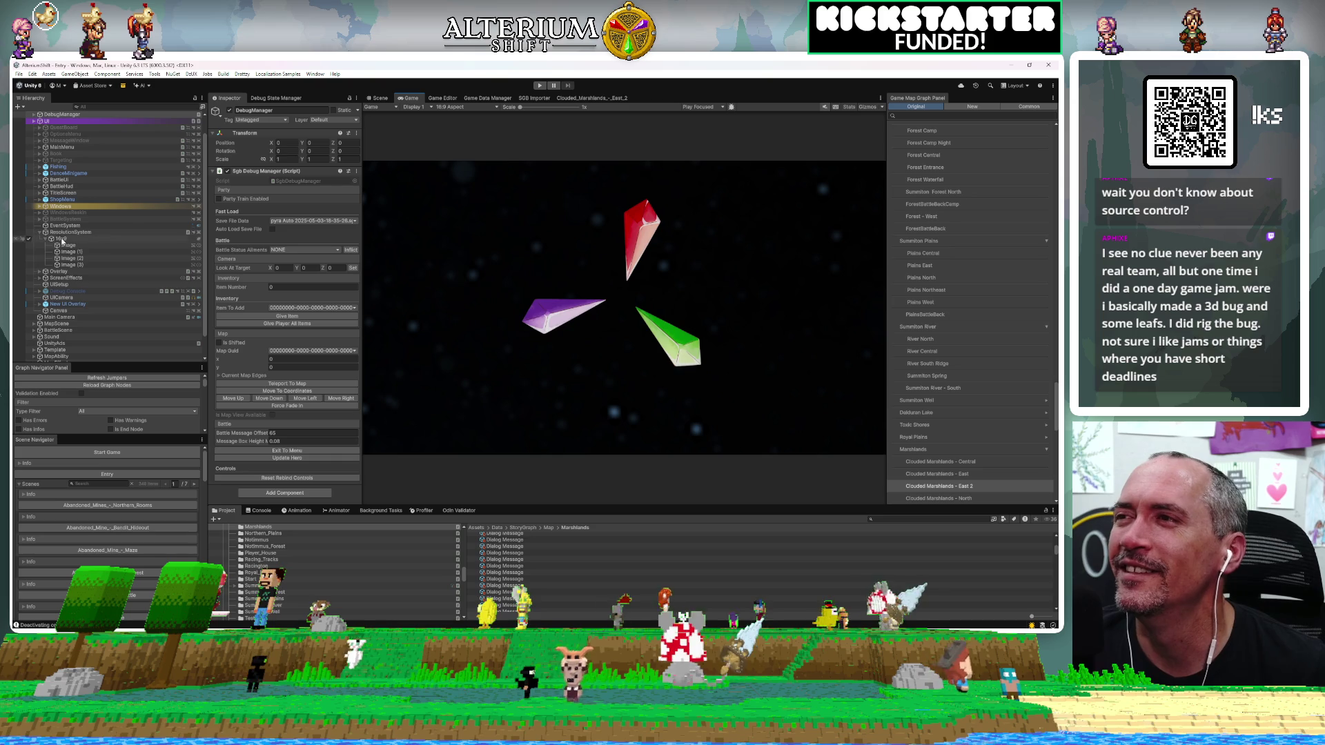
{"action": "left_click", "coordinate": [39, 233]}
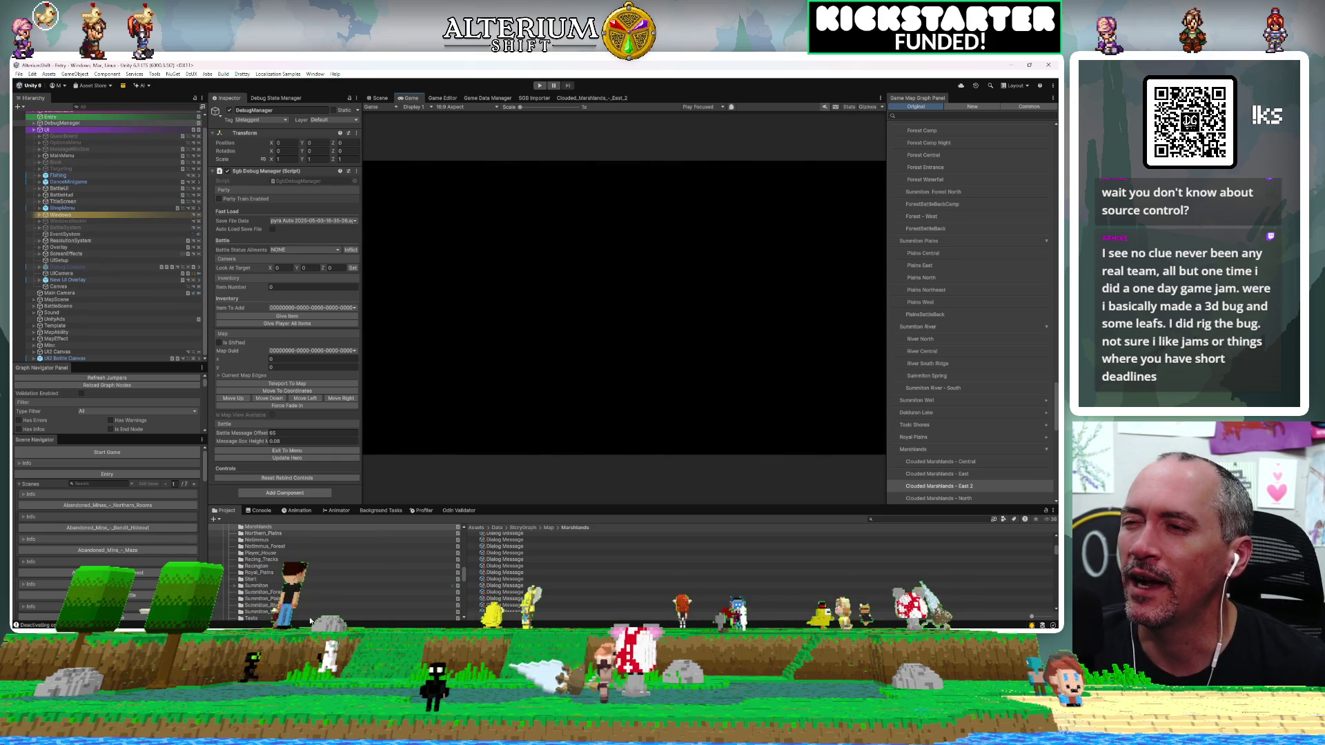
{"action": "key", "text": "alt+Tab"}
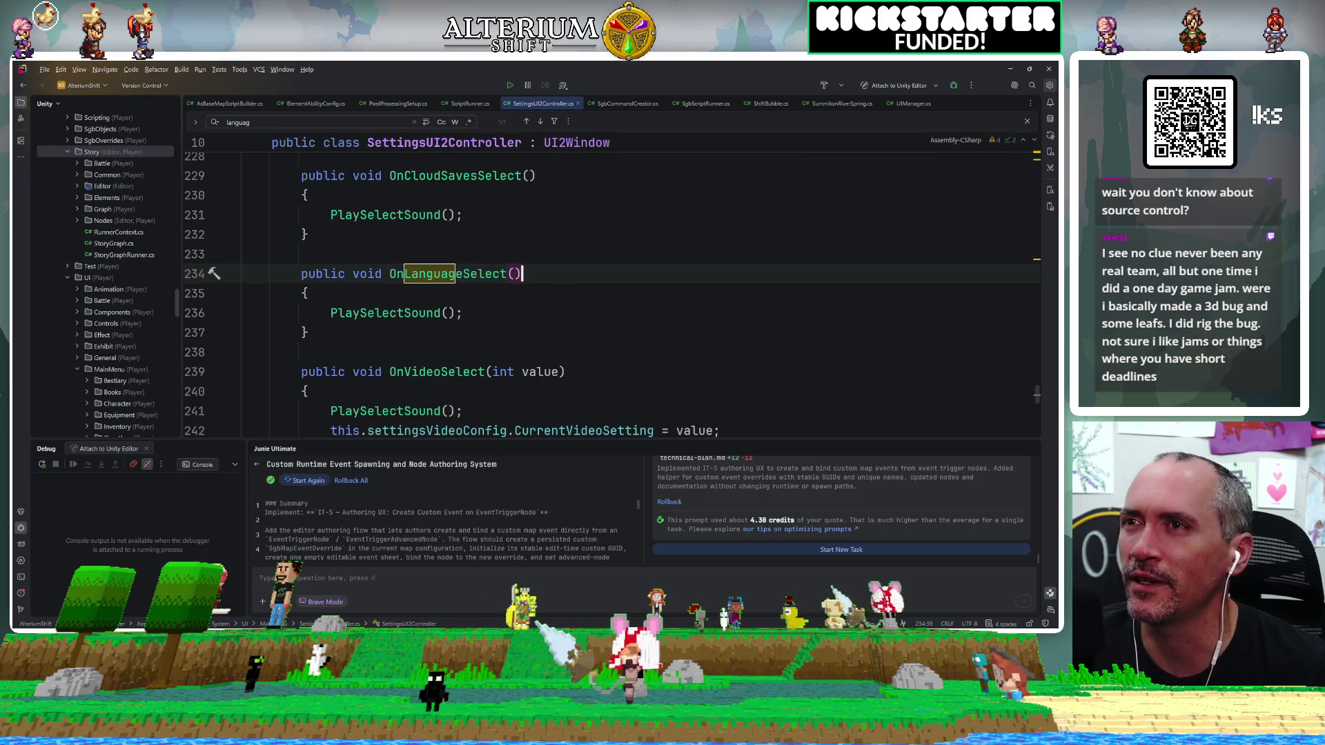
Jump to the OnCloudSavesSelect method by filtering the File Structure list for 'cloud'.
{"action": "key", "text": "ctrl+F12"}
{"action": "key", "text": "Escape"}
{"action": "scroll", "coordinate": [455, 274], "scroll_direction": "up", "scroll_amount": 3}
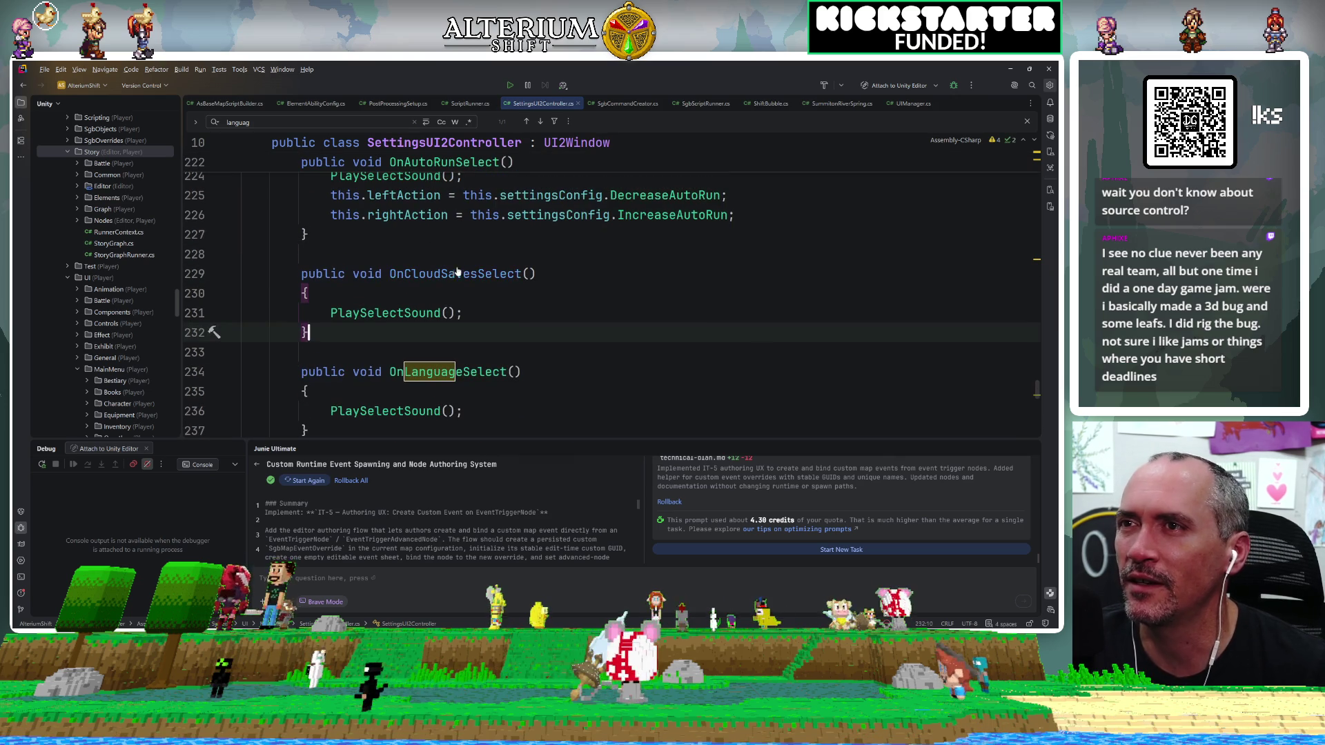
{"action": "left_click", "coordinate": [455, 274], "text": "ctrl"}
{"action": "double_click", "coordinate": [455, 274]}
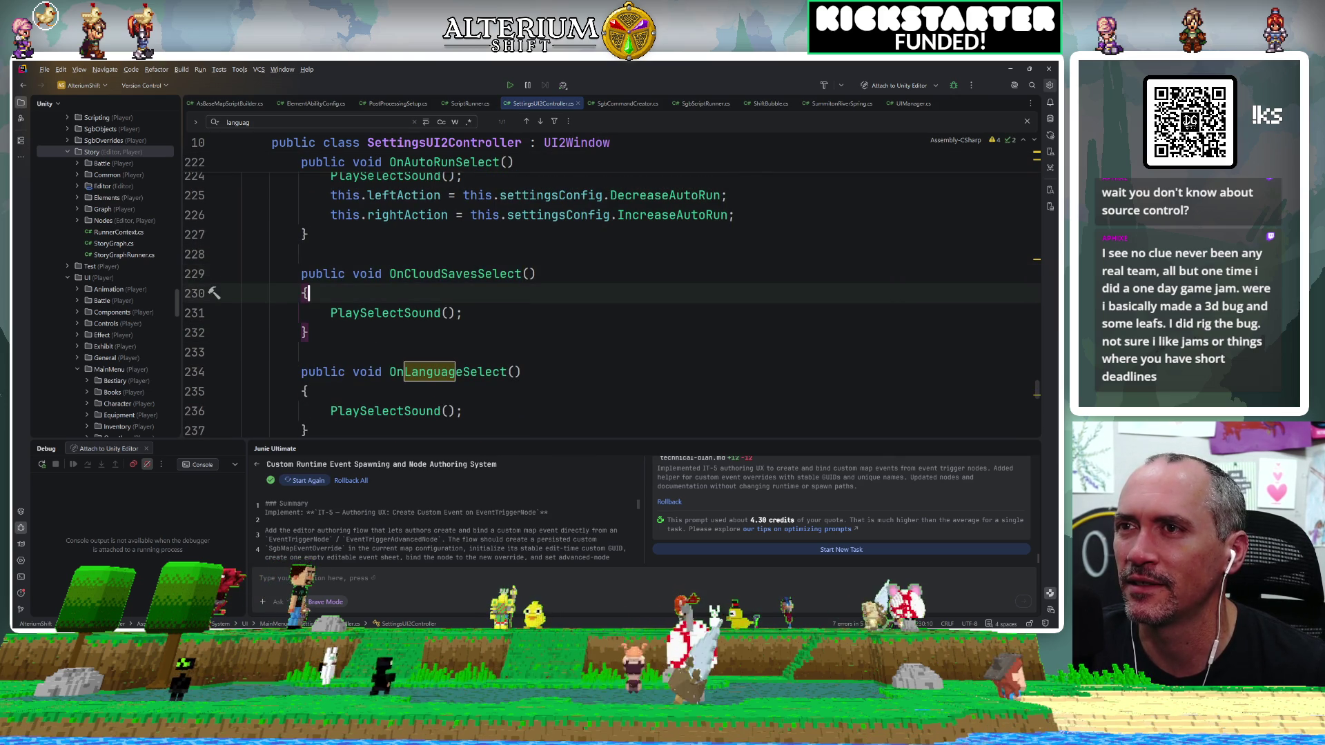
{"action": "key", "text": "ctrl+F12"}
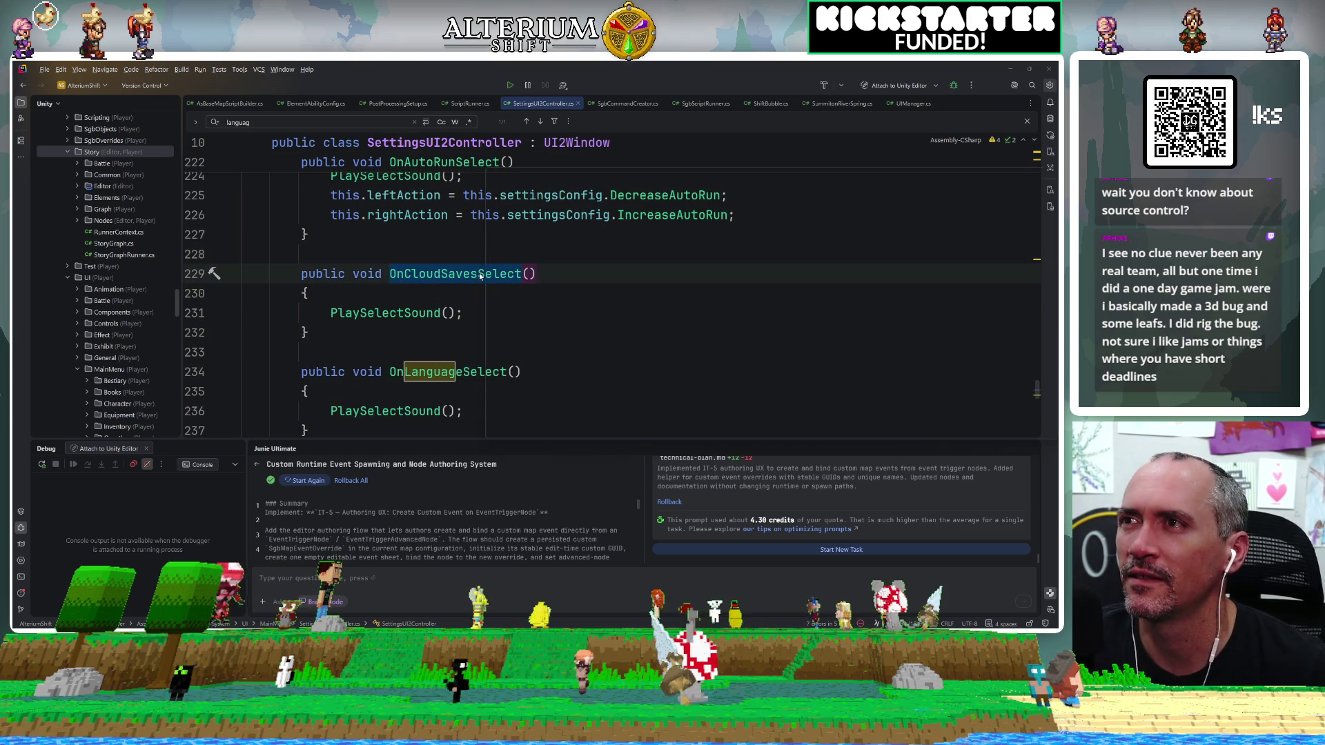
{"action": "type", "text": "cloud"}
{"action": "key", "text": "Return"}
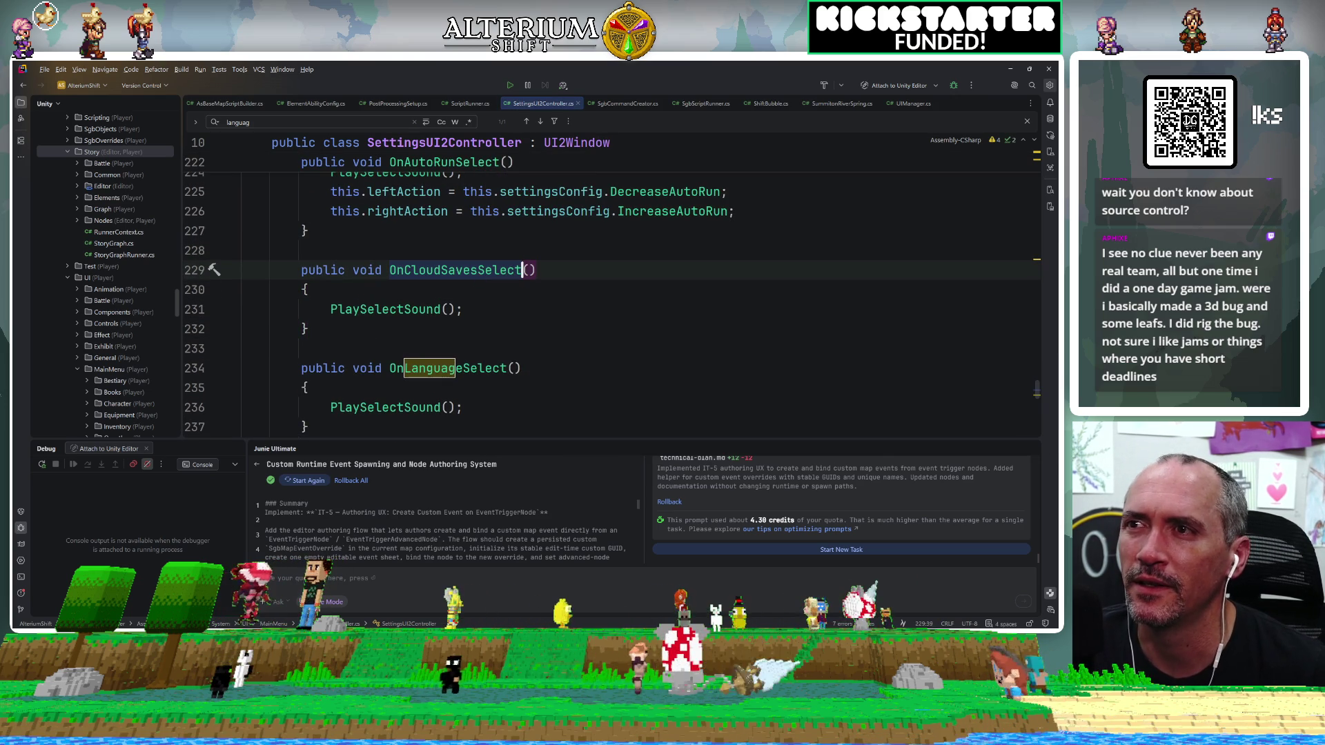
{"action": "scroll", "coordinate": [612, 289], "scroll_direction": "up", "scroll_amount": 10}
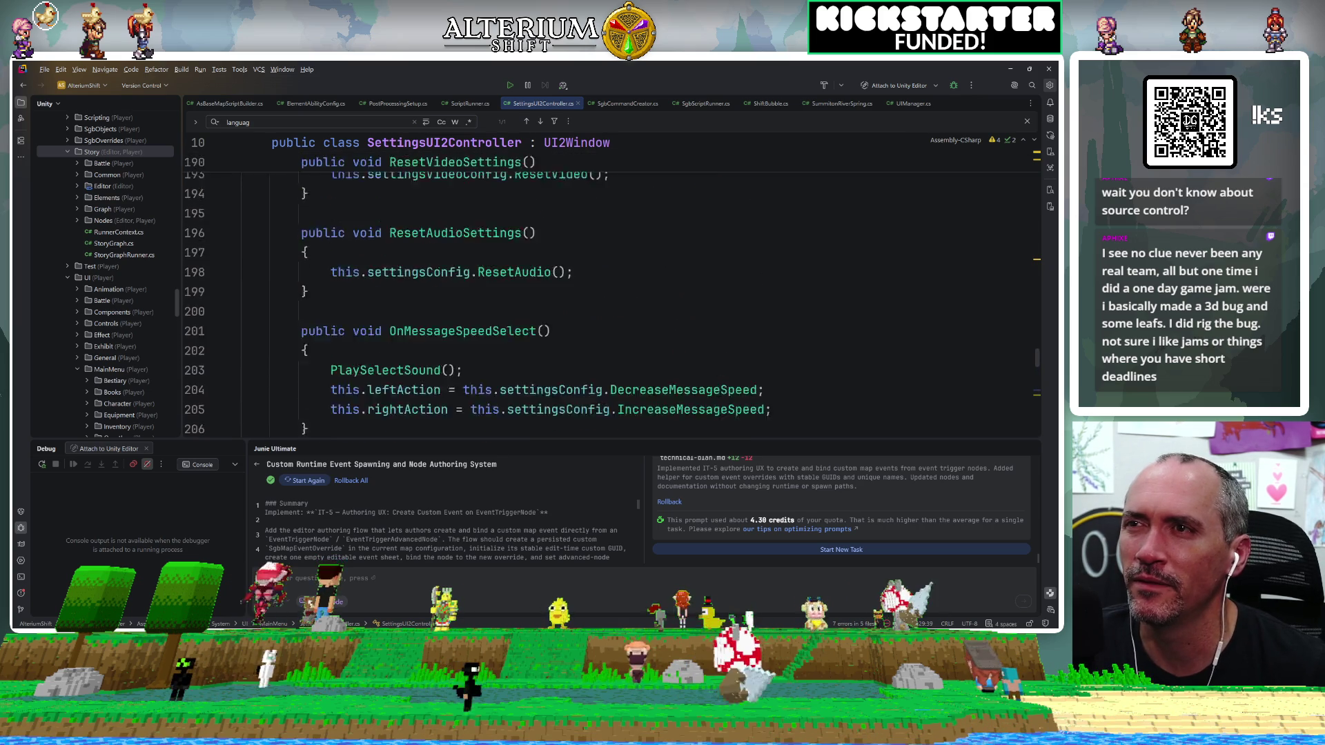
Search the file for 'cloud', review the class fields, and start a project-wide file search.
{"action": "key", "text": "ctrl+f"}
{"action": "type", "text": "cloud"}
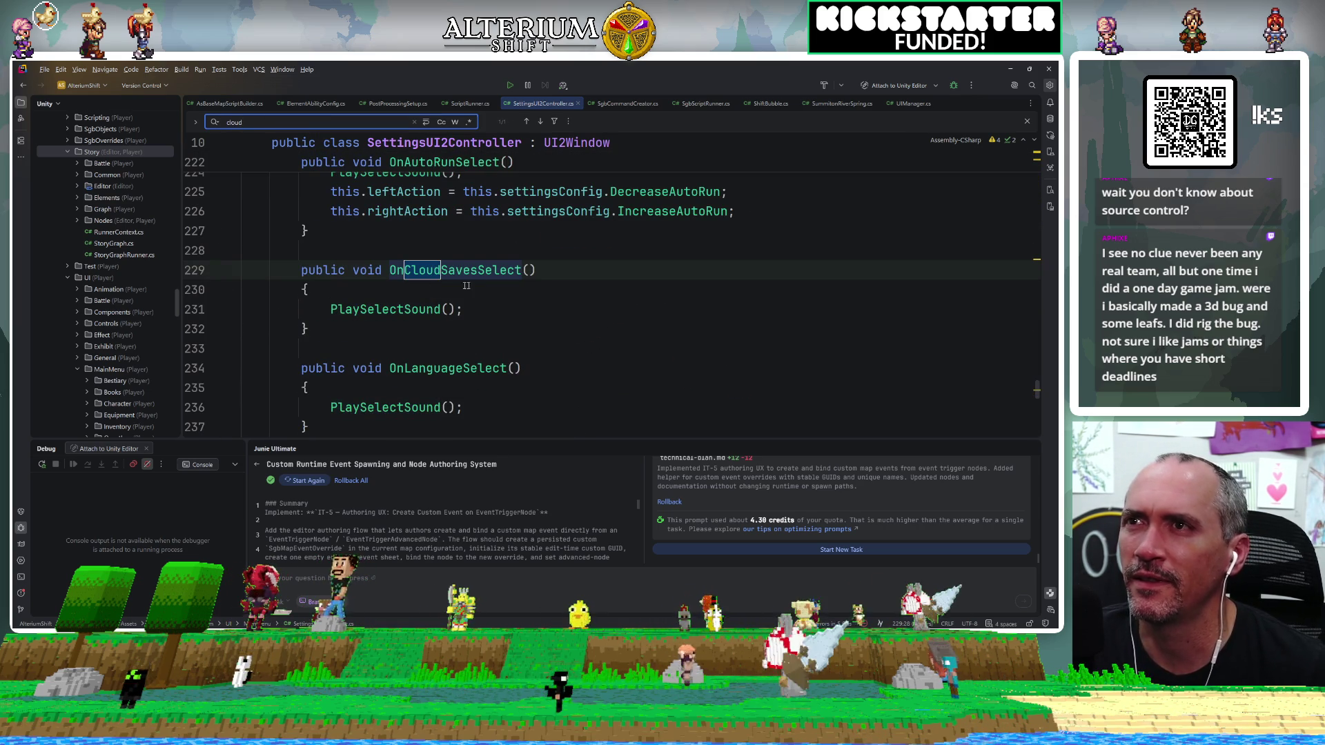
{"action": "scroll", "coordinate": [612, 290], "scroll_direction": "up", "scroll_amount": 20}
{"action": "scroll", "coordinate": [612, 290], "scroll_direction": "down", "scroll_amount": 3}
{"action": "scroll", "coordinate": [612, 290], "scroll_direction": "down", "scroll_amount": 2}
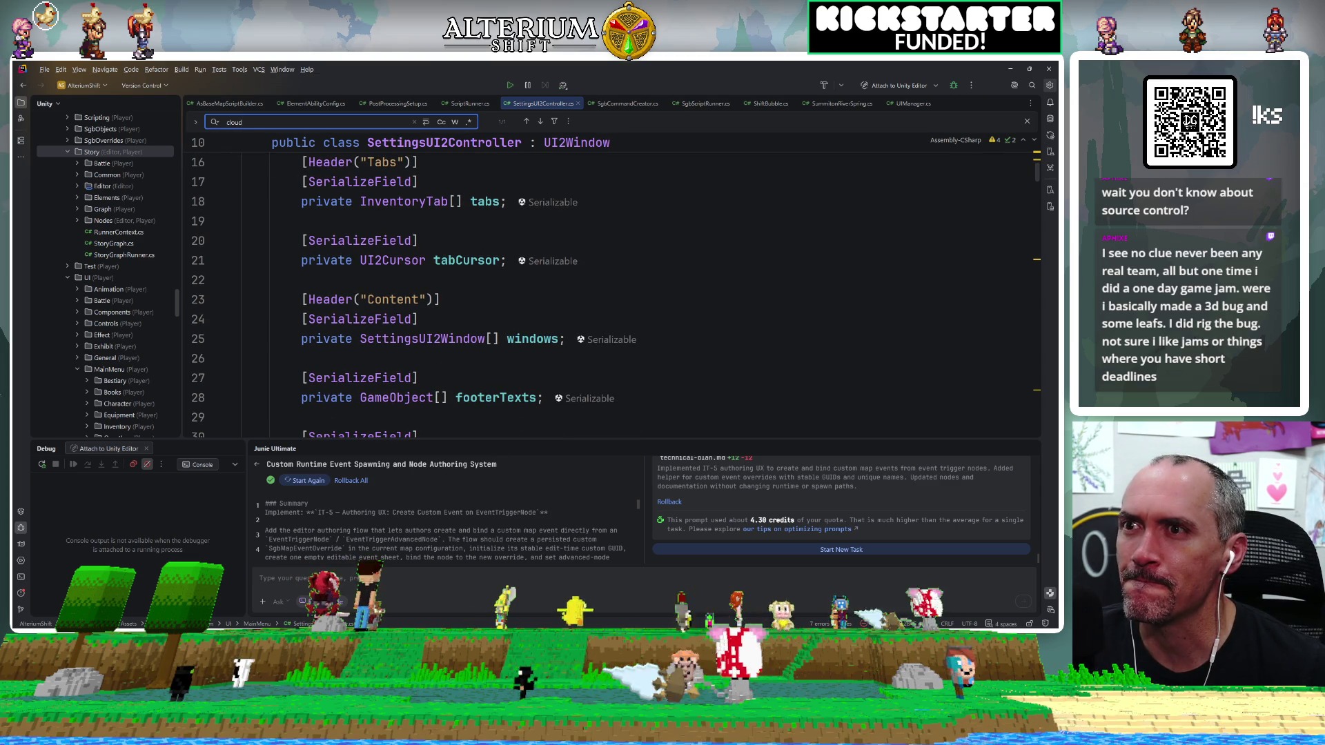
{"action": "scroll", "coordinate": [612, 290], "scroll_direction": "down", "scroll_amount": 3}
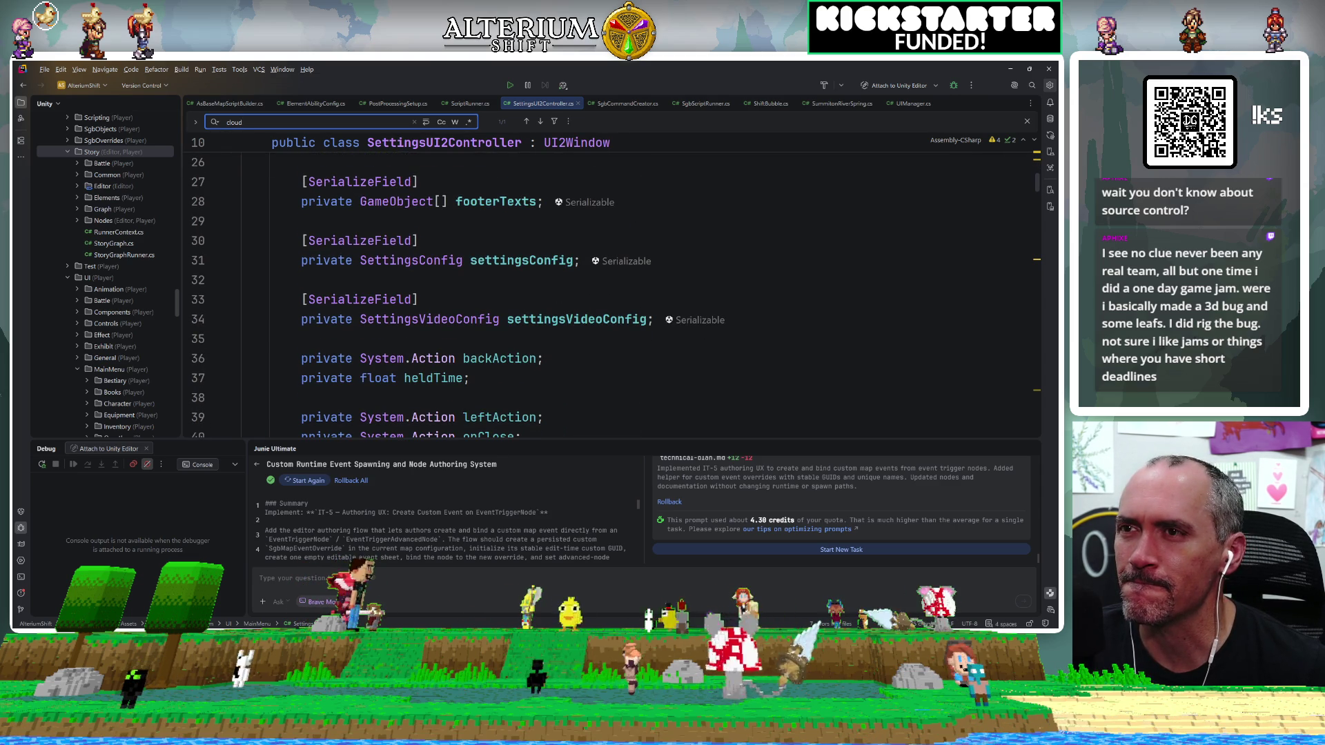
{"action": "scroll", "coordinate": [612, 290], "scroll_direction": "up", "scroll_amount": 3}
{"action": "key", "text": "ctrl+shift+n"}
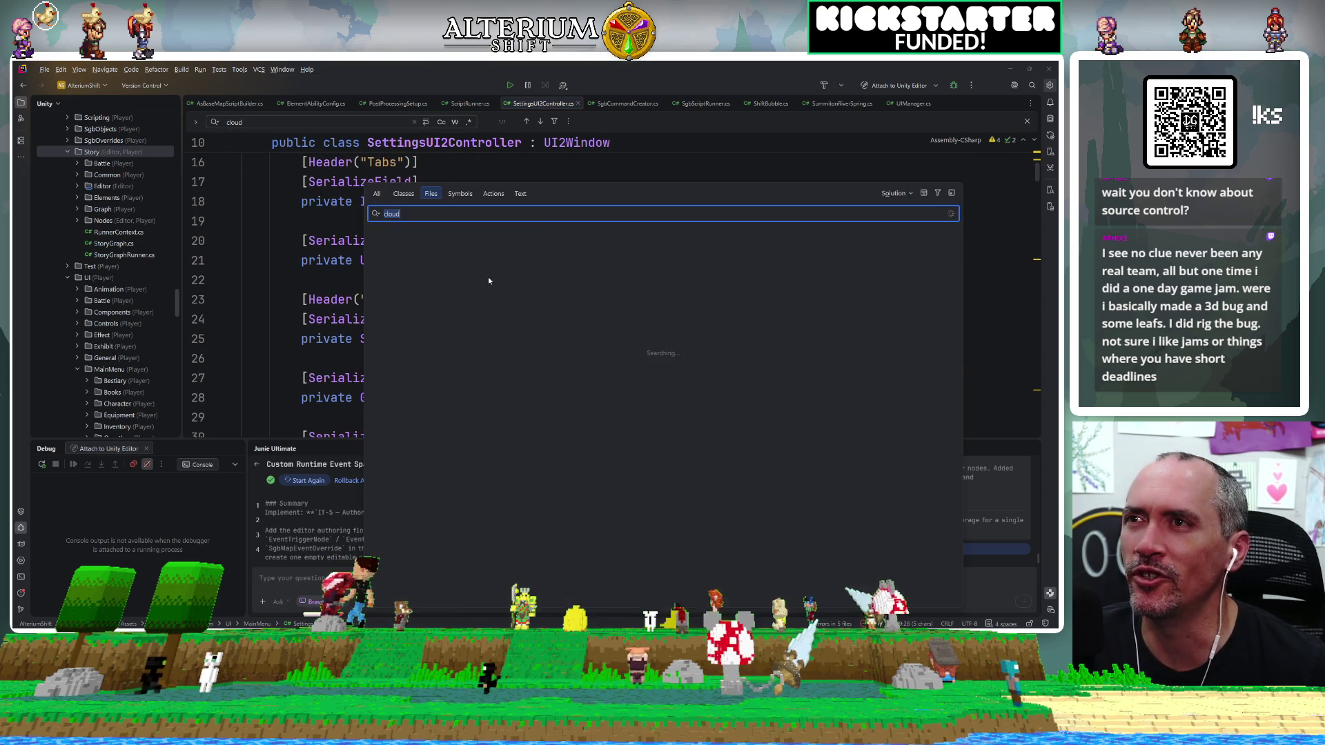
Search project files for 'general', locate the current file in the project tree, and open SettingsUI2Window.cs.
{"action": "type", "text": "general"}
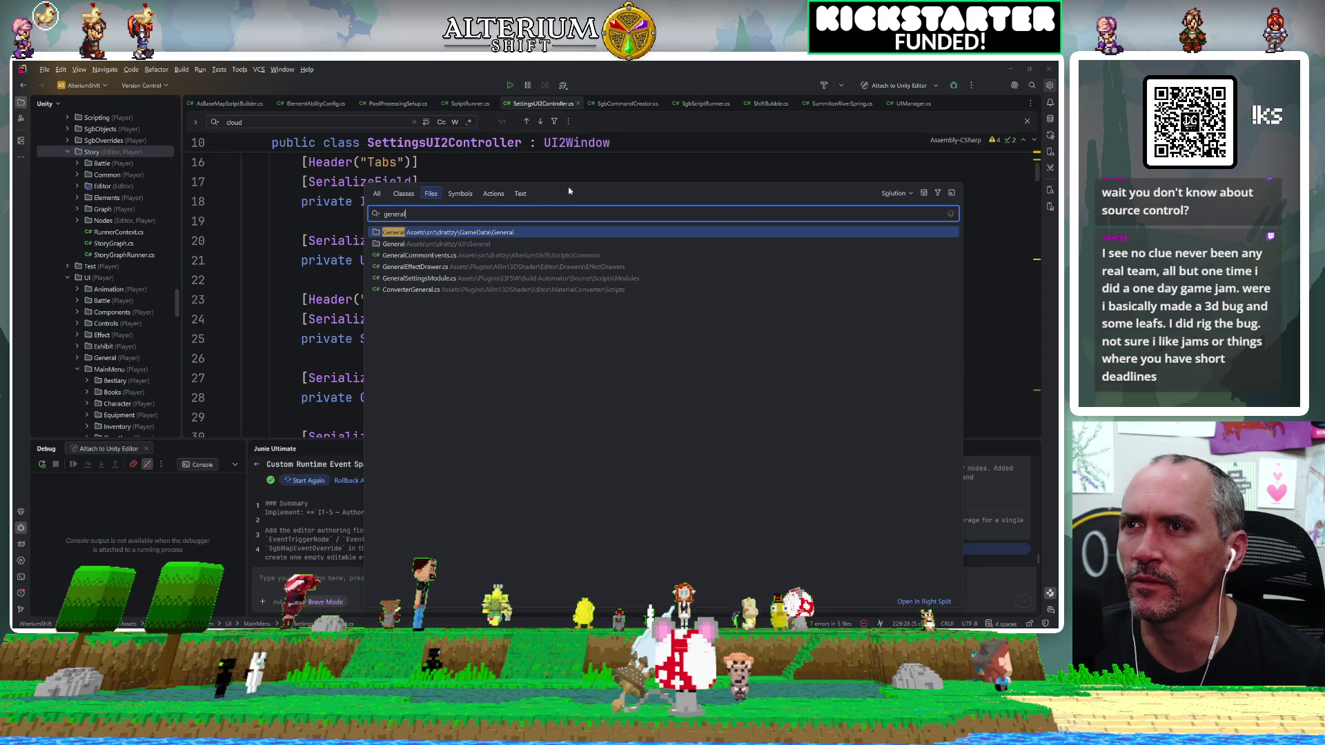
{"action": "key", "text": "Escape"}
{"action": "key", "text": "Down"}
{"action": "key", "text": "Down"}
{"action": "key", "text": "Down"}
{"action": "key", "text": "shift+alt+l"}
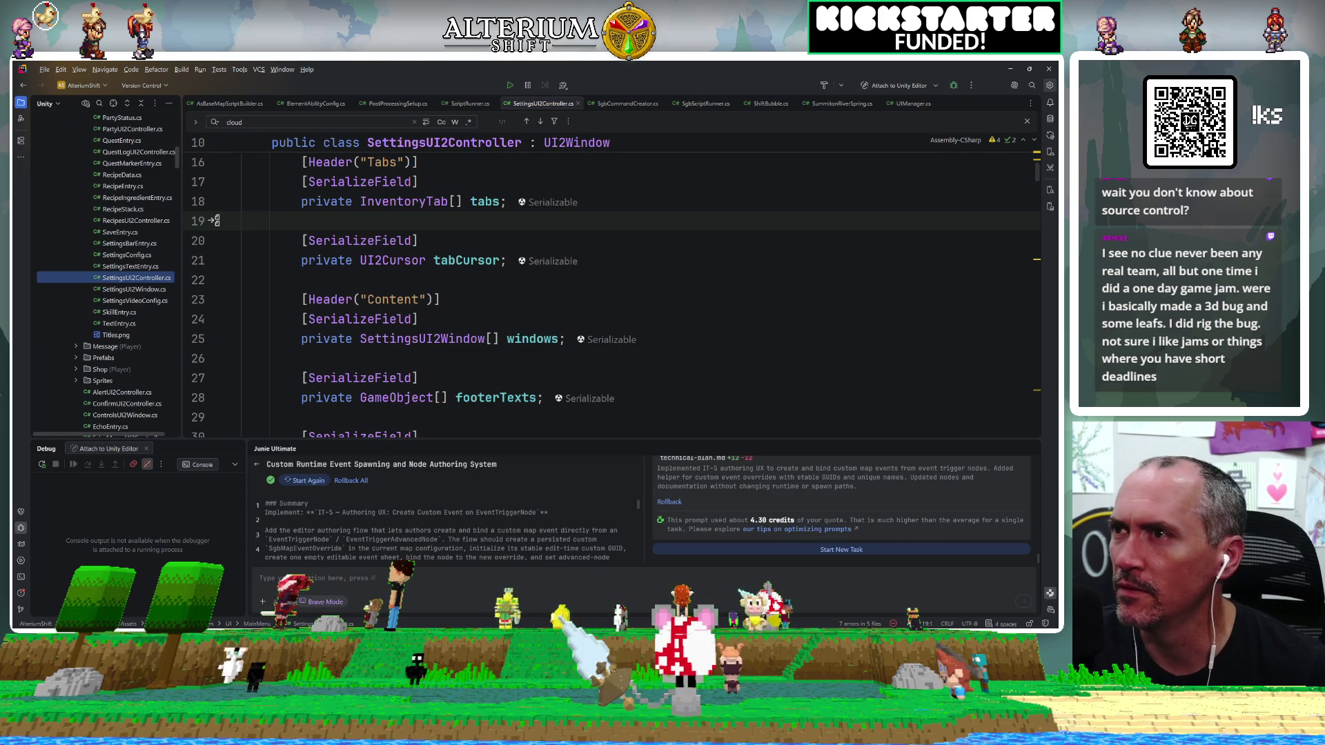
{"action": "double_click", "coordinate": [132, 290]}
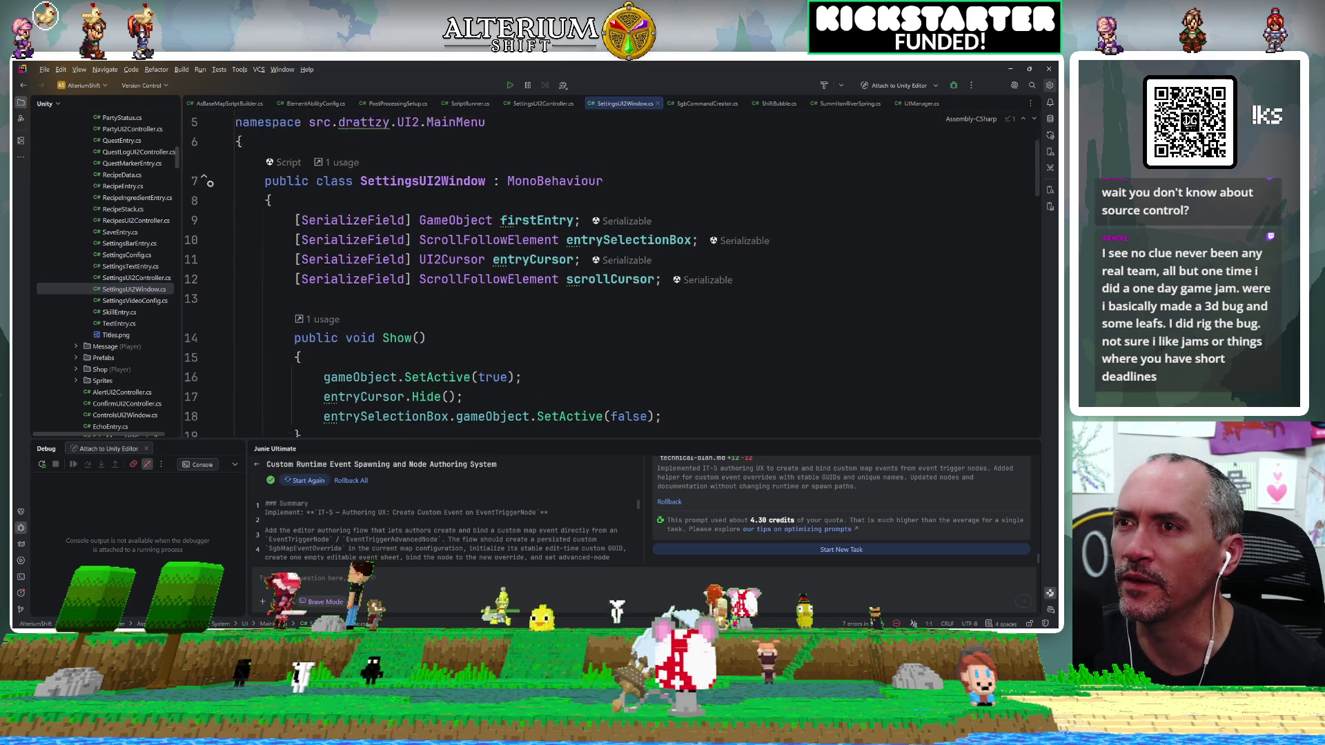
Filter SettingsUI2Window's members for 'cloud', then start an in-file text search.
{"action": "key", "text": "ctrl+F12"}
{"action": "type", "text": "cloud"}
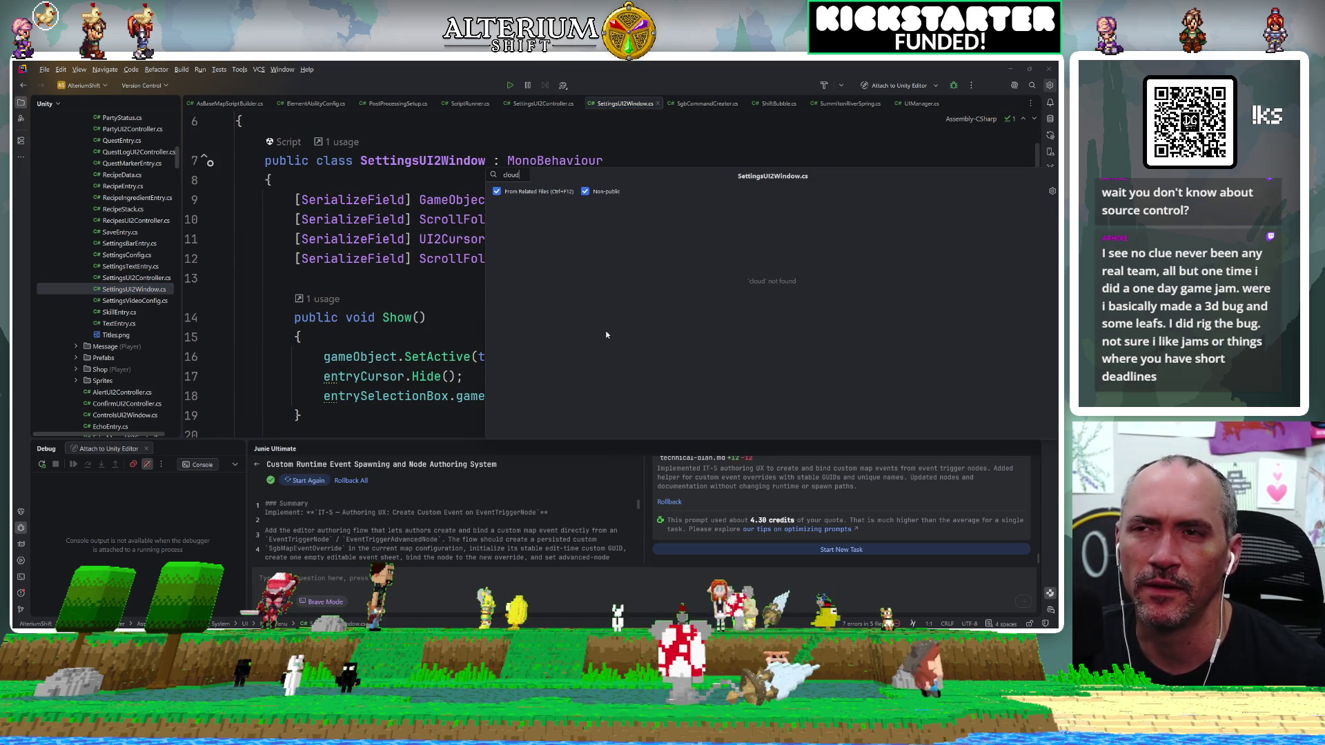
{"action": "key", "text": "BackSpace"}
{"action": "key", "text": "BackSpace"}
{"action": "key", "text": "BackSpace"}
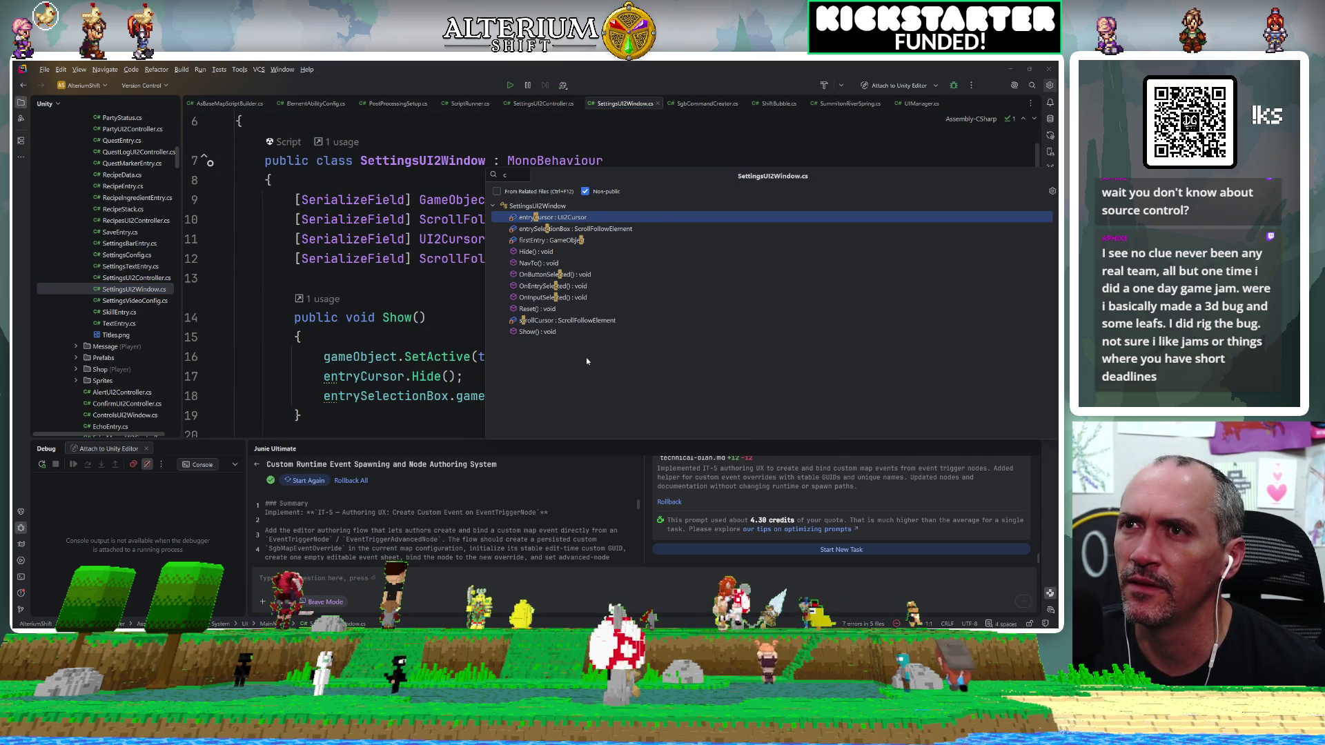
{"action": "key", "text": "Escape"}
{"action": "key", "text": "ctrl+f"}
{"action": "scroll", "coordinate": [621, 276], "scroll_direction": "down", "scroll_amount": 2}
{"action": "scroll", "coordinate": [621, 276], "scroll_direction": "up", "scroll_amount": 3}
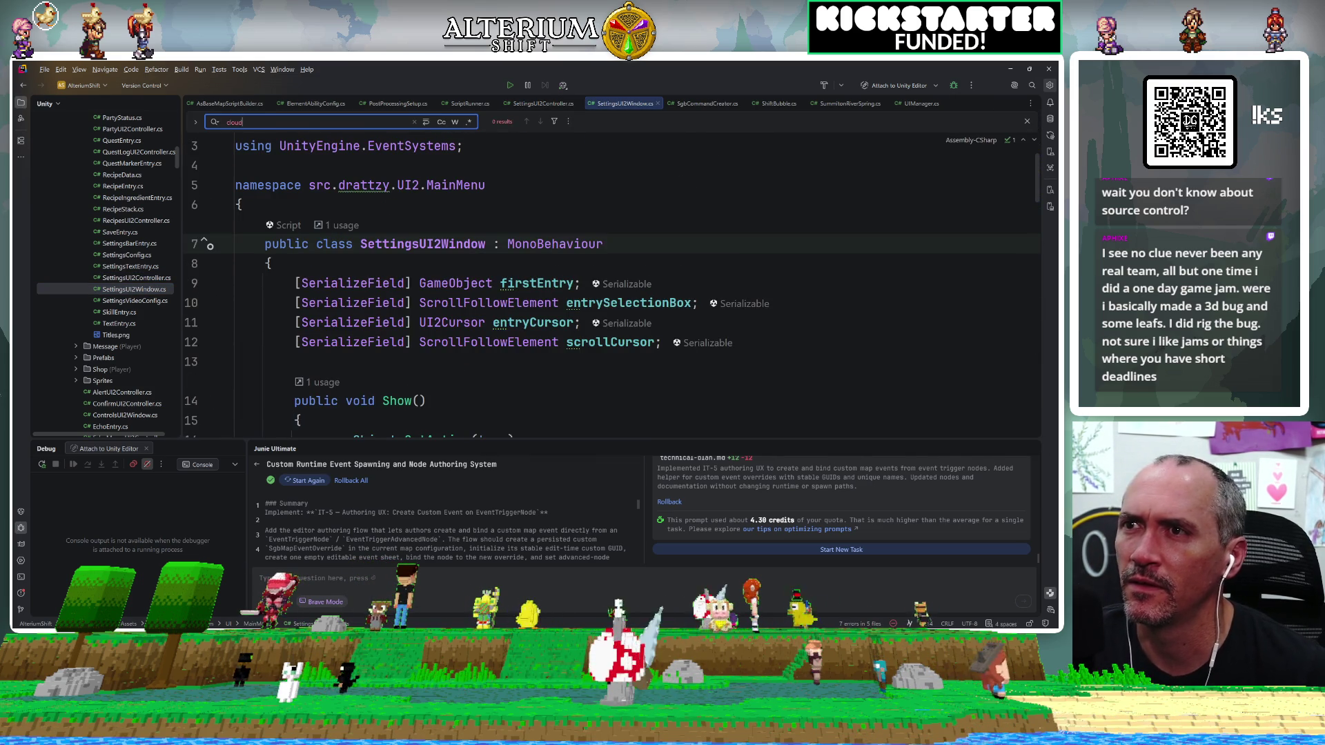
Try in-file searches for 'sav' and 'sa' in SettingsUI2Window, then clear the query.
{"action": "key", "text": "BackSpace"}
{"action": "key", "text": "BackSpace"}
{"action": "type", "text": "sav"}
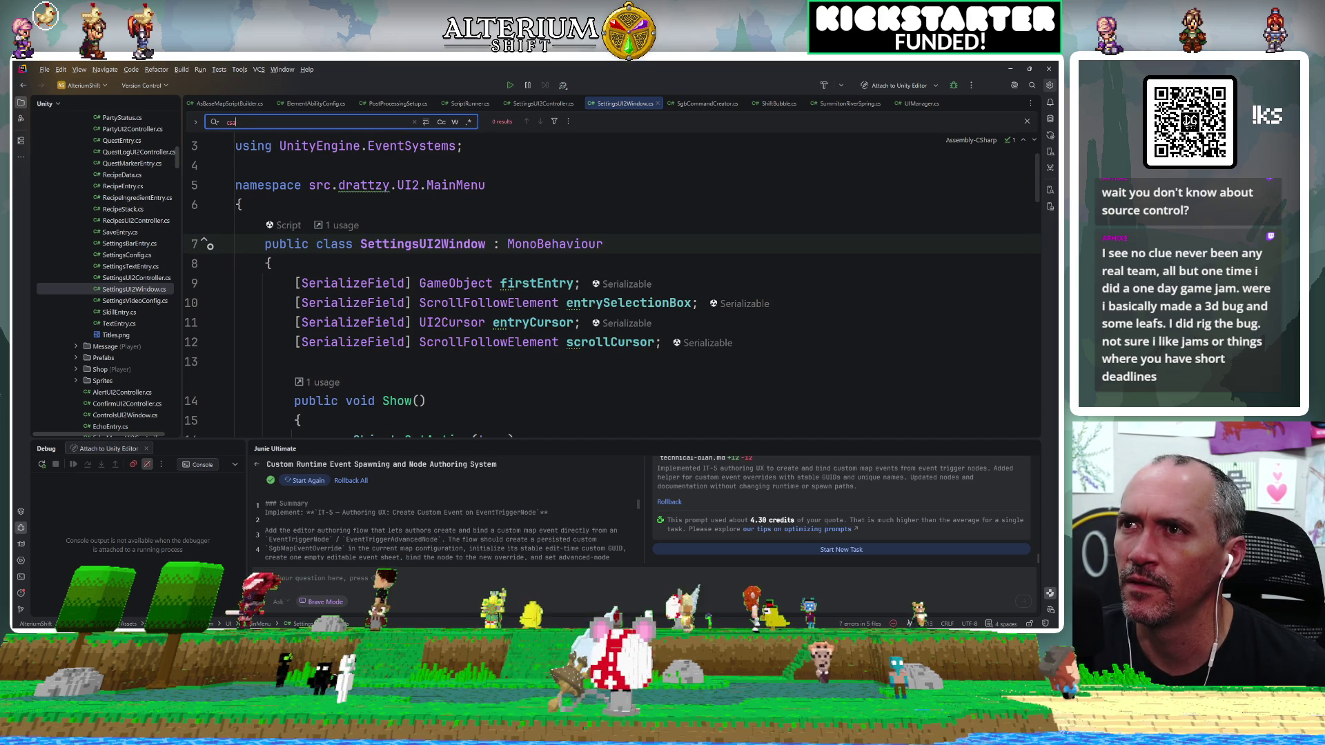
{"action": "scroll", "coordinate": [621, 276], "scroll_direction": "down", "scroll_amount": 3}
{"action": "key", "text": "BackSpace"}
{"action": "key", "text": "BackSpace"}
{"action": "key", "text": "BackSpace"}
{"action": "type", "text": "sa"}
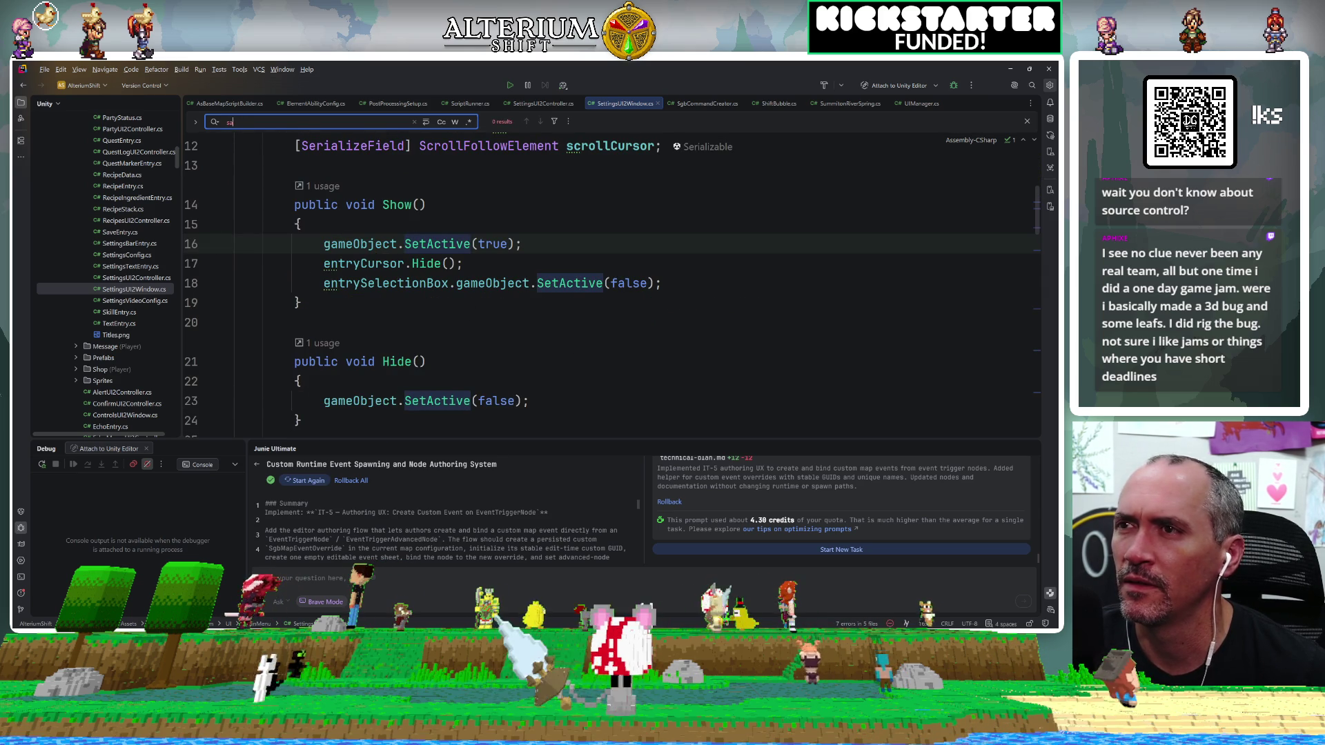
{"action": "key", "text": "BackSpace"}
{"action": "key", "text": "BackSpace"}
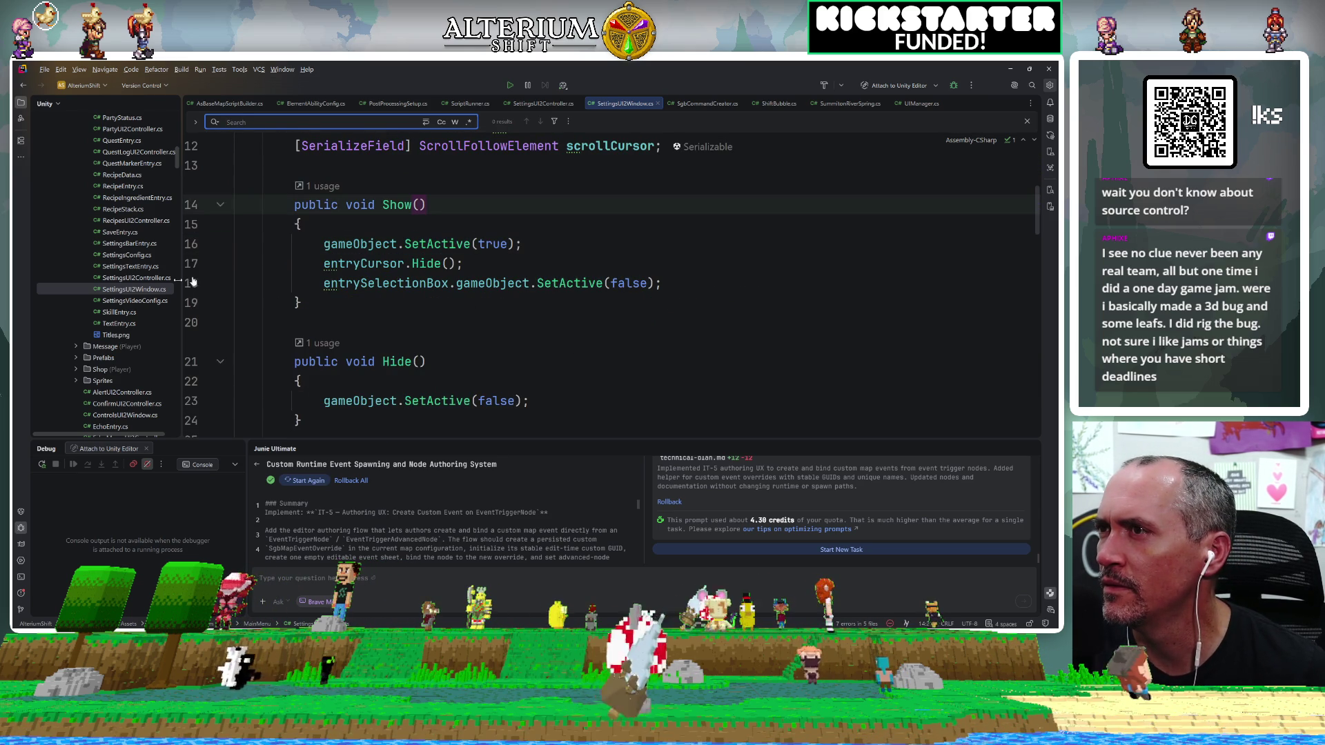
{"action": "scroll", "coordinate": [137, 278], "scroll_direction": "up", "scroll_amount": 2}
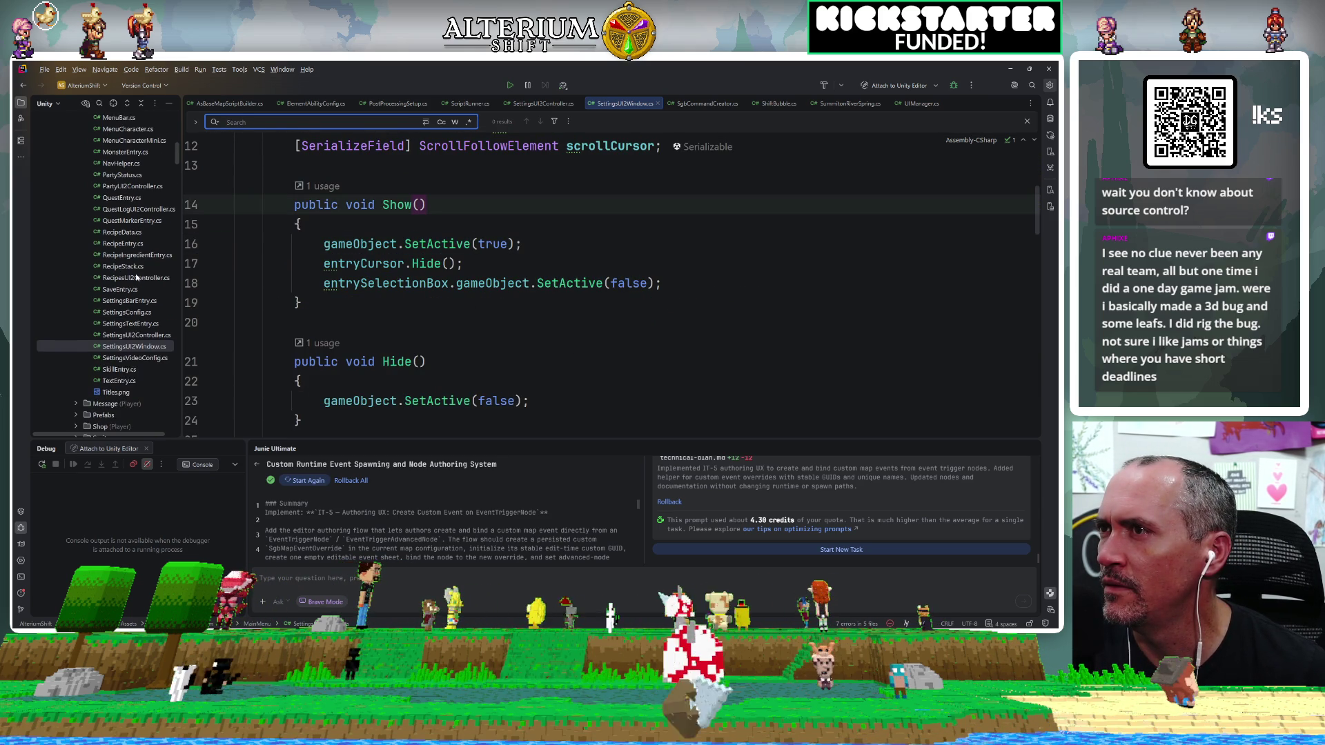
{"action": "scroll", "coordinate": [137, 277], "scroll_direction": "up", "scroll_amount": 2}
{"action": "scroll", "coordinate": [137, 276], "scroll_direction": "up", "scroll_amount": 10}
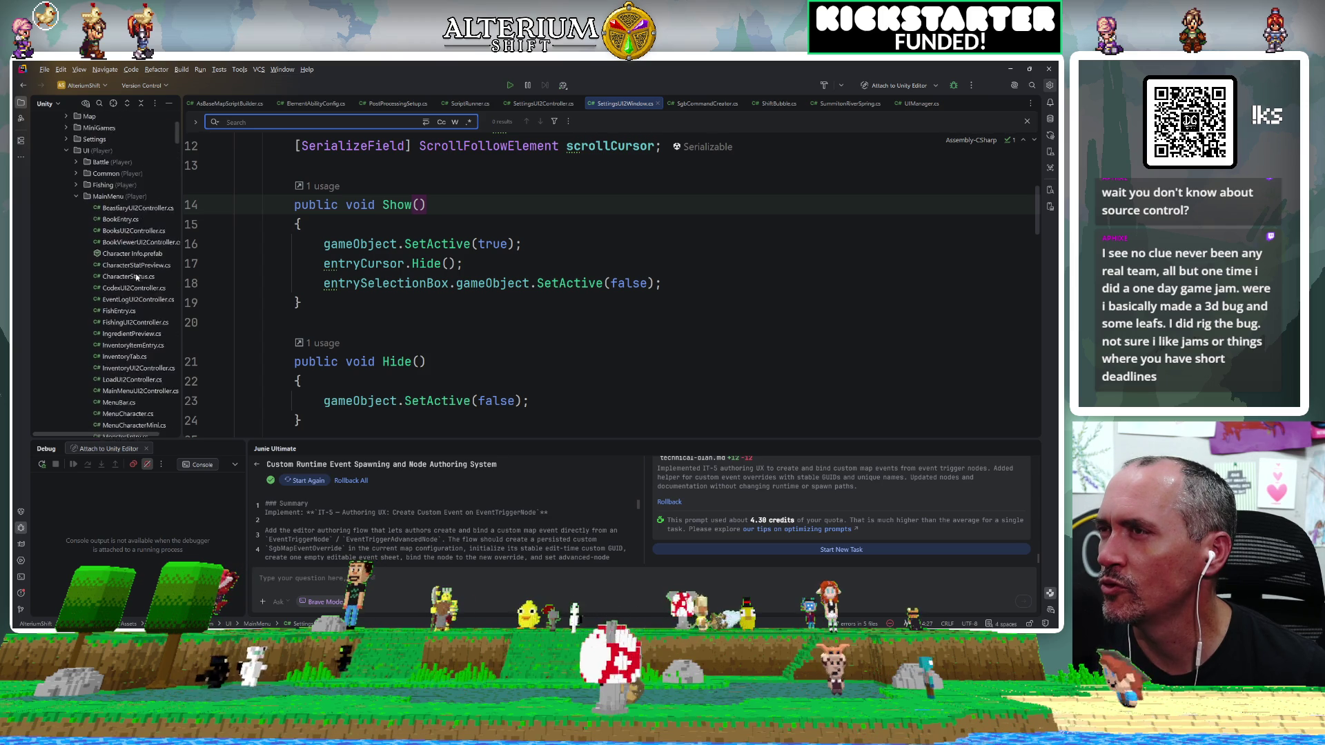
Run Find in Files for 'cloud' scoped to the MainMenu folder.
{"action": "left_click", "coordinate": [109, 255]}
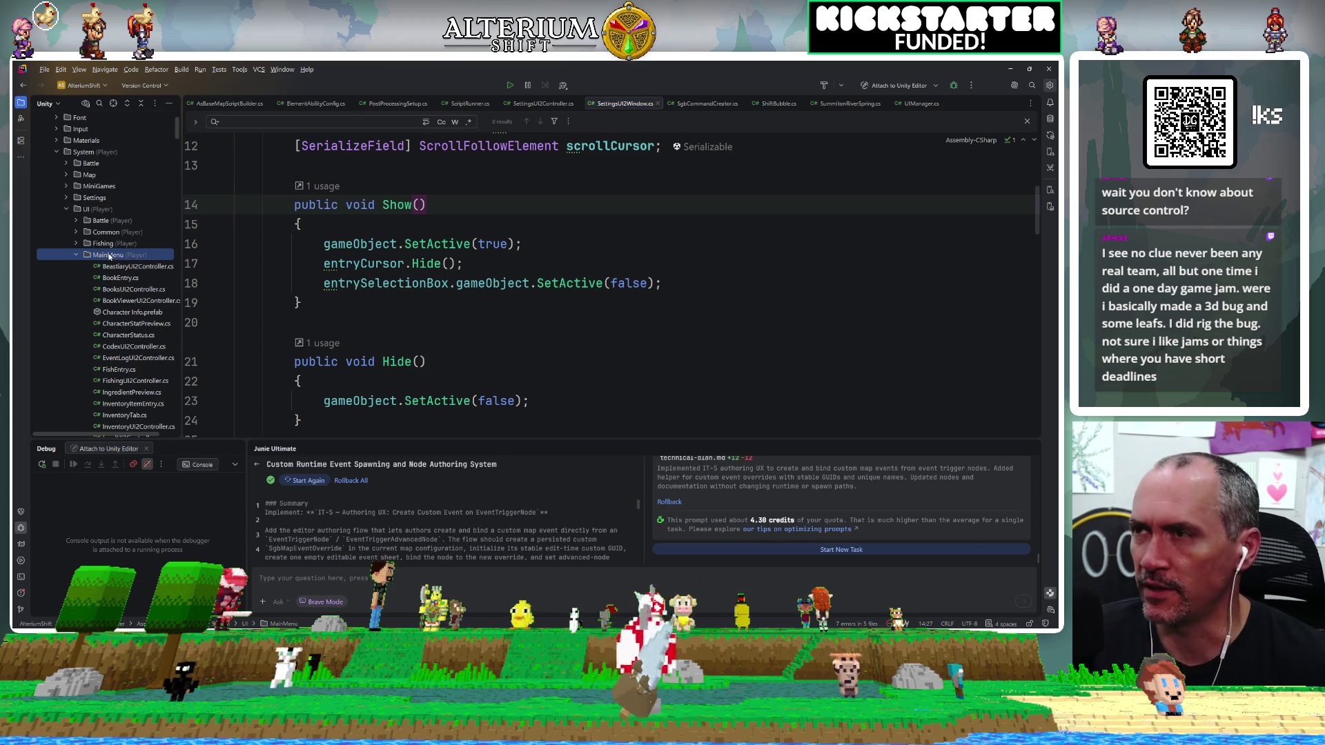
{"action": "key", "text": "ctrl+shift+f"}
{"action": "type", "text": "cloud"}
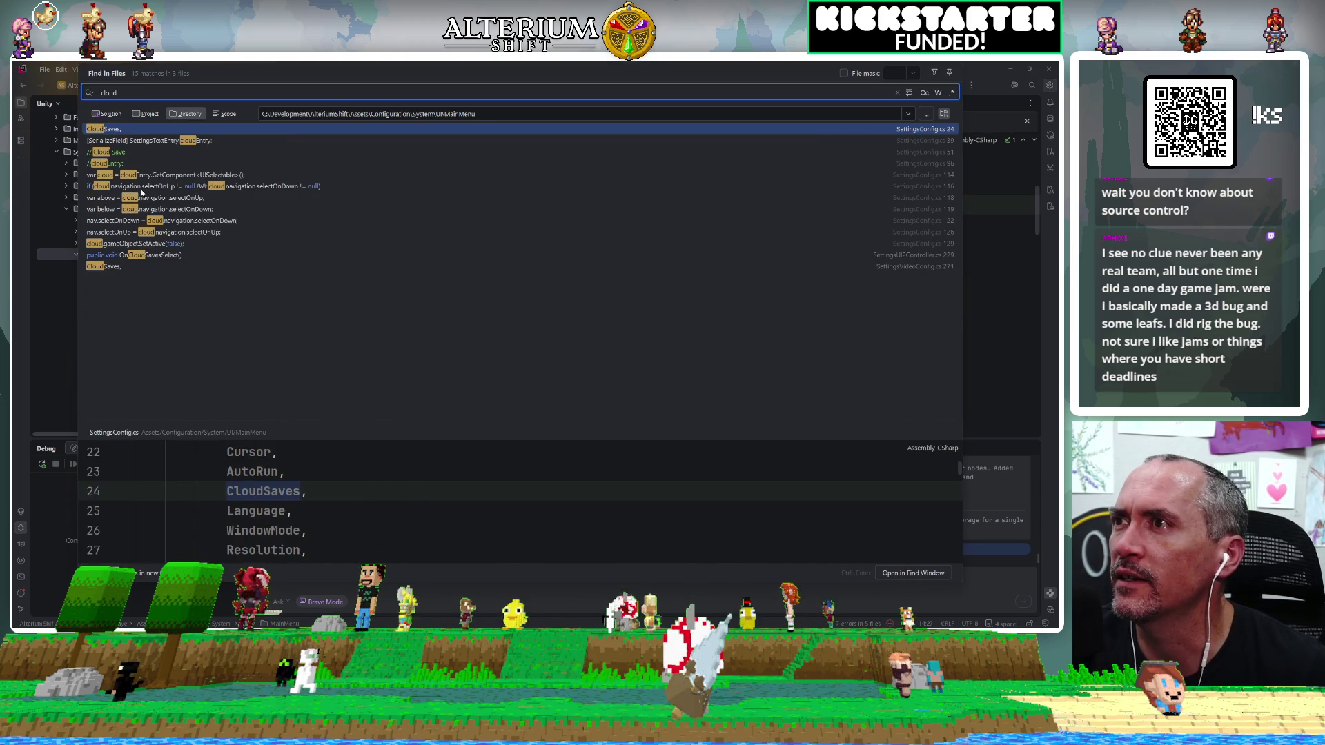
Preview the 'cloud' matches: the cloudEntry line, the Cloud Save comment, OnCloudSavesSelect, and SettingsVideoConfig CloudSaves.
{"action": "left_click", "coordinate": [912, 162]}
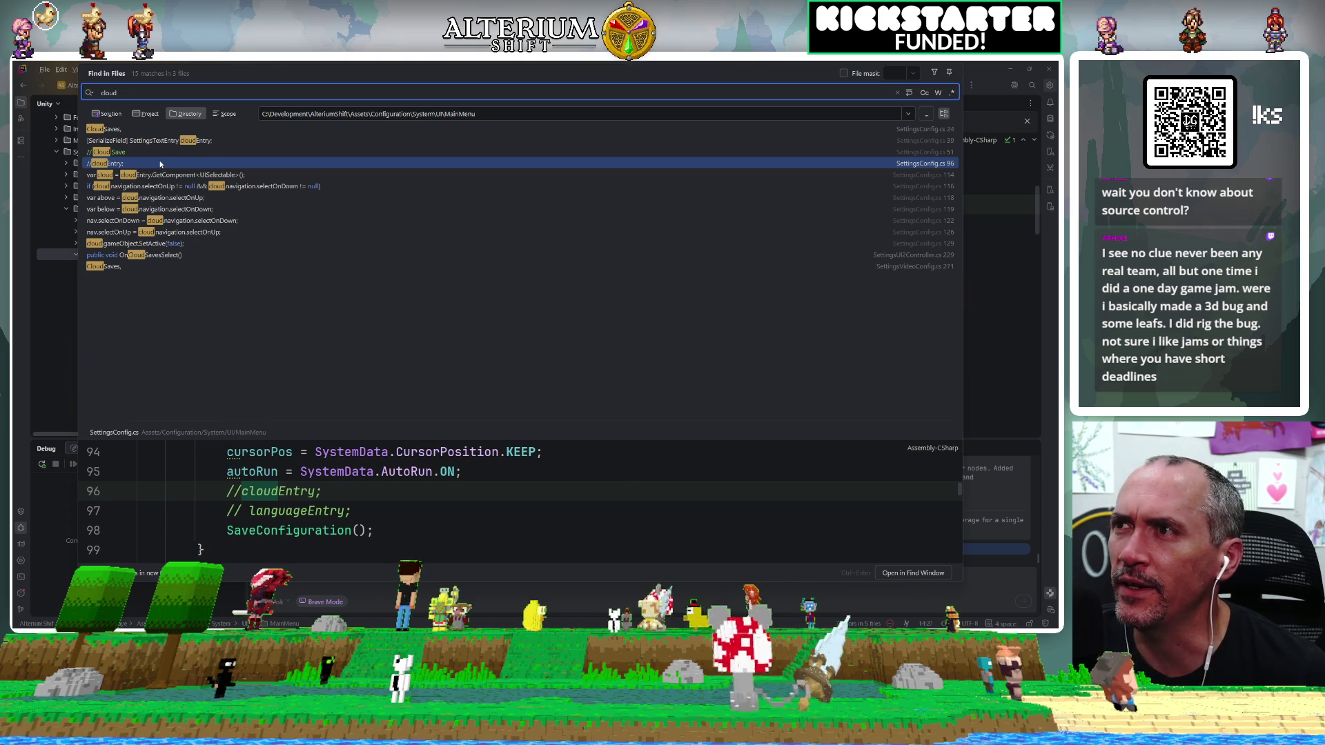
{"action": "key", "text": "Up"}
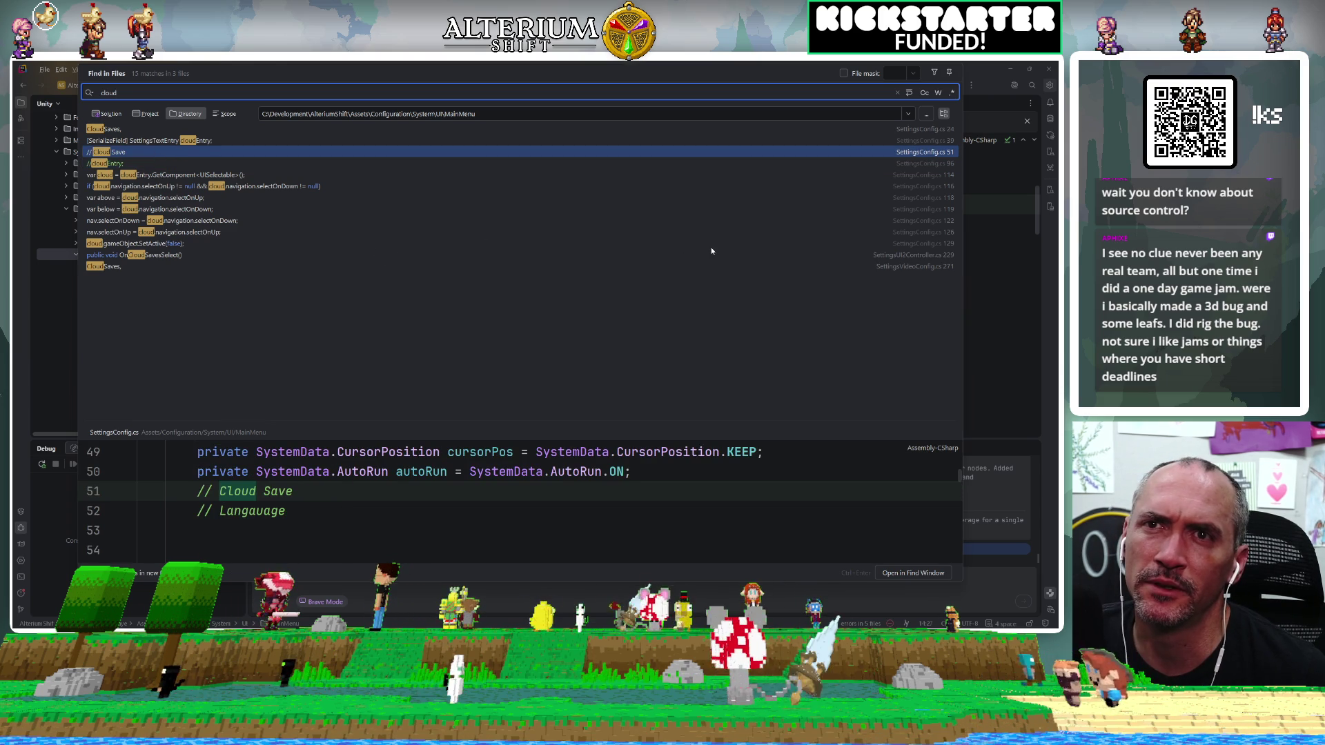
{"action": "left_click", "coordinate": [817, 259]}
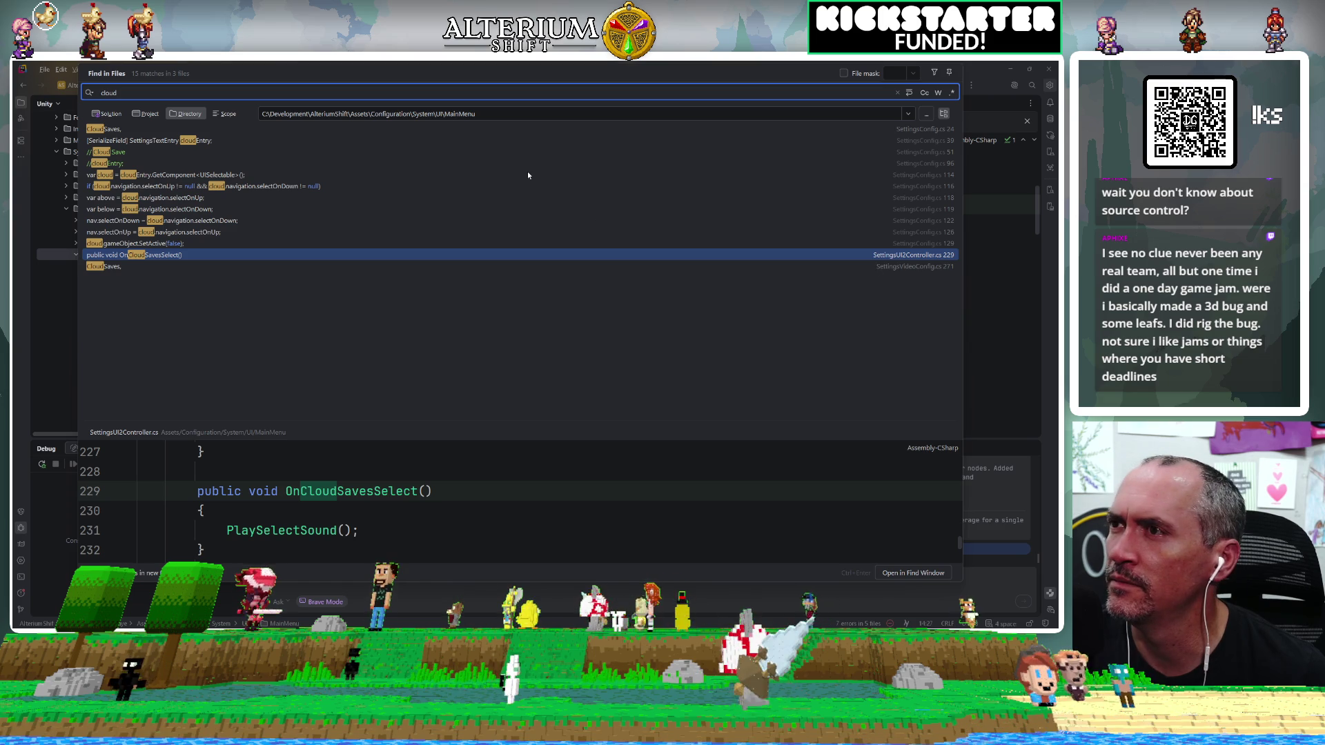
{"action": "left_click", "coordinate": [331, 271]}
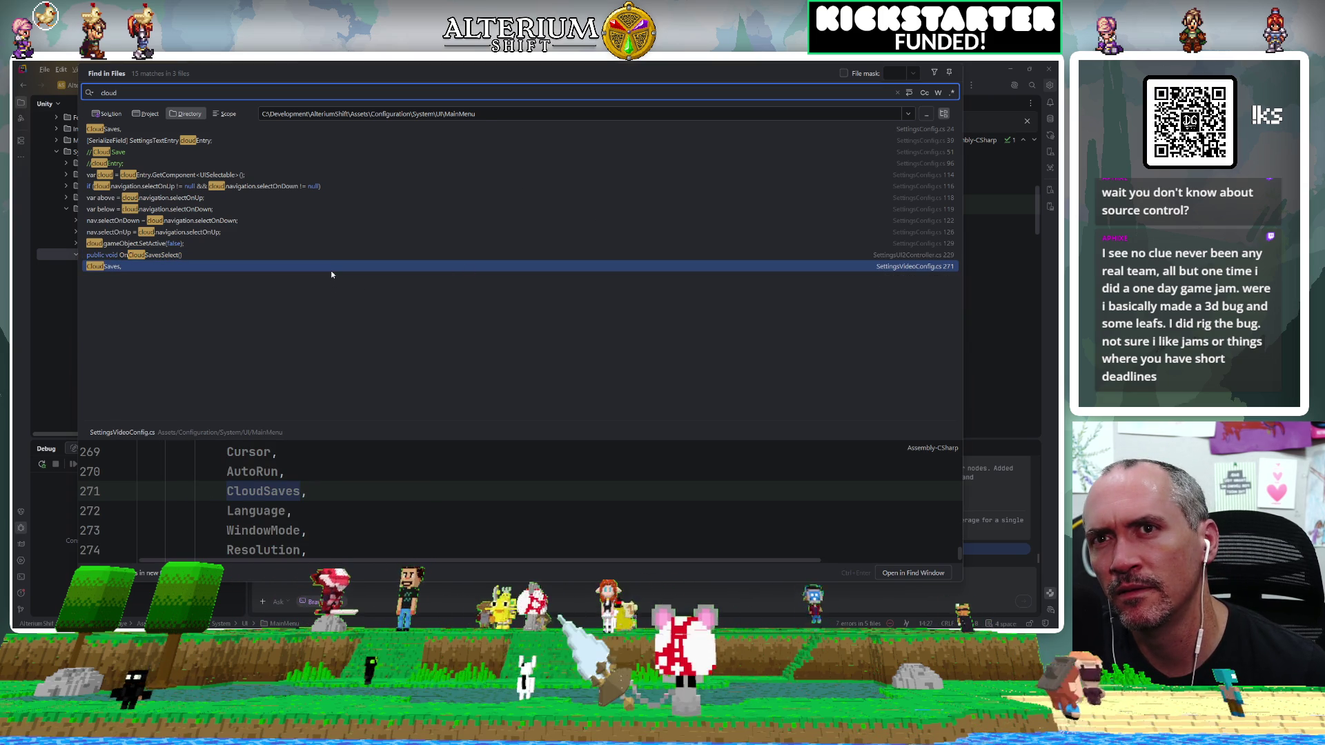
Resize the preview and results panes, then open the '// Cloud Save' match in SettingsConfig.cs.
{"action": "scroll", "coordinate": [518, 500], "scroll_direction": "down", "scroll_amount": 2}
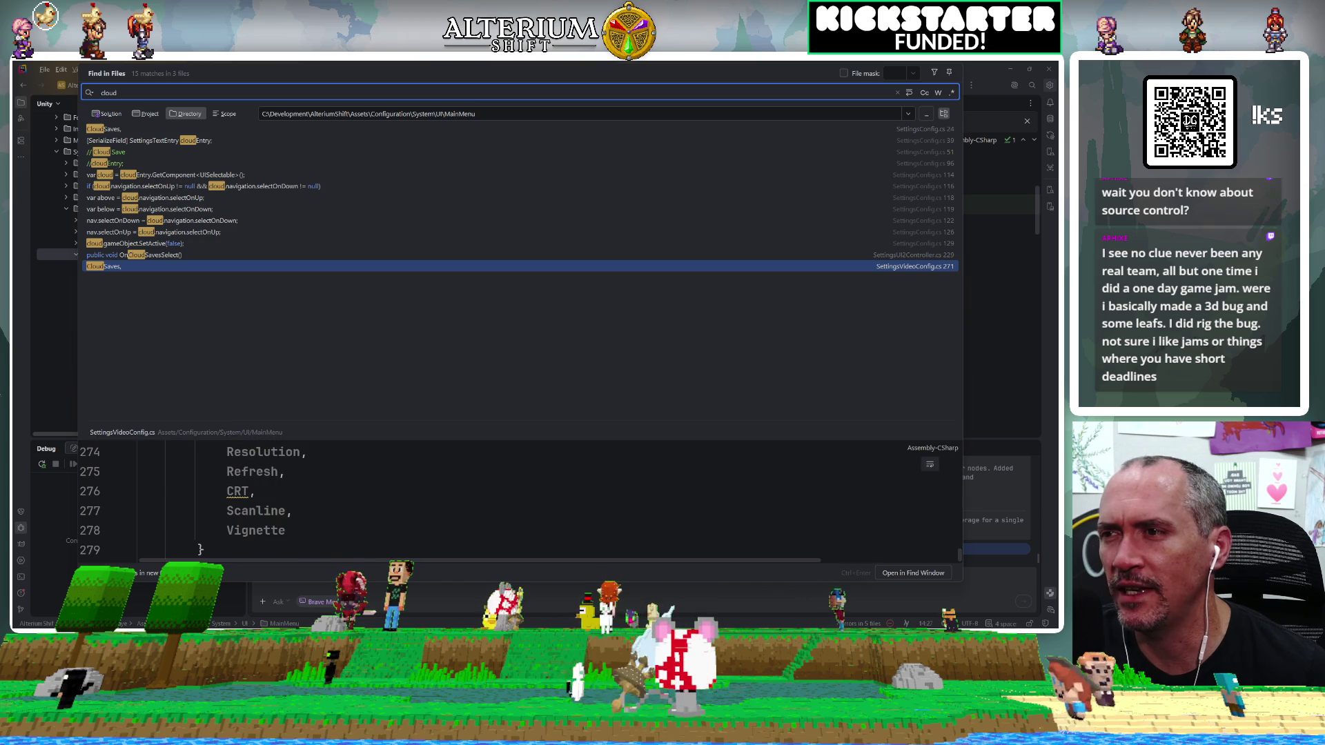
{"action": "left_click_drag", "start_coordinate": [412, 424], "coordinate": [435, 290]}
{"action": "scroll", "coordinate": [435, 414], "scroll_direction": "up", "scroll_amount": 3}
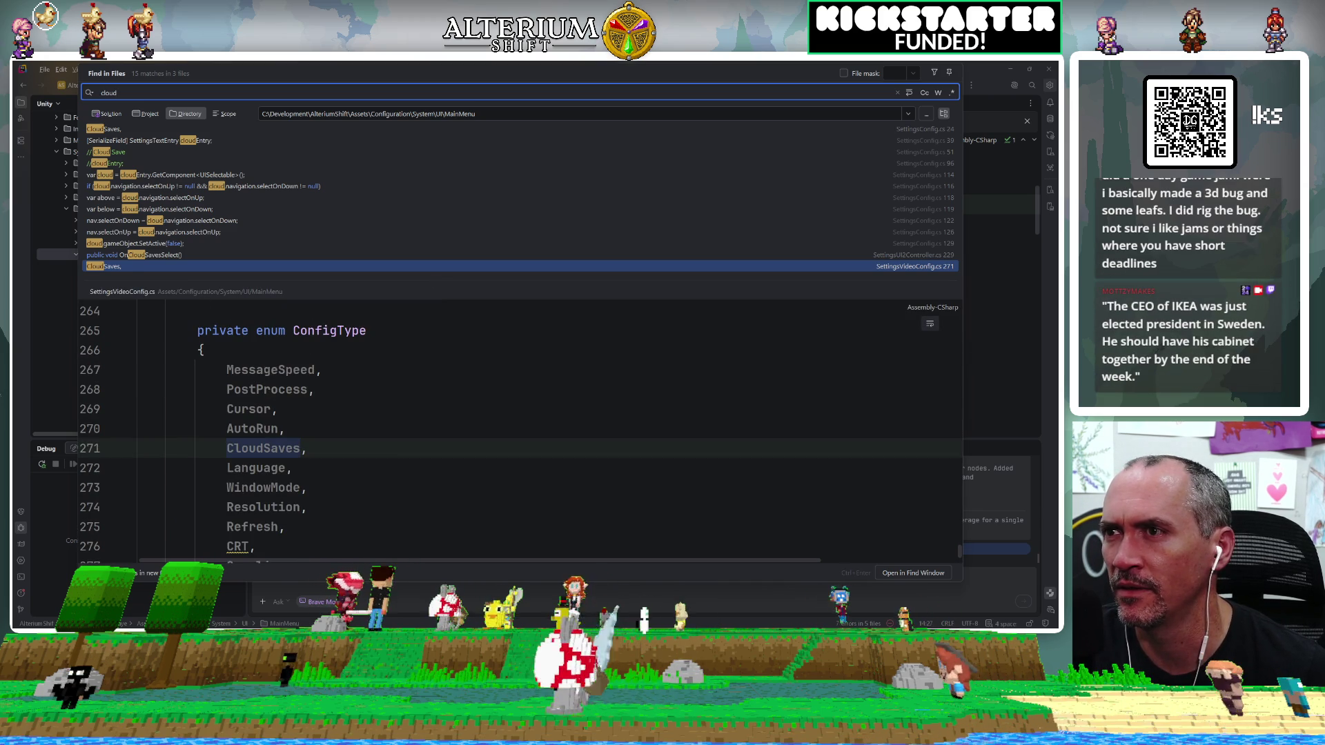
{"action": "mouse_move", "coordinate": [455, 290]}
{"action": "left_mouse_down"}
{"action": "mouse_move", "coordinate": [458, 417]}
{"action": "mouse_move", "coordinate": [443, 343]}
{"action": "left_mouse_up"}
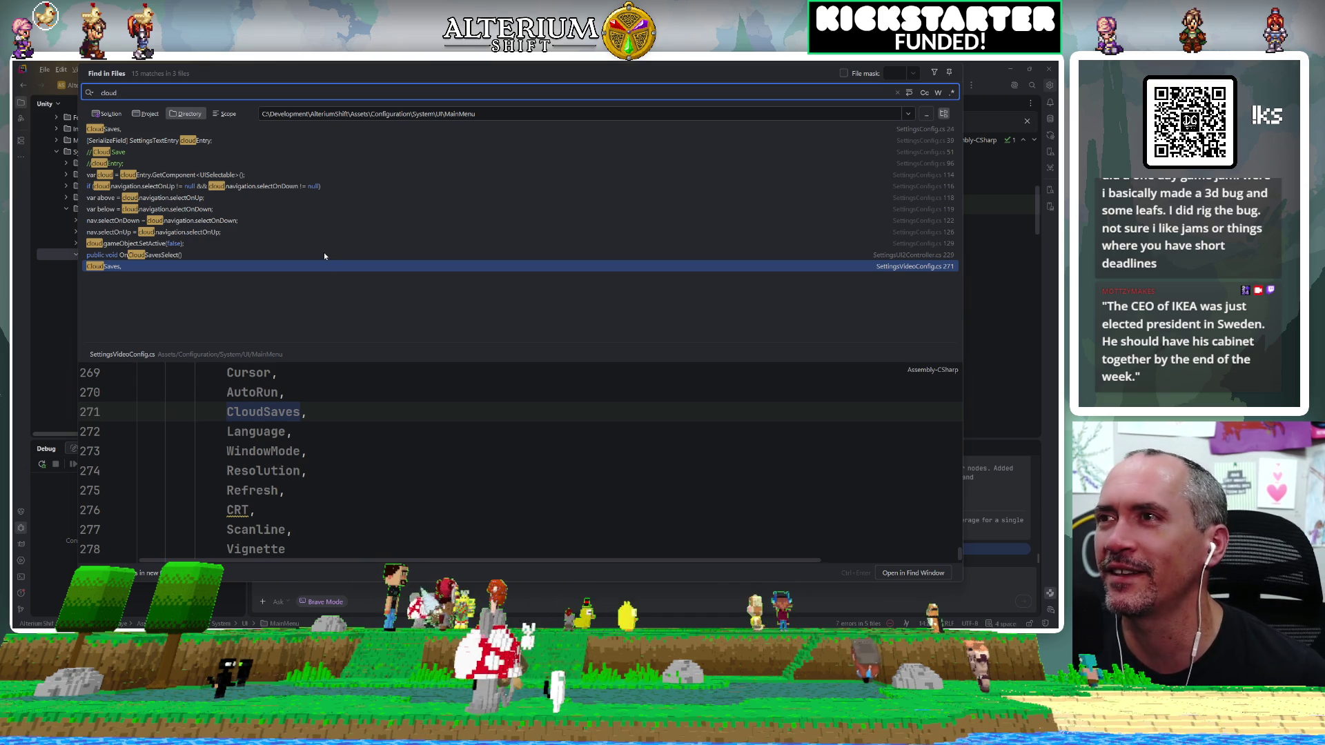
{"action": "left_click", "coordinate": [186, 154]}
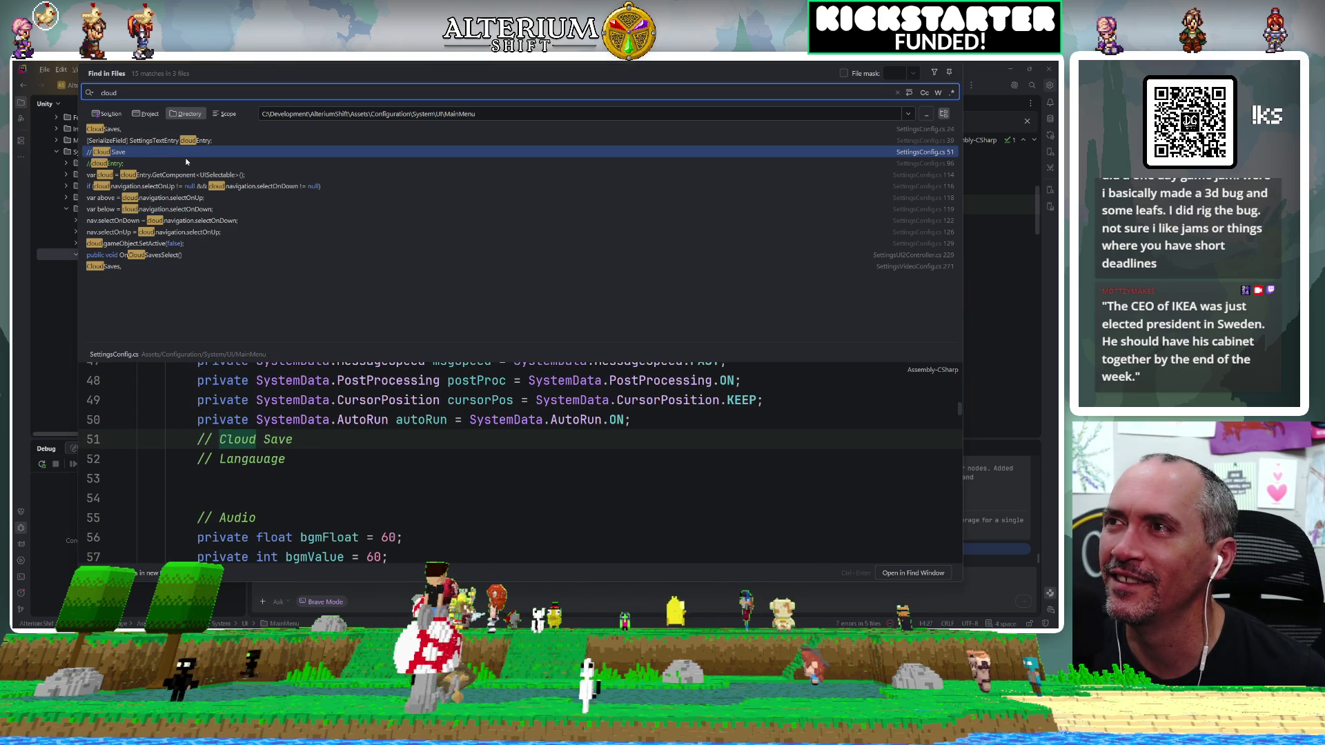
{"action": "key", "text": "Return"}
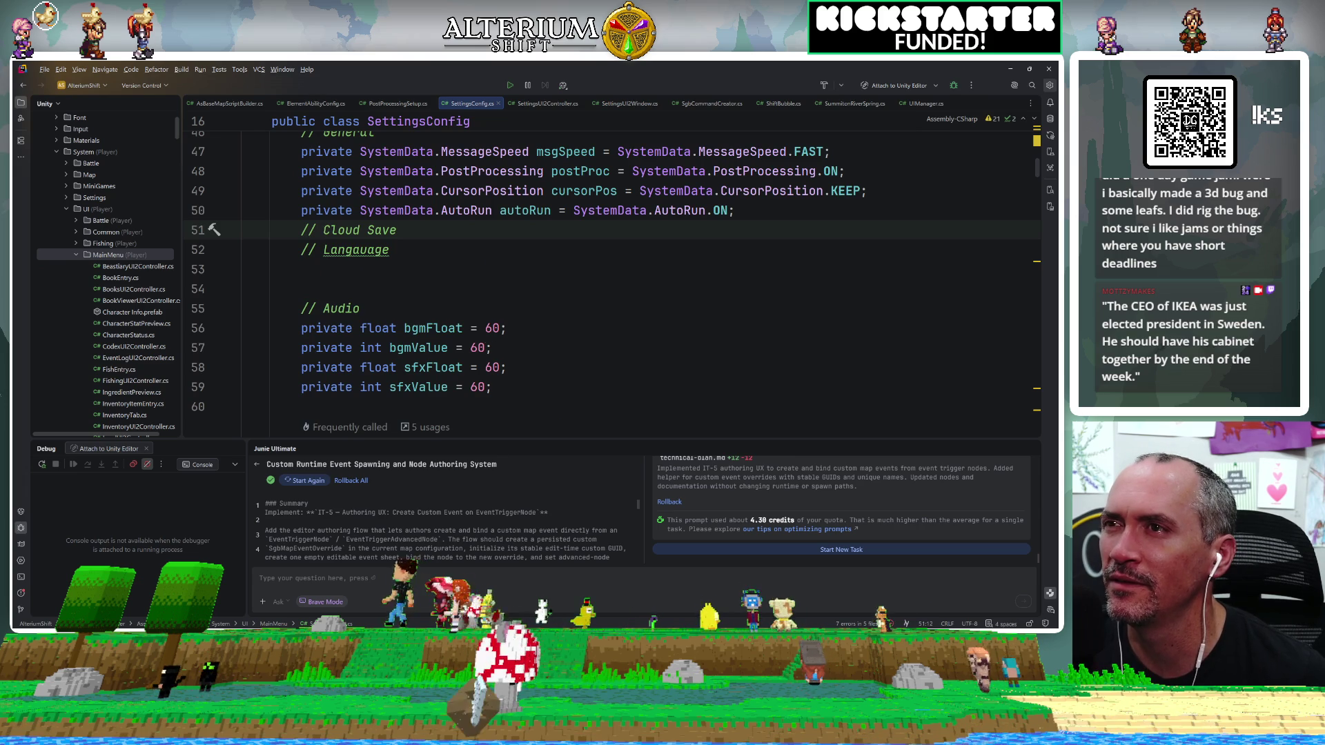
Search SettingsConfig.cs for 'cloud' and step through the first matches.
{"action": "scroll", "coordinate": [607, 276], "scroll_direction": "up", "scroll_amount": 2}
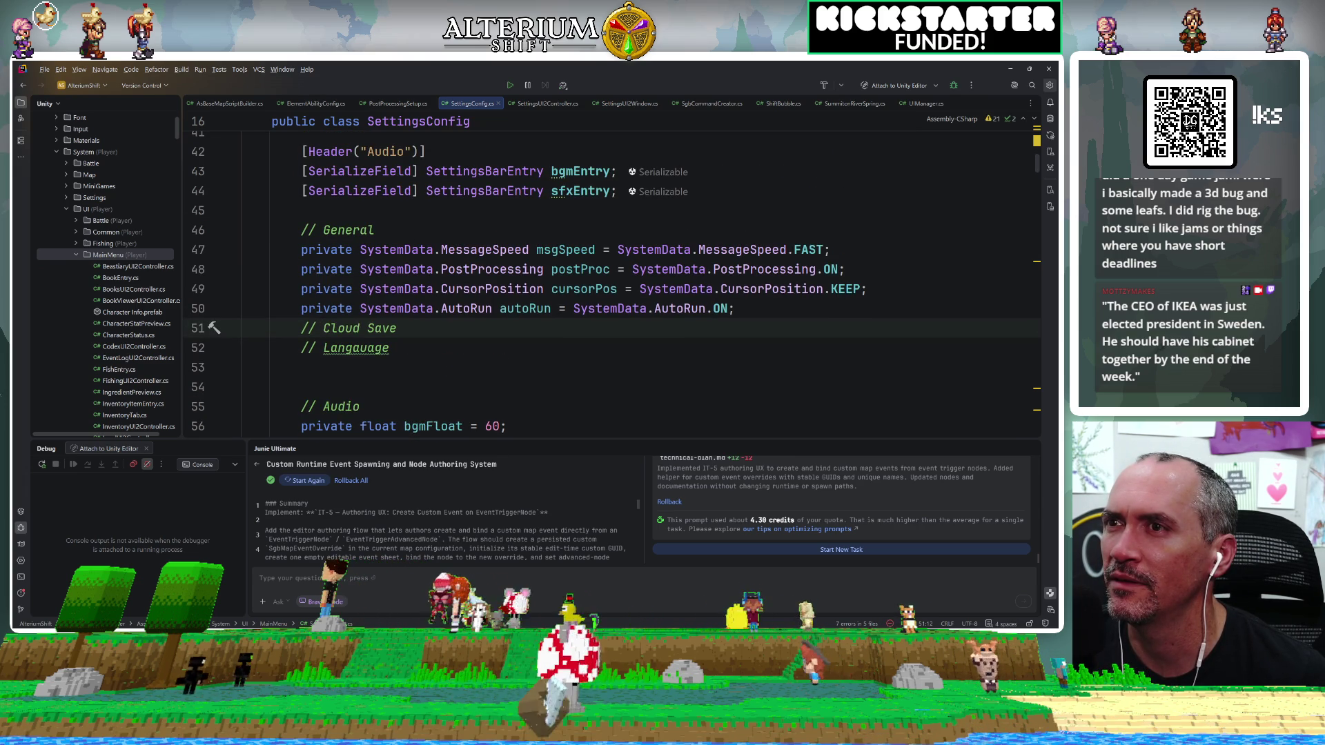
{"action": "scroll", "coordinate": [607, 276], "scroll_direction": "down", "scroll_amount": 5}
{"action": "scroll", "coordinate": [607, 276], "scroll_direction": "up", "scroll_amount": 5}
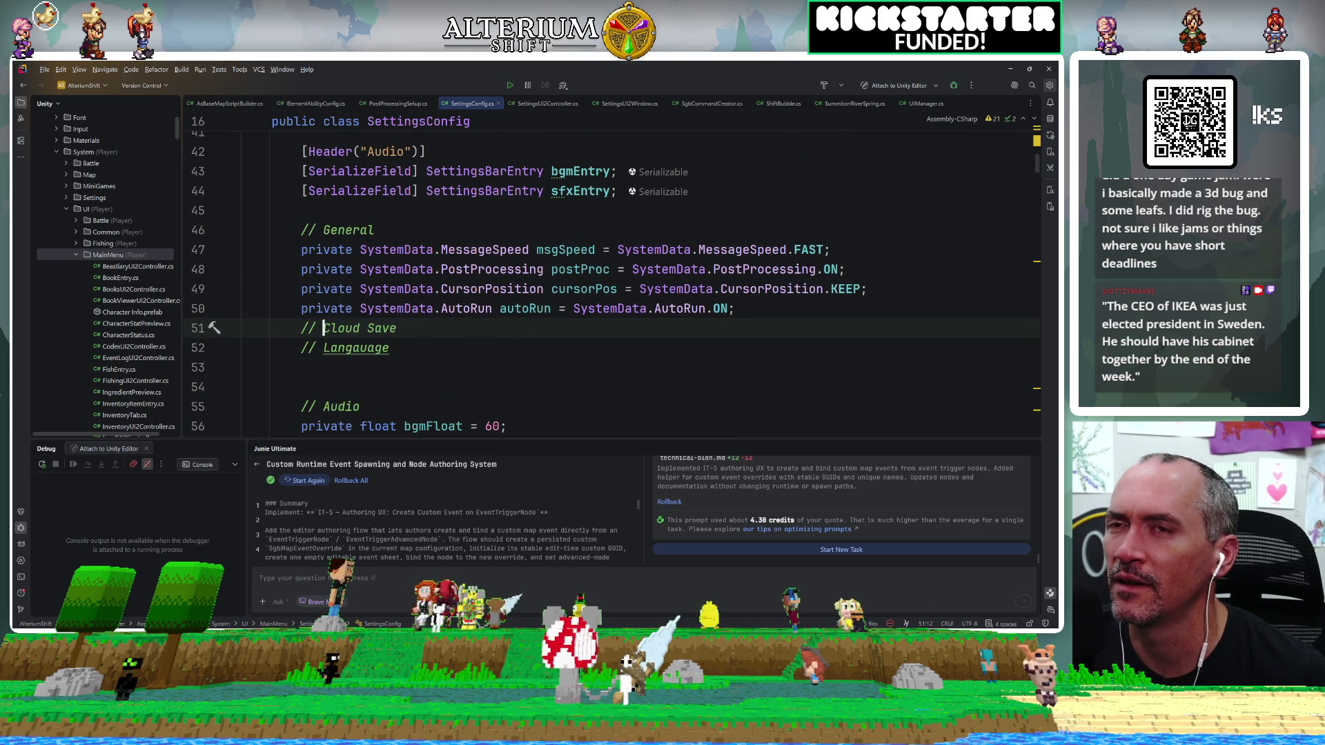
{"action": "scroll", "coordinate": [607, 276], "scroll_direction": "down", "scroll_amount": 7}
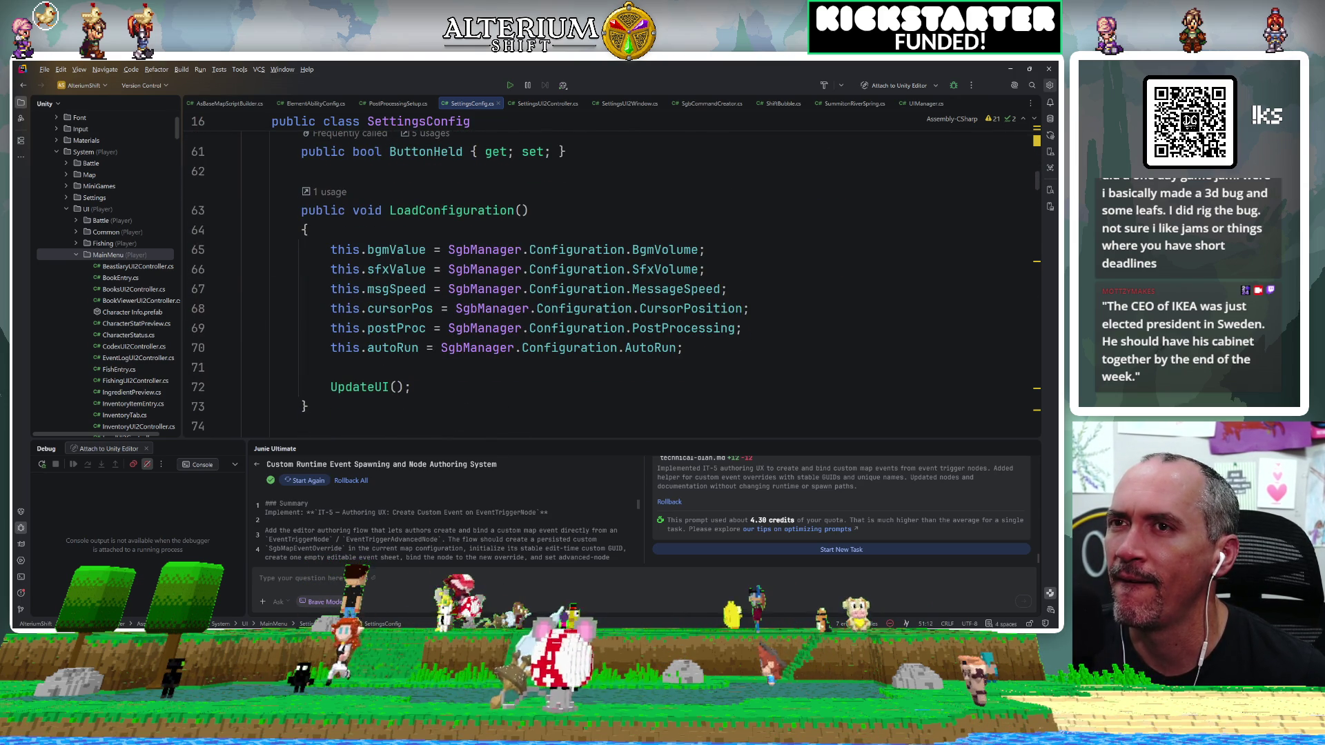
{"action": "scroll", "coordinate": [607, 276], "scroll_direction": "down", "scroll_amount": 5}
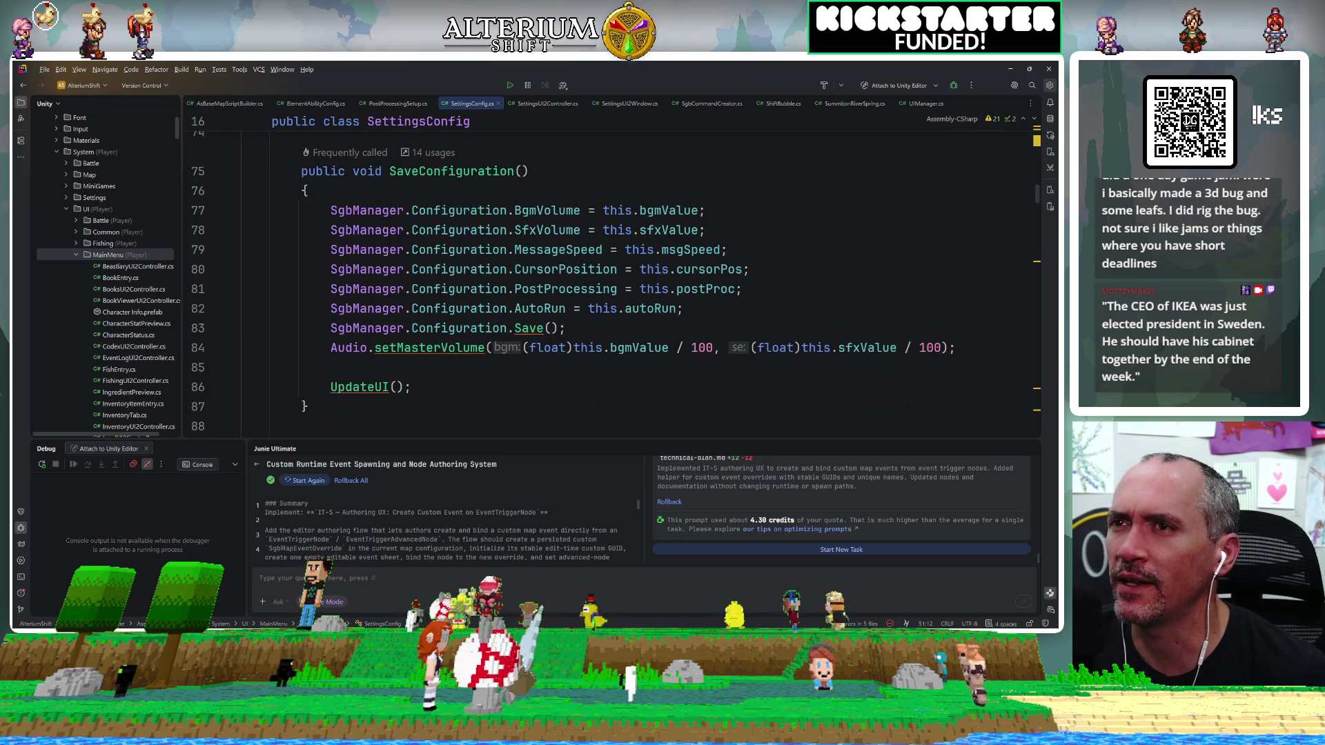
{"action": "key", "text": "ctrl+f"}
{"action": "type", "text": "cloud"}
{"action": "key", "text": "Return"}
{"action": "key", "text": "Return"}
{"action": "key", "text": "Return"}
{"action": "key", "text": "Return"}
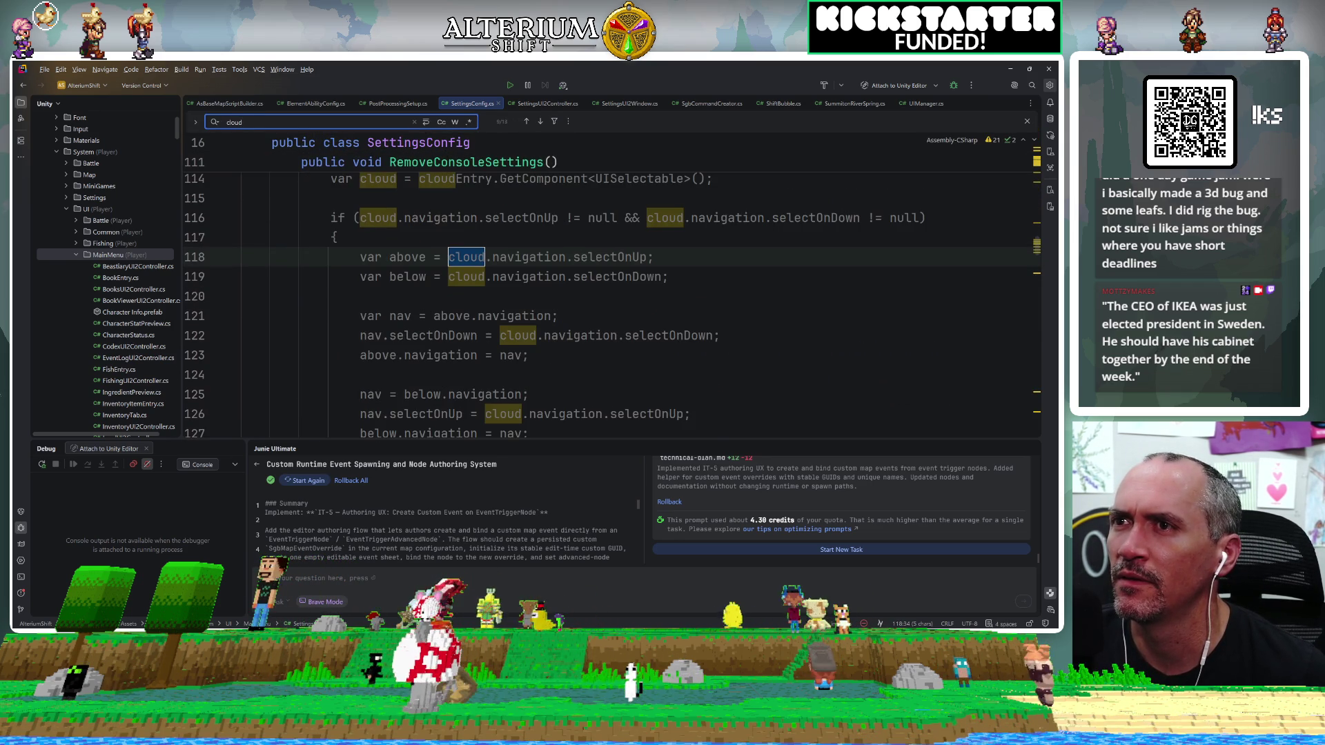
{"action": "key", "text": "Return"}
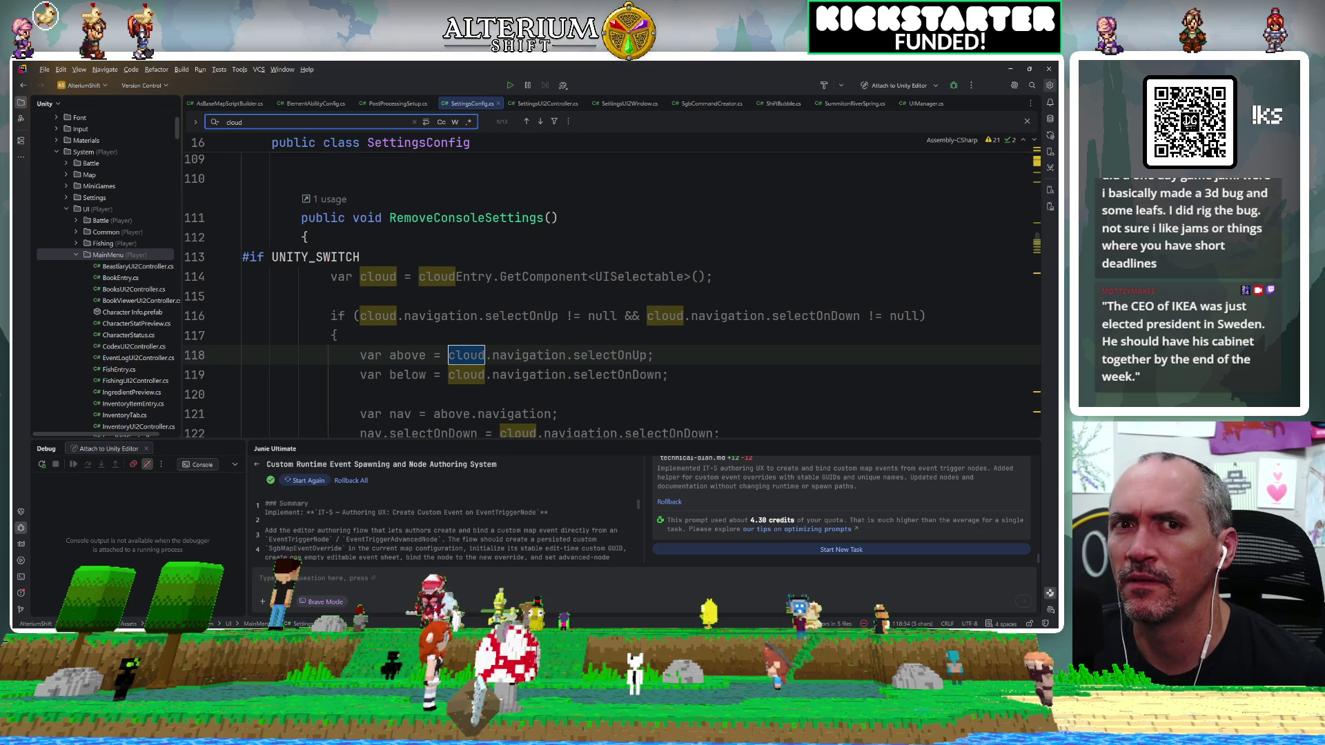
{"action": "key", "text": "Return"}
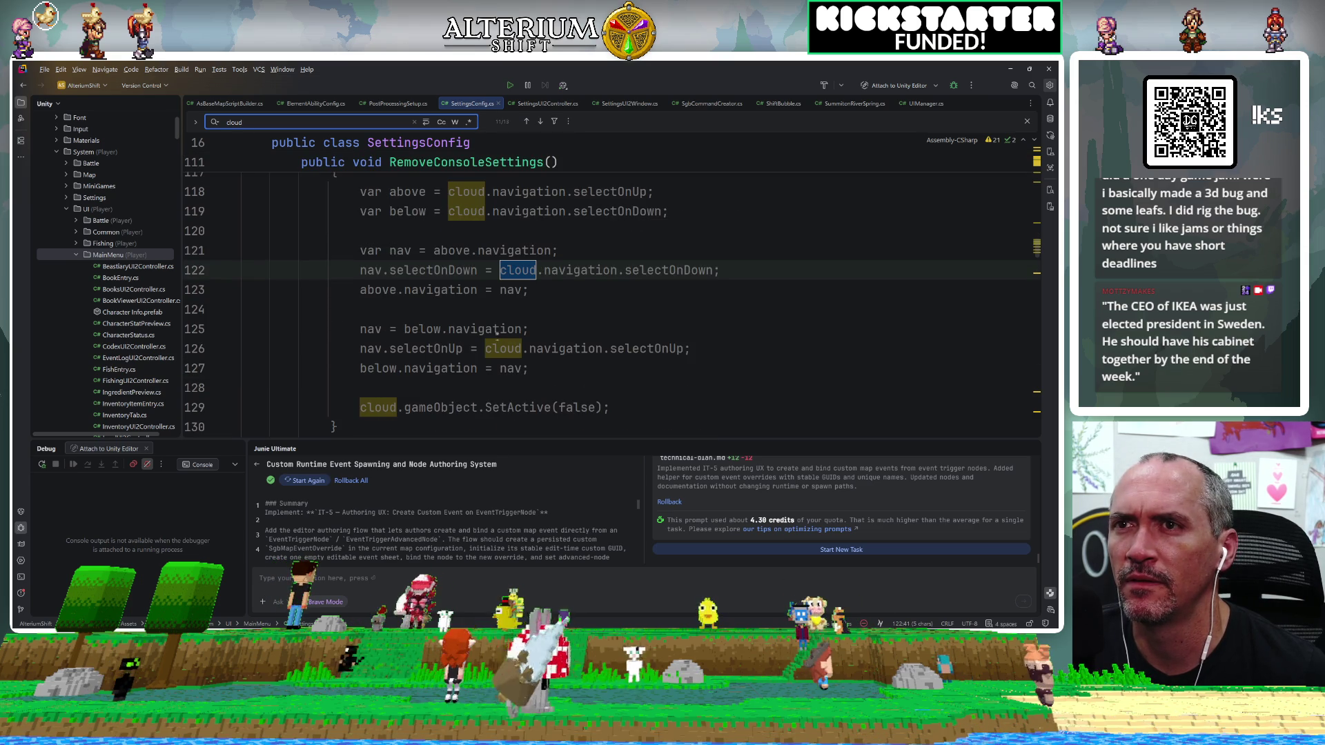
Cycle to the CloudSaves enum value, the cloudEntry field, and the commented-out cloudEntry reset.
{"action": "scroll", "coordinate": [621, 290], "scroll_direction": "up", "scroll_amount": 2}
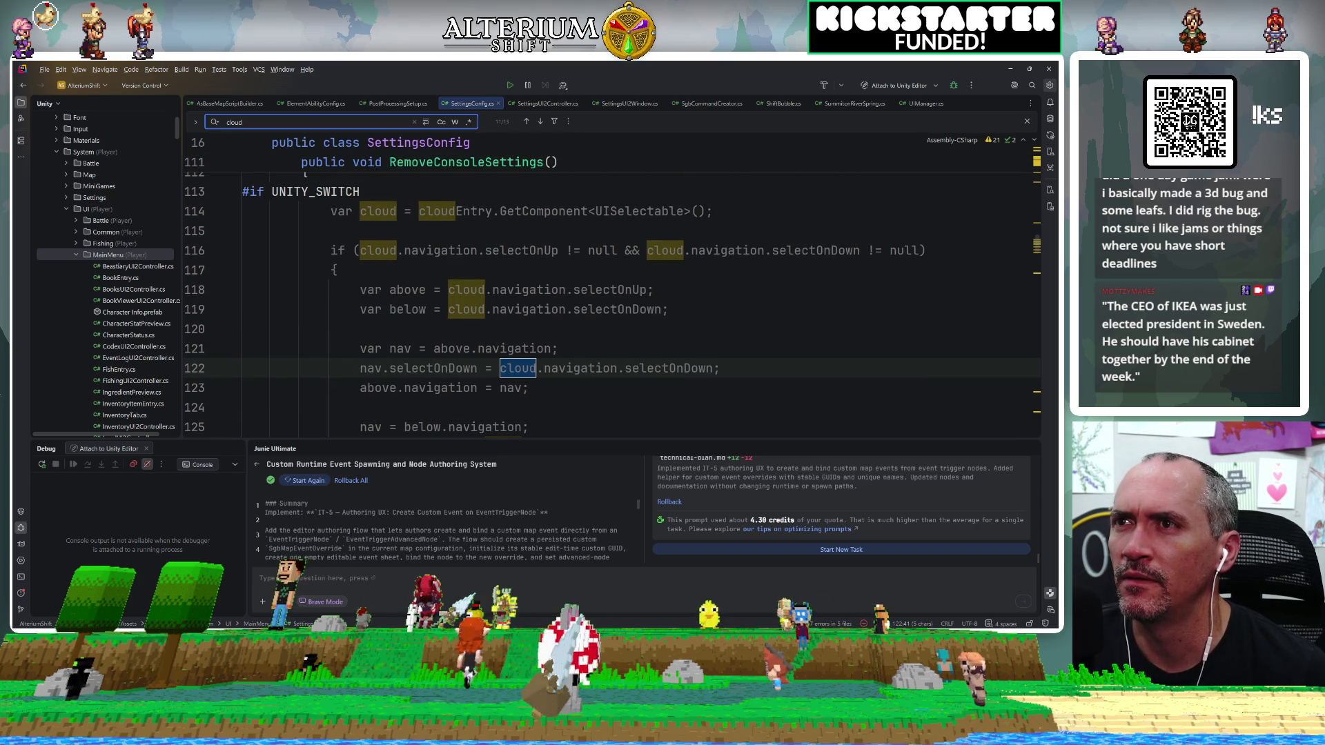
{"action": "scroll", "coordinate": [611, 290], "scroll_direction": "up", "scroll_amount": 2}
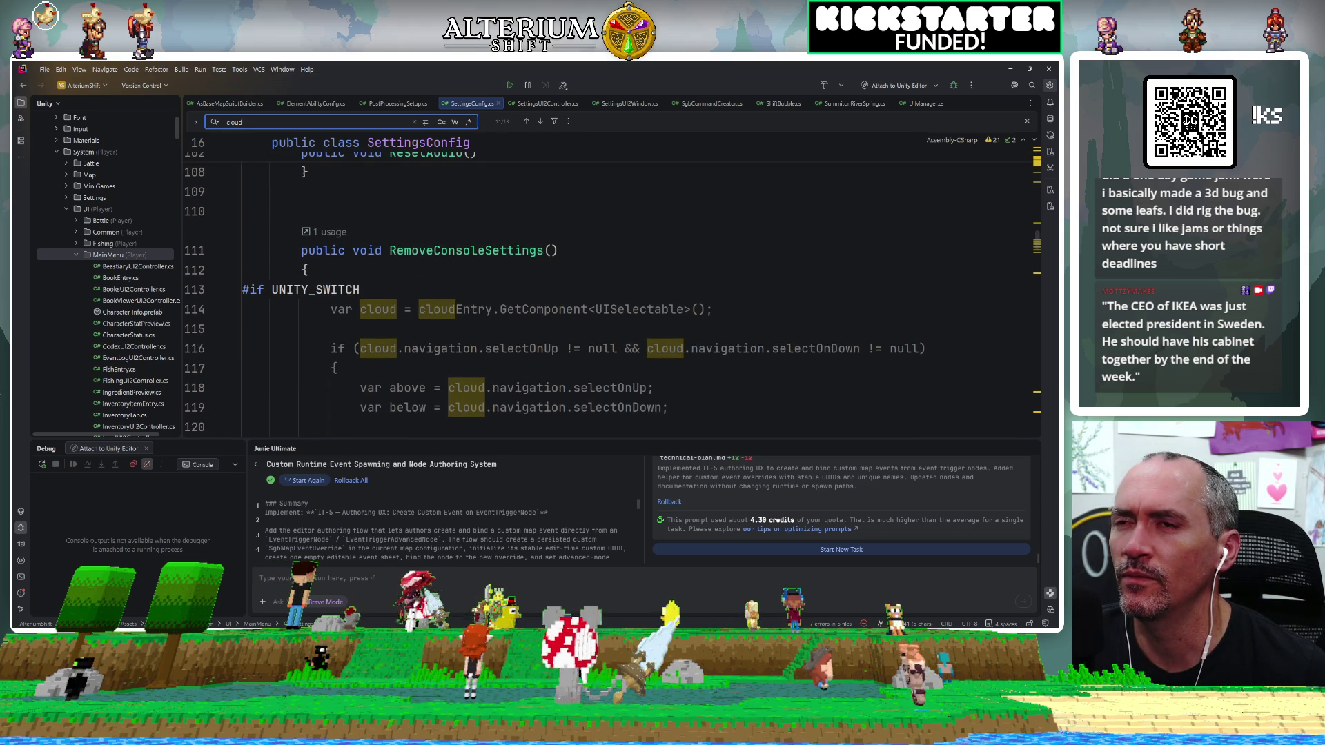
{"action": "key", "text": "Return"}
{"action": "key", "text": "Return"}
{"action": "key", "text": "Return"}
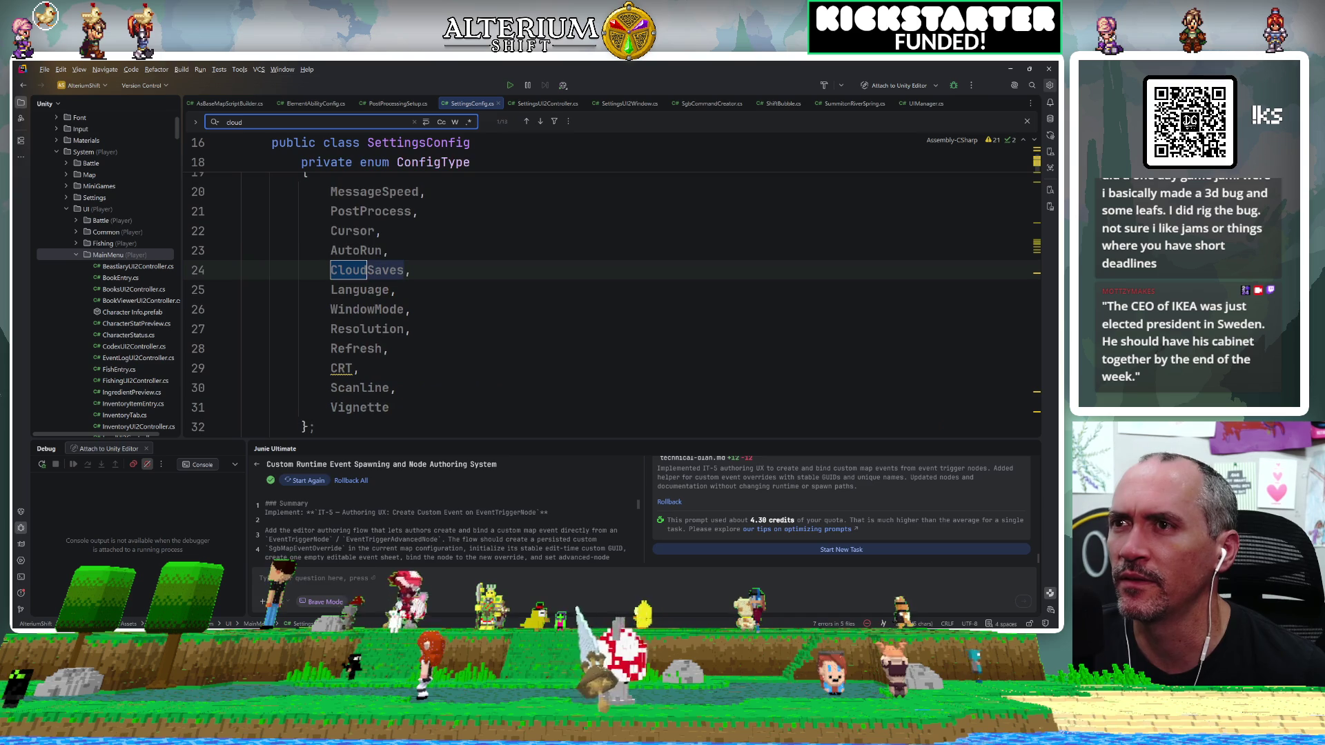
{"action": "key", "text": "Return"}
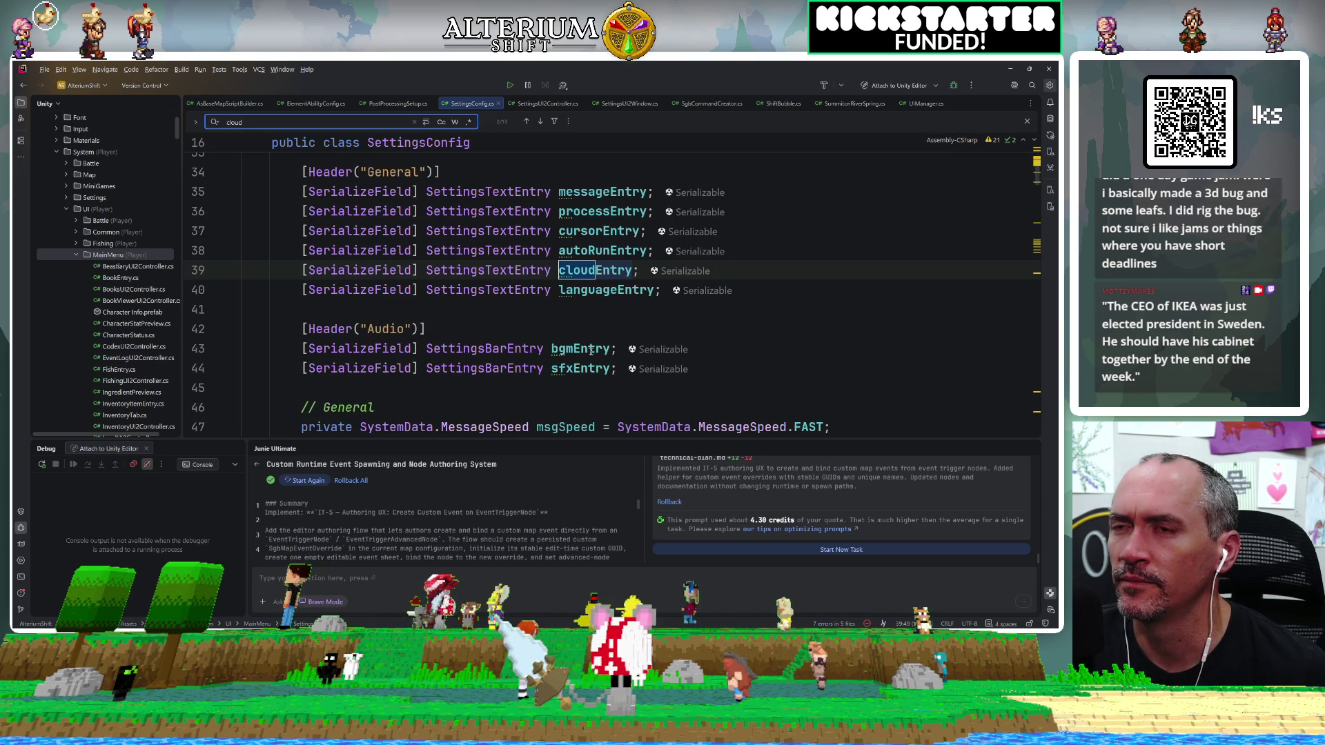
{"action": "key", "text": "Return"}
{"action": "key", "text": "Return"}
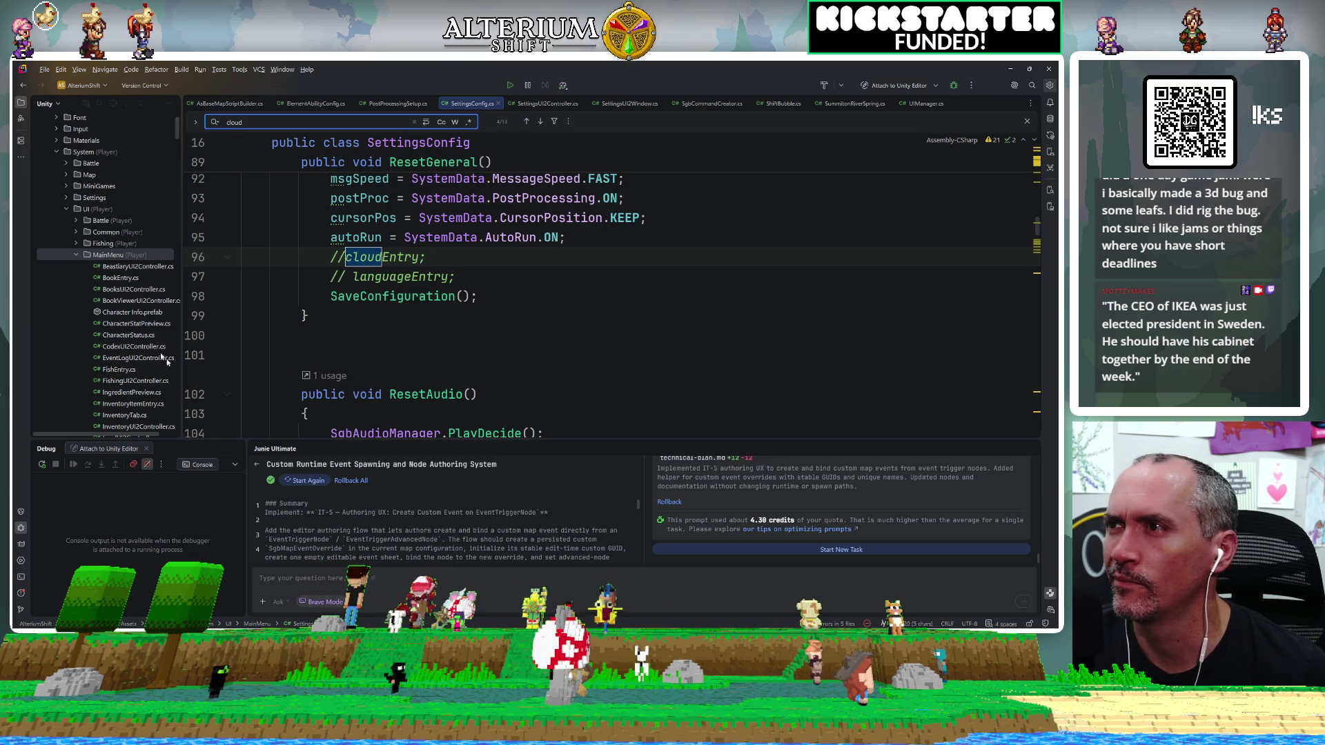
Re-expand the MainMenu folder to list its scripts, then switch to the Unity Editor.
{"action": "left_click", "coordinate": [76, 255]}
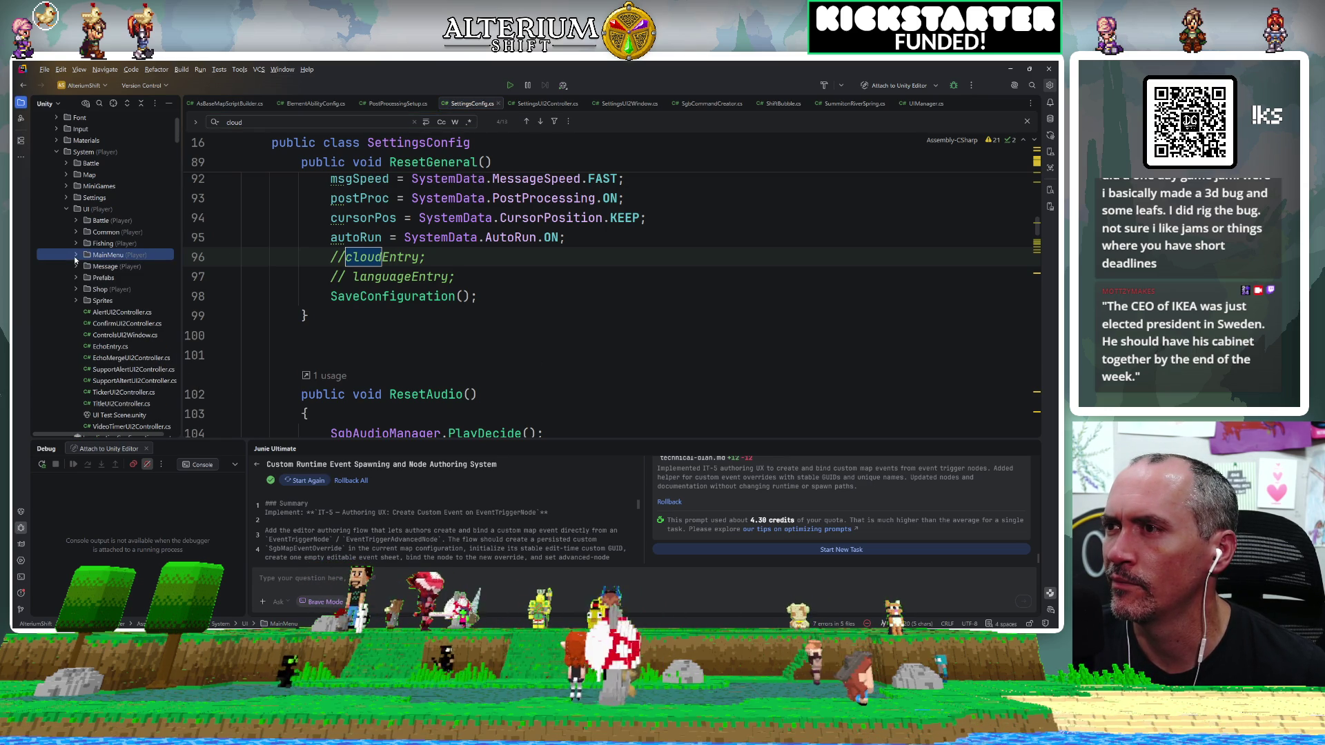
{"action": "left_click", "coordinate": [76, 255]}
{"action": "scroll", "coordinate": [607, 289], "scroll_direction": "down", "scroll_amount": 2}
{"action": "scroll", "coordinate": [607, 289], "scroll_direction": "up", "scroll_amount": 4}
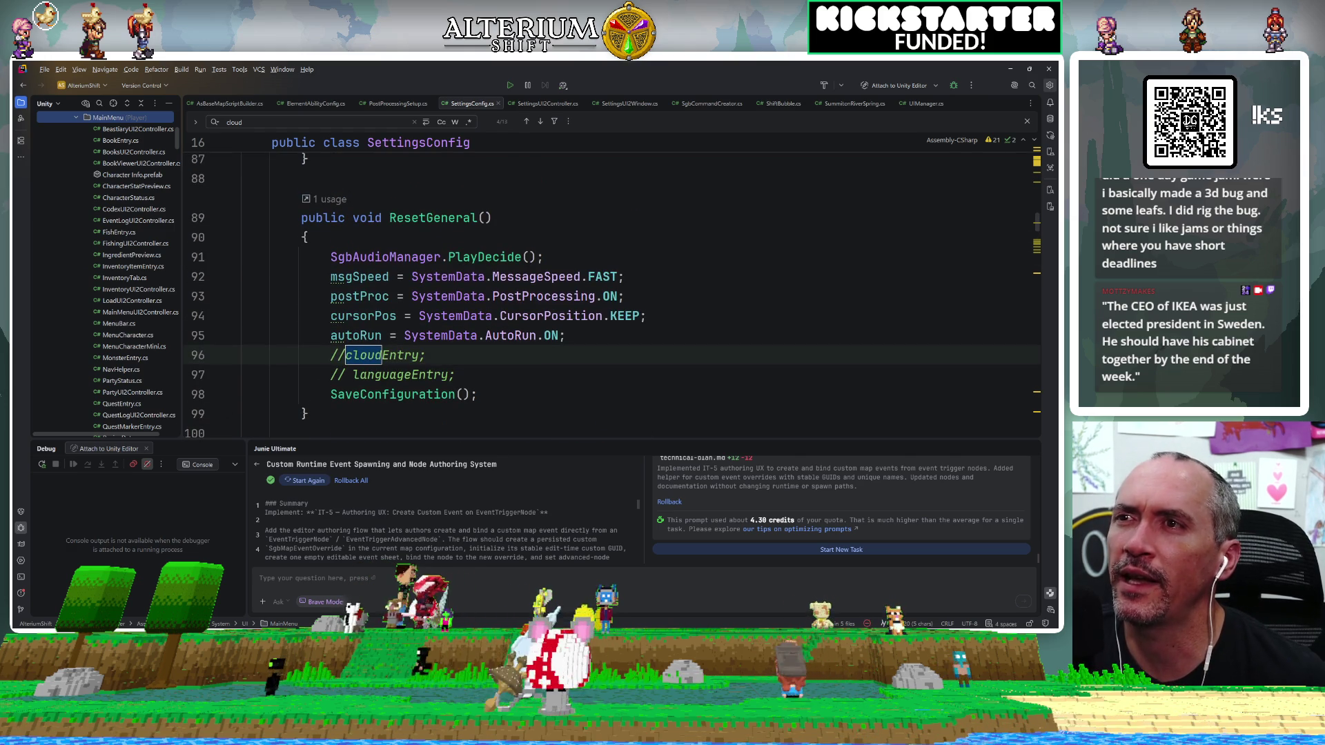
{"action": "scroll", "coordinate": [642, 289], "scroll_direction": "down", "scroll_amount": 5}
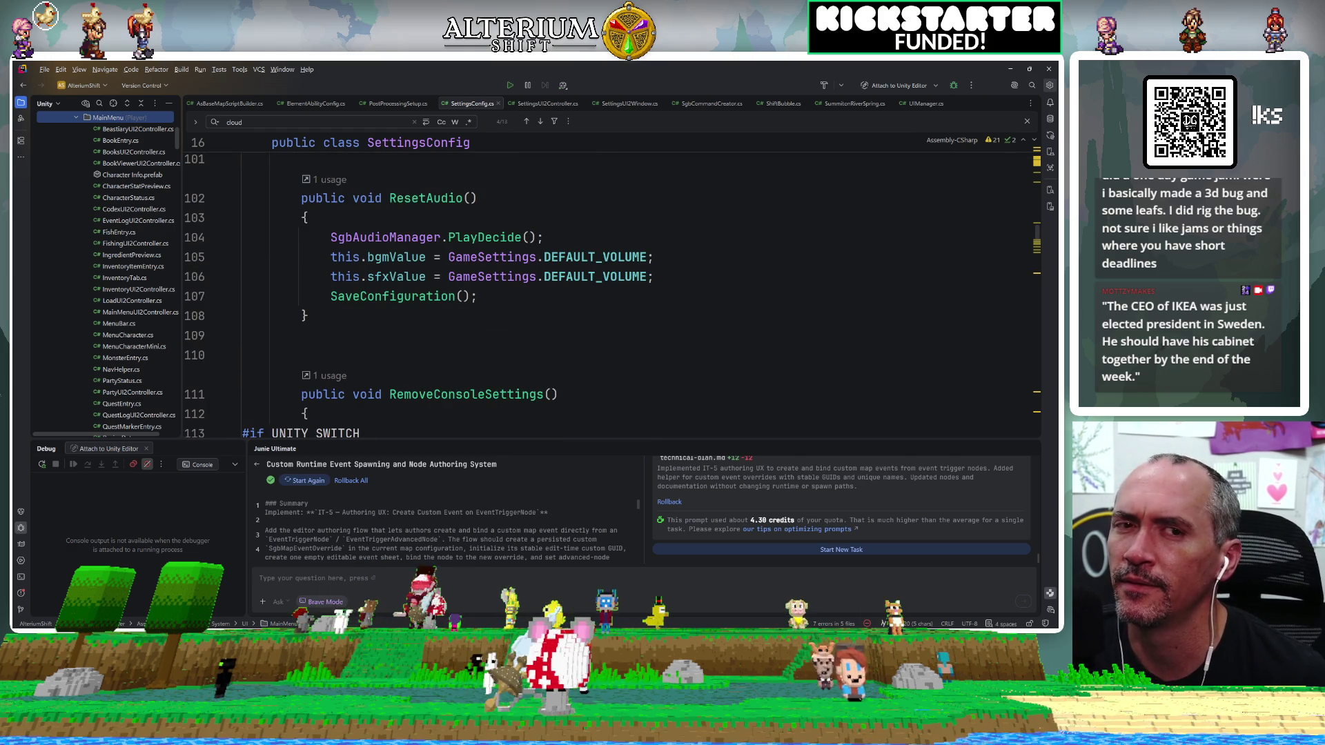
{"action": "scroll", "coordinate": [607, 290], "scroll_direction": "down", "scroll_amount": 5}
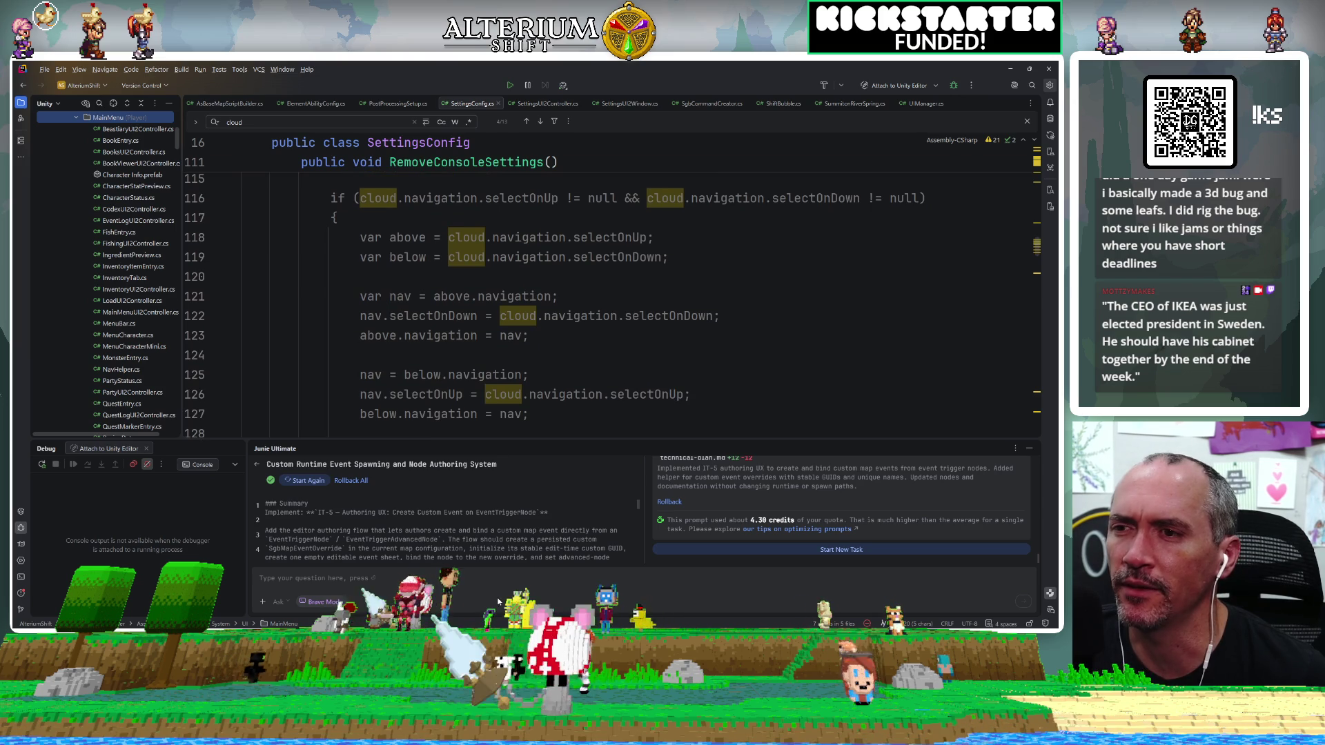
{"action": "key", "text": "alt+Tab"}
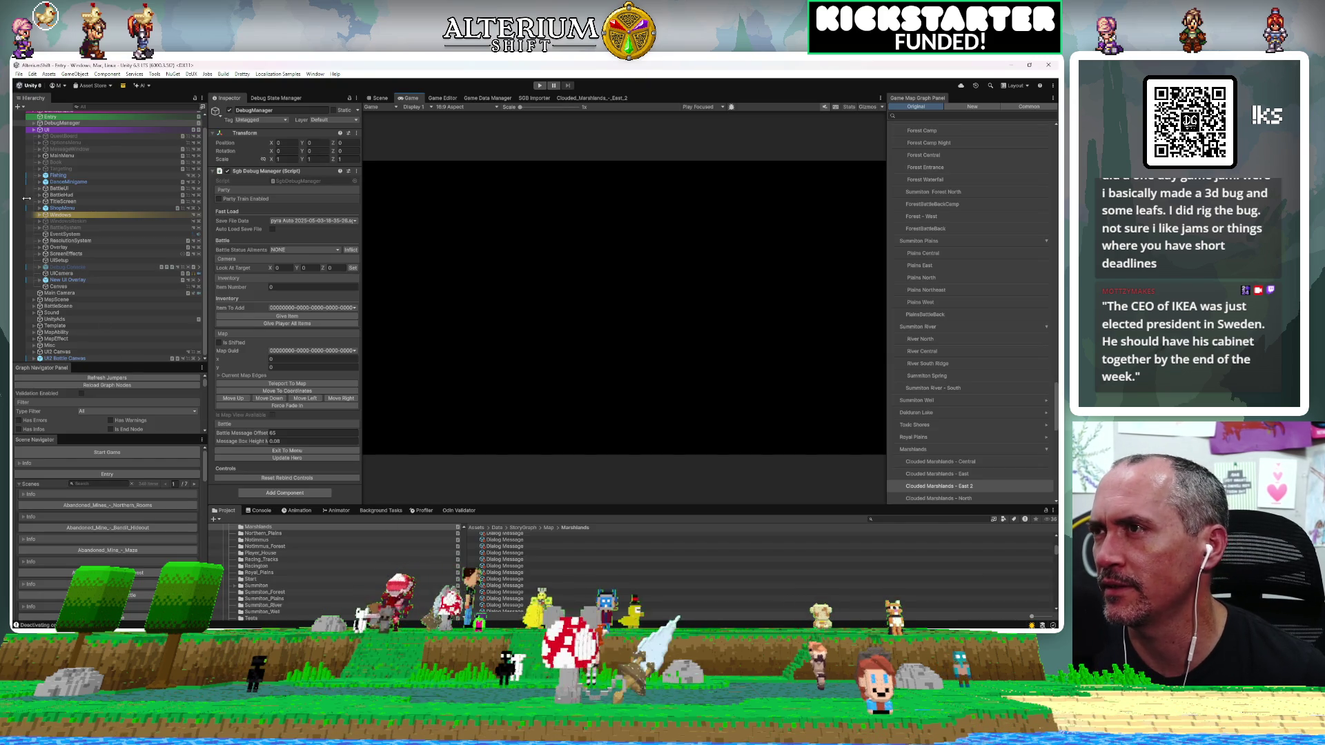
Expand UI2 Battle Canvas, UI2 Canvas and Main Menu Group, then select CloudSave Entry.
{"action": "scroll", "coordinate": [42, 394], "scroll_direction": "down", "scroll_amount": 1}
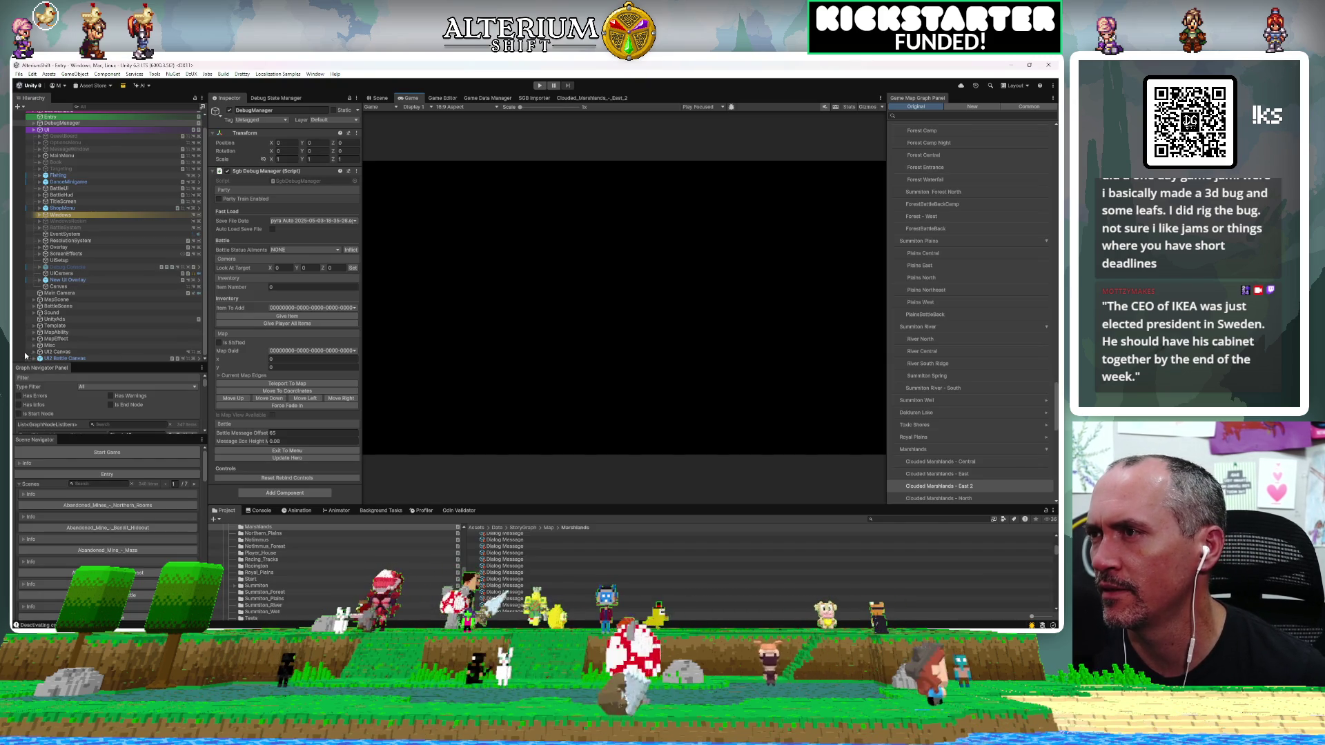
{"action": "left_click", "coordinate": [33, 359]}
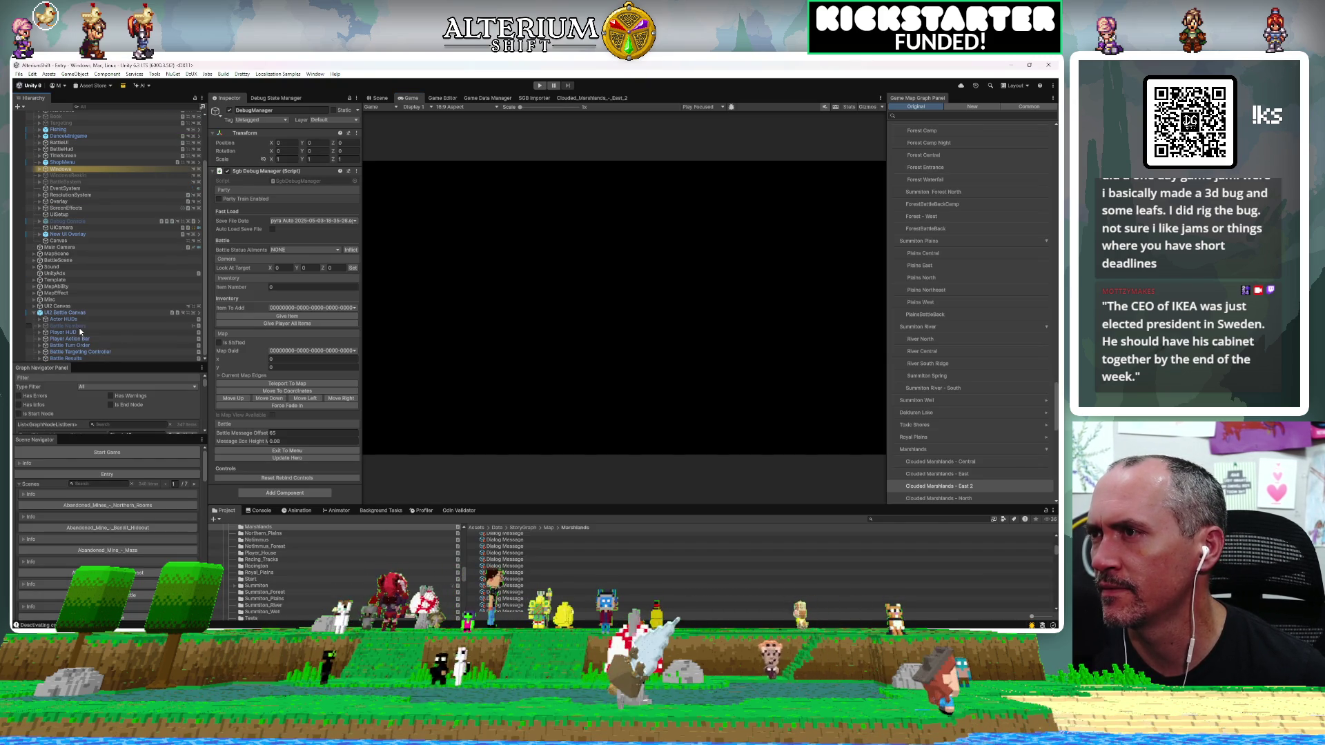
{"action": "left_click", "coordinate": [39, 312]}
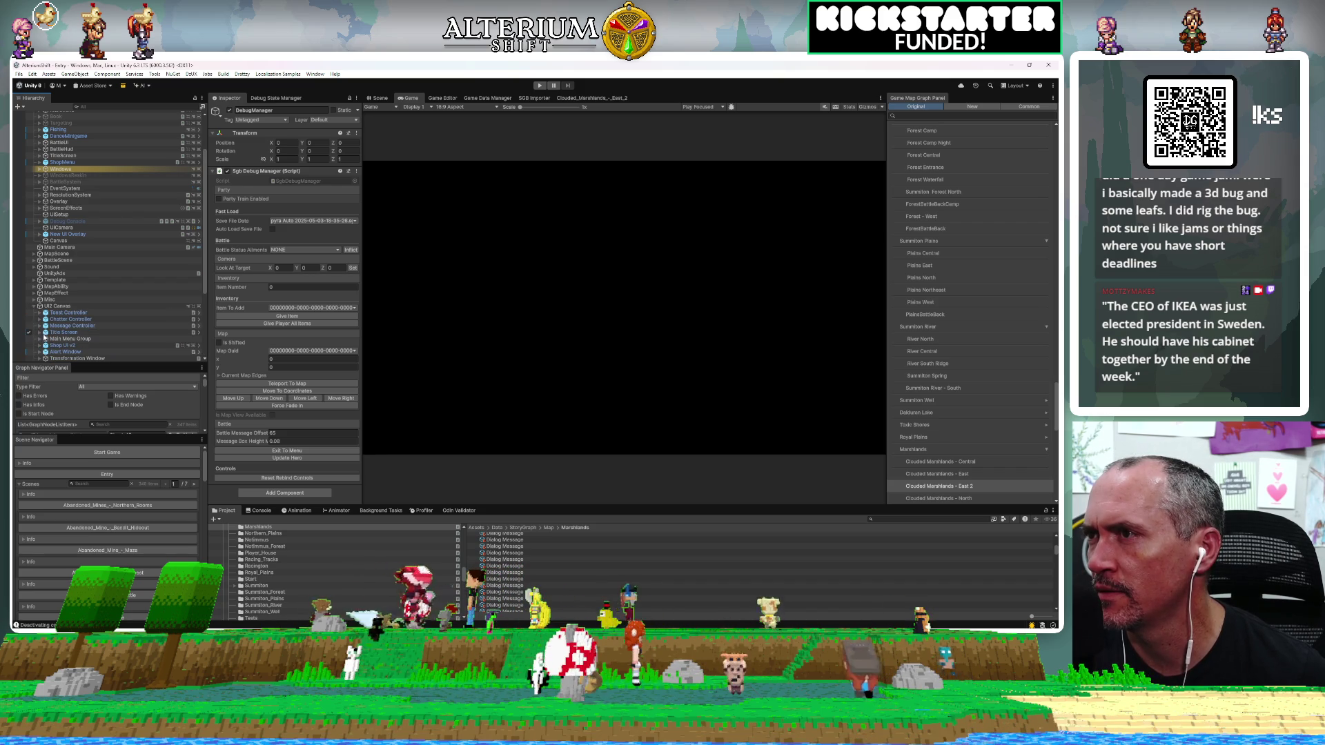
{"action": "left_click", "coordinate": [39, 339]}
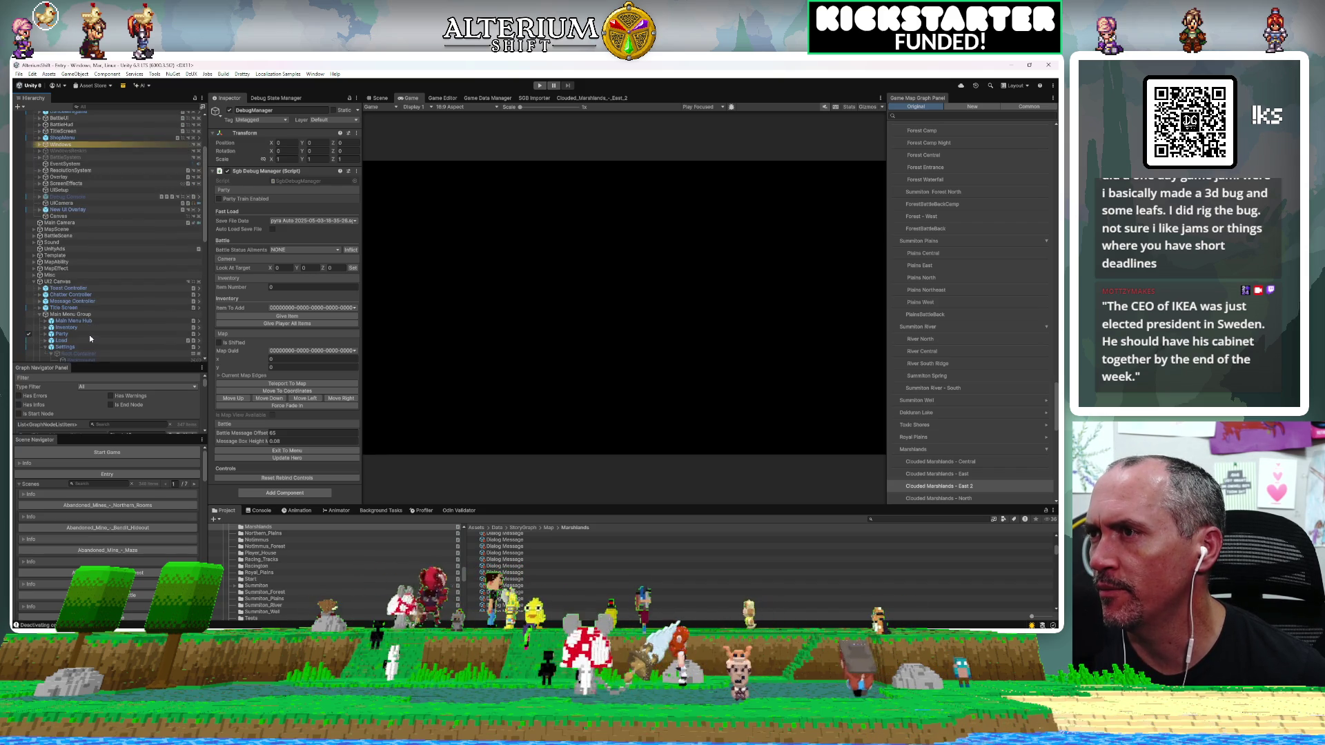
{"action": "scroll", "coordinate": [90, 338], "scroll_direction": "down", "scroll_amount": 2}
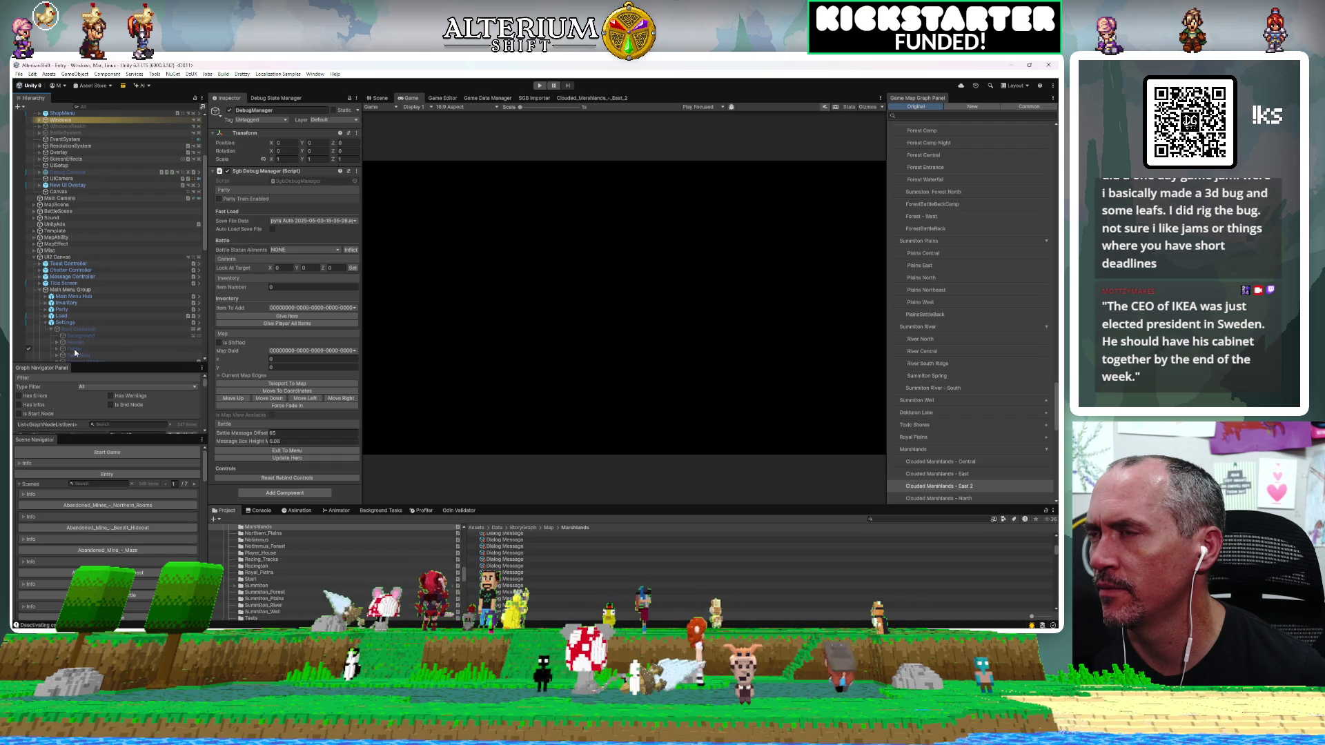
{"action": "scroll", "coordinate": [80, 345], "scroll_direction": "down", "scroll_amount": 2}
{"action": "scroll", "coordinate": [76, 345], "scroll_direction": "down", "scroll_amount": 3}
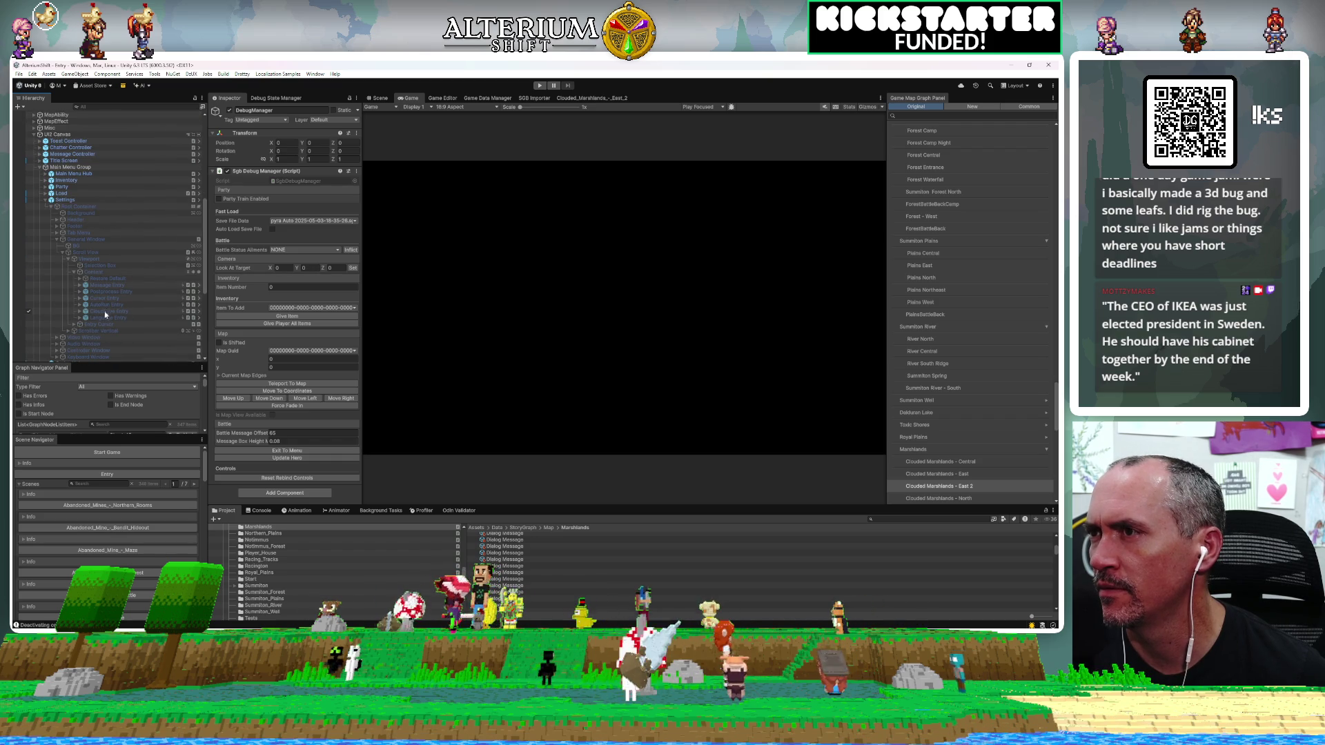
{"action": "left_click", "coordinate": [100, 311]}
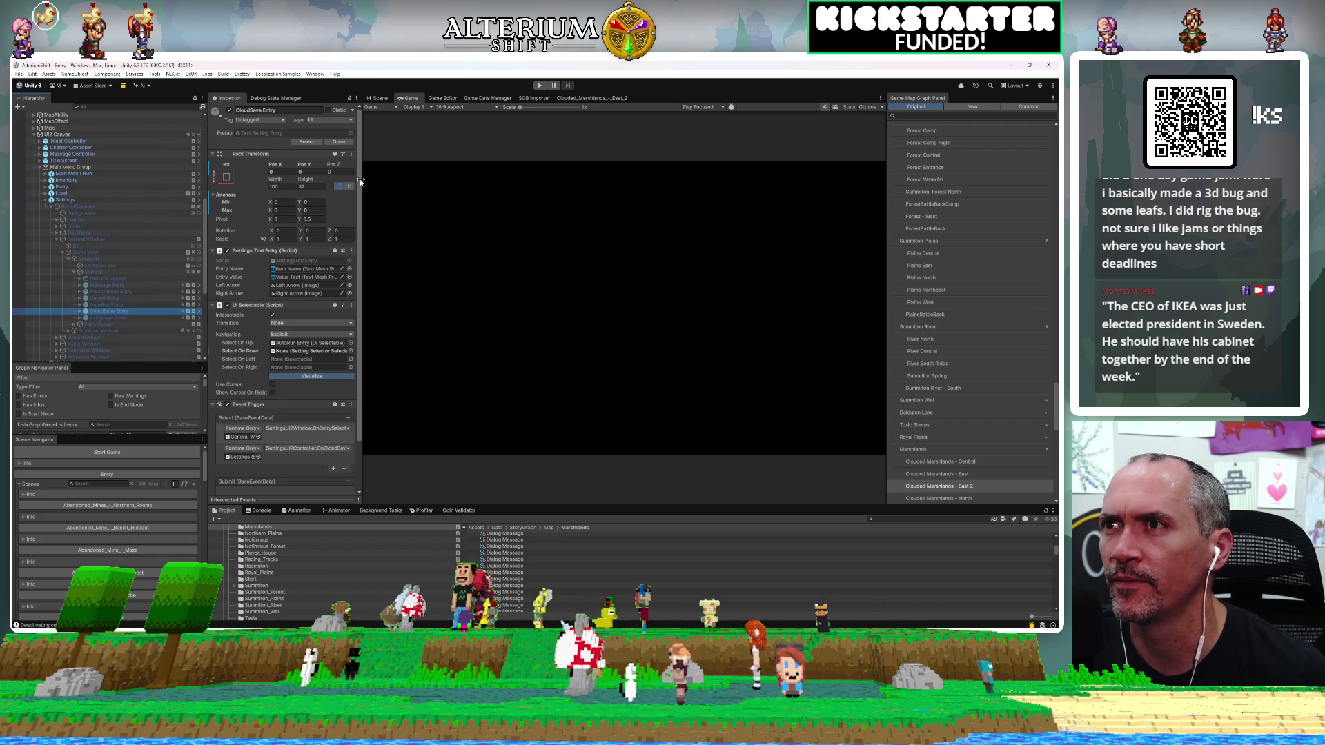
Compare CloudSave Entry's navigation and select event with AutoRun Entry in a wider Inspector, then return to Rider.
{"action": "left_click_drag", "start_coordinate": [361, 177], "coordinate": [410, 171]}
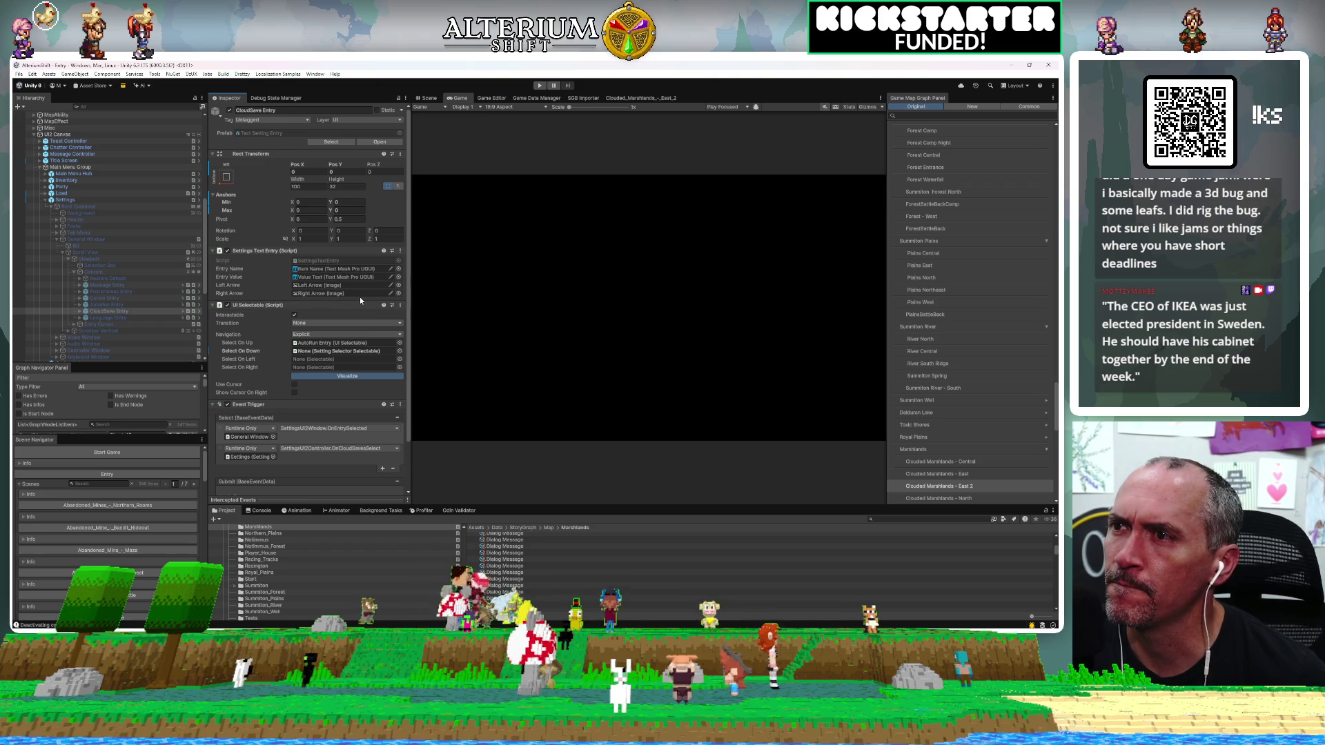
{"action": "scroll", "coordinate": [324, 378], "scroll_direction": "down", "scroll_amount": 2}
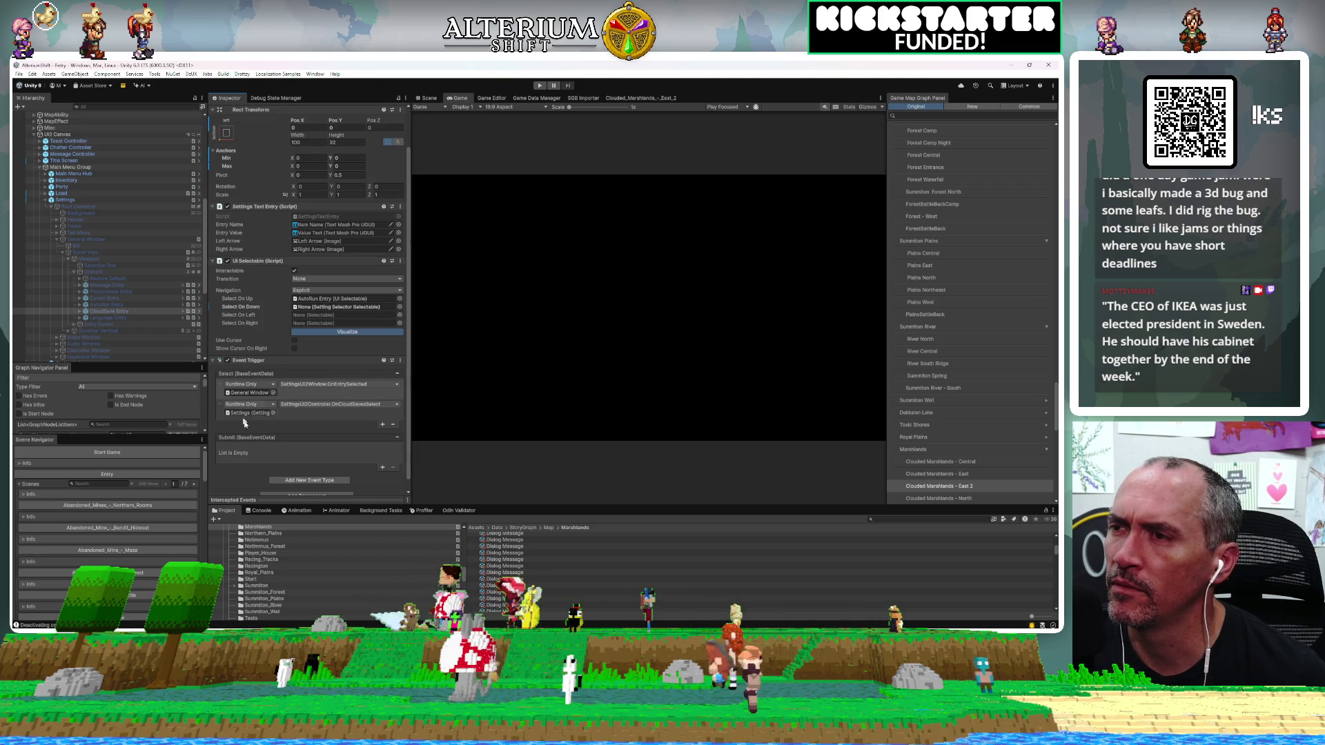
{"action": "left_click", "coordinate": [102, 305]}
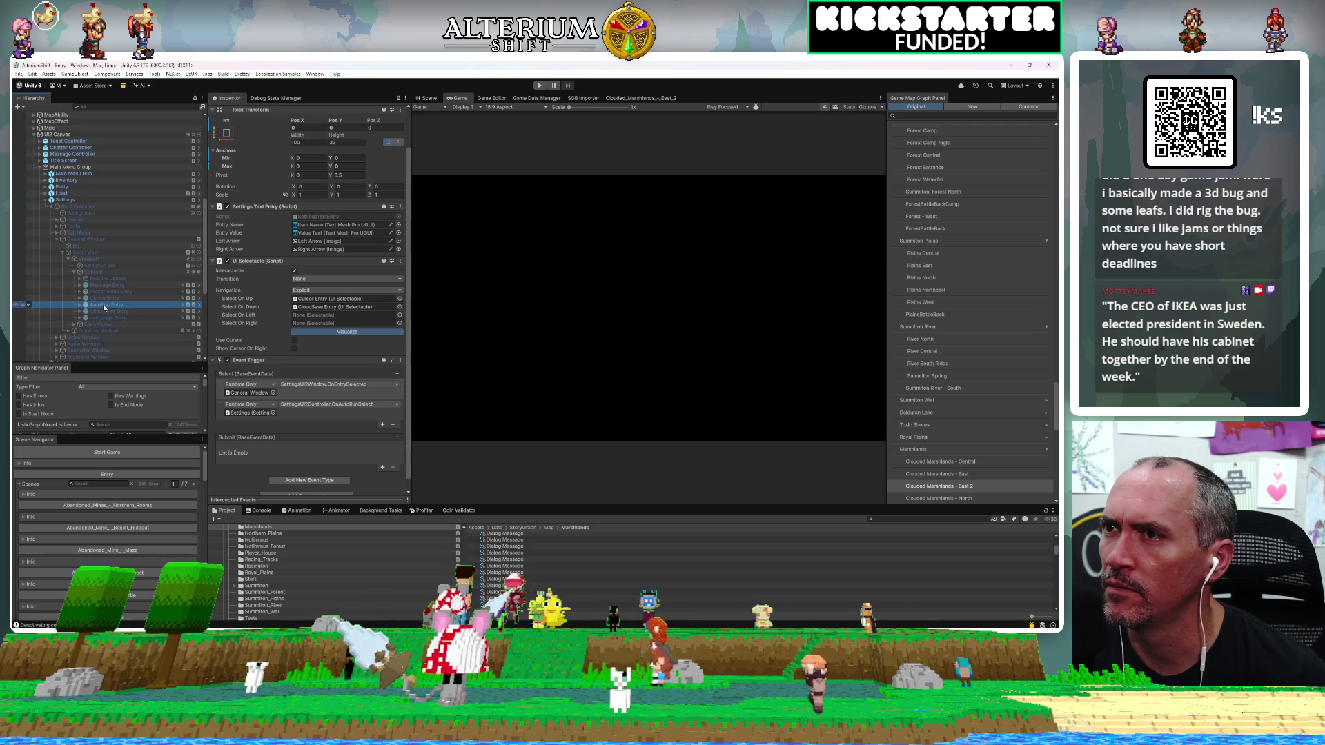
{"action": "left_click", "coordinate": [102, 310]}
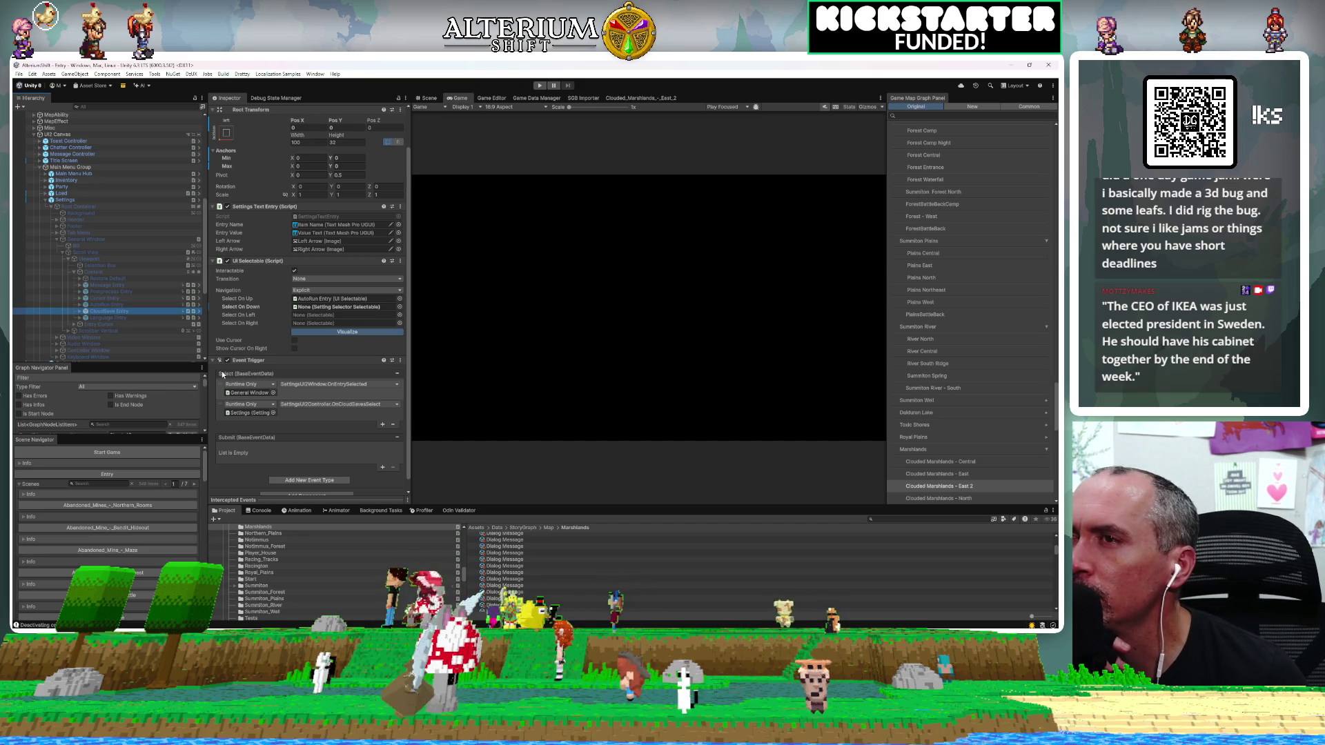
{"action": "scroll", "coordinate": [221, 371], "scroll_direction": "down", "scroll_amount": 1}
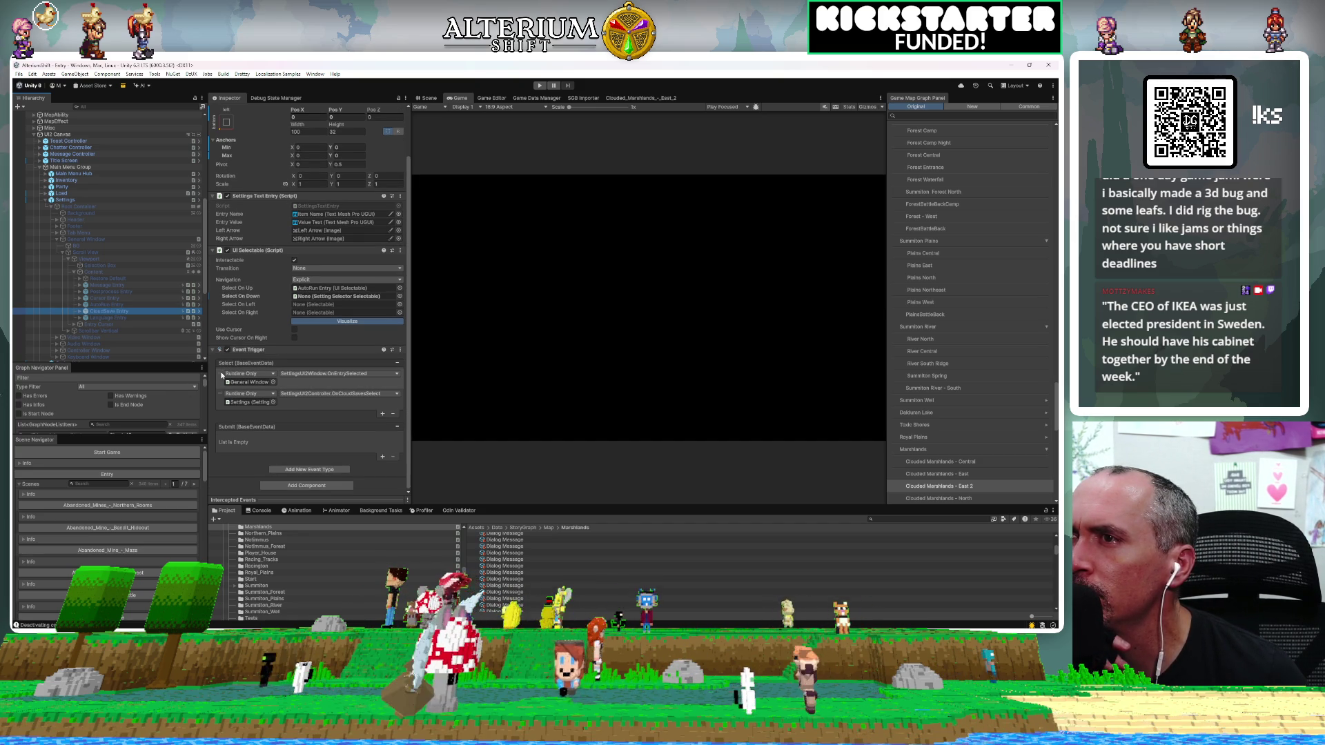
{"action": "scroll", "coordinate": [222, 375], "scroll_direction": "up", "scroll_amount": 3}
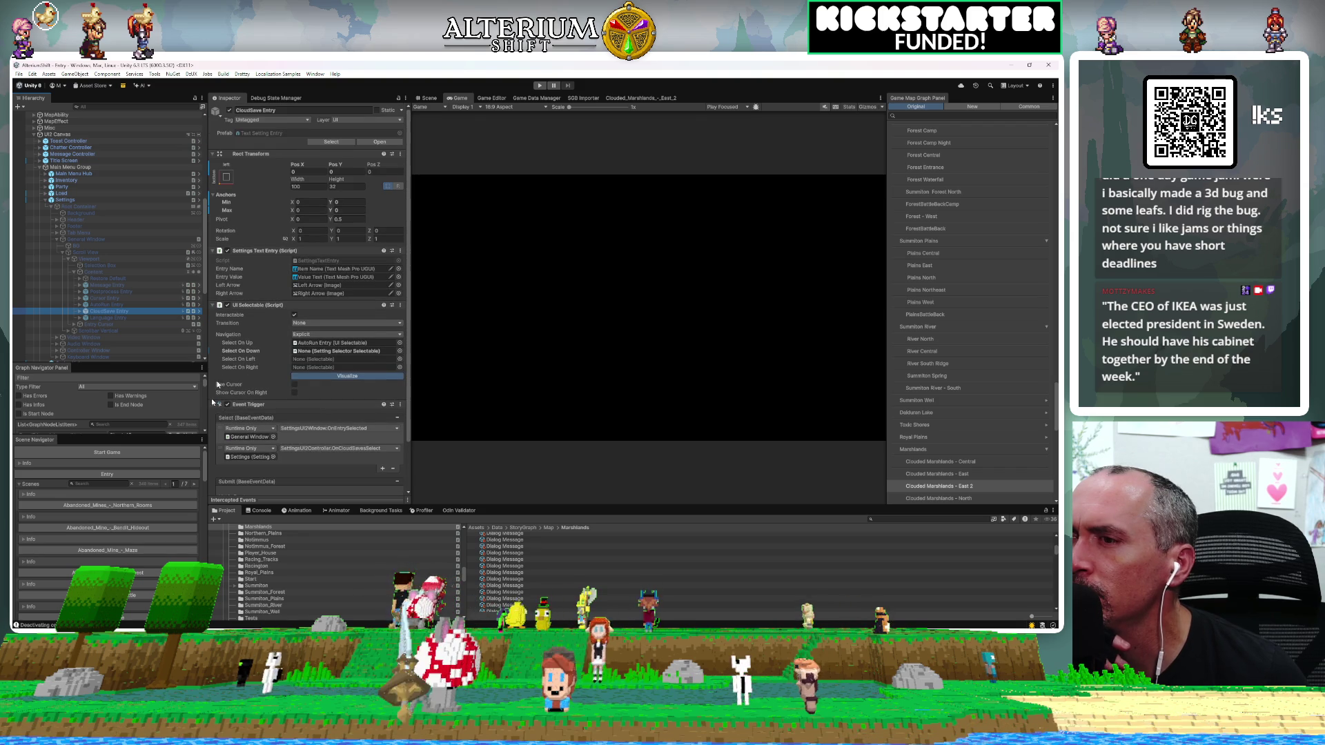
{"action": "key", "text": "alt+Tab"}
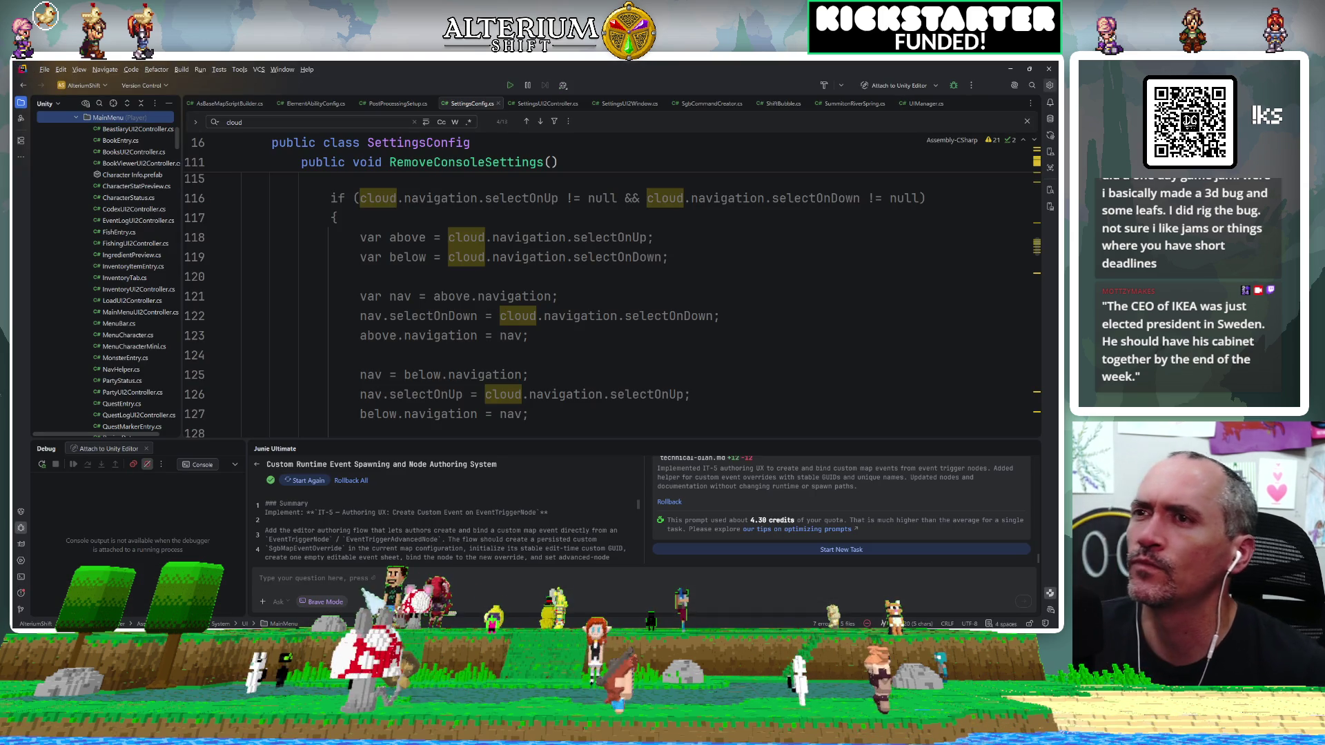
Search SettingsConfig.cs for 'left' and step back and forth through the matches.
{"action": "key", "text": "ctrl+f"}
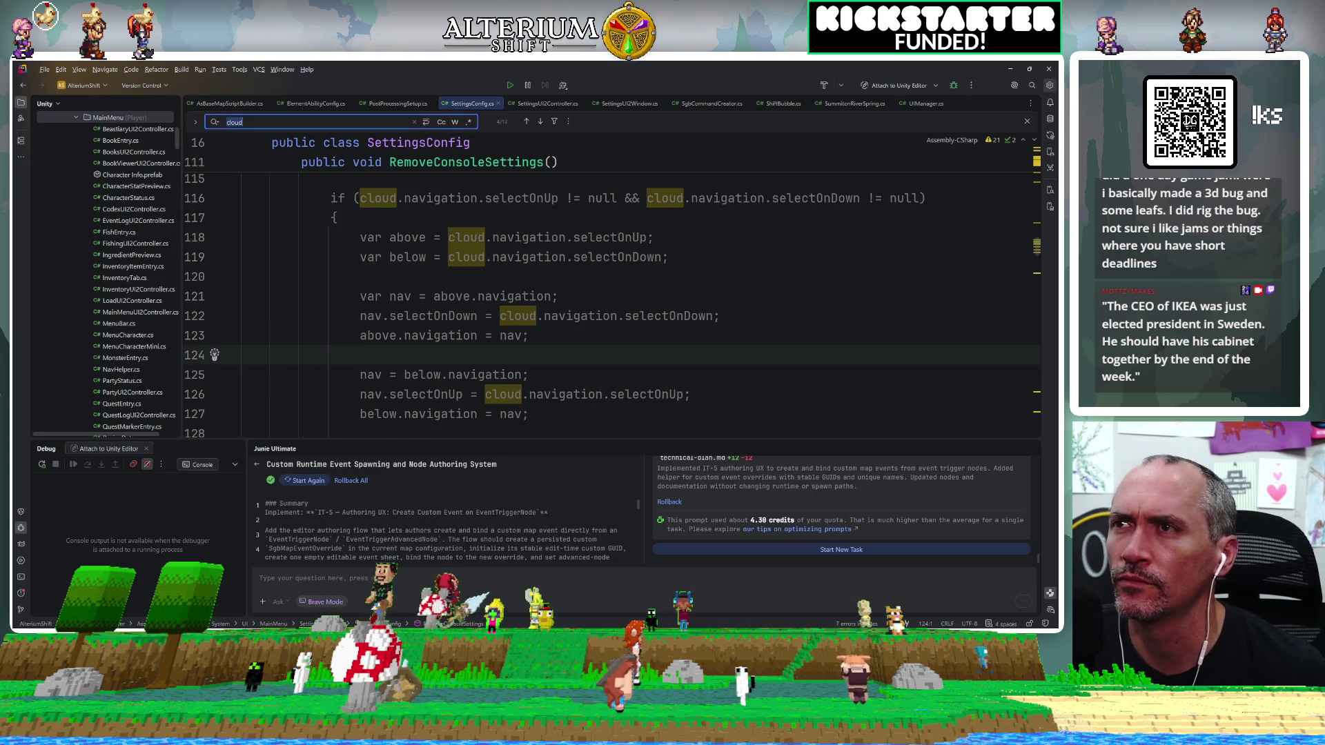
{"action": "type", "text": "left"}
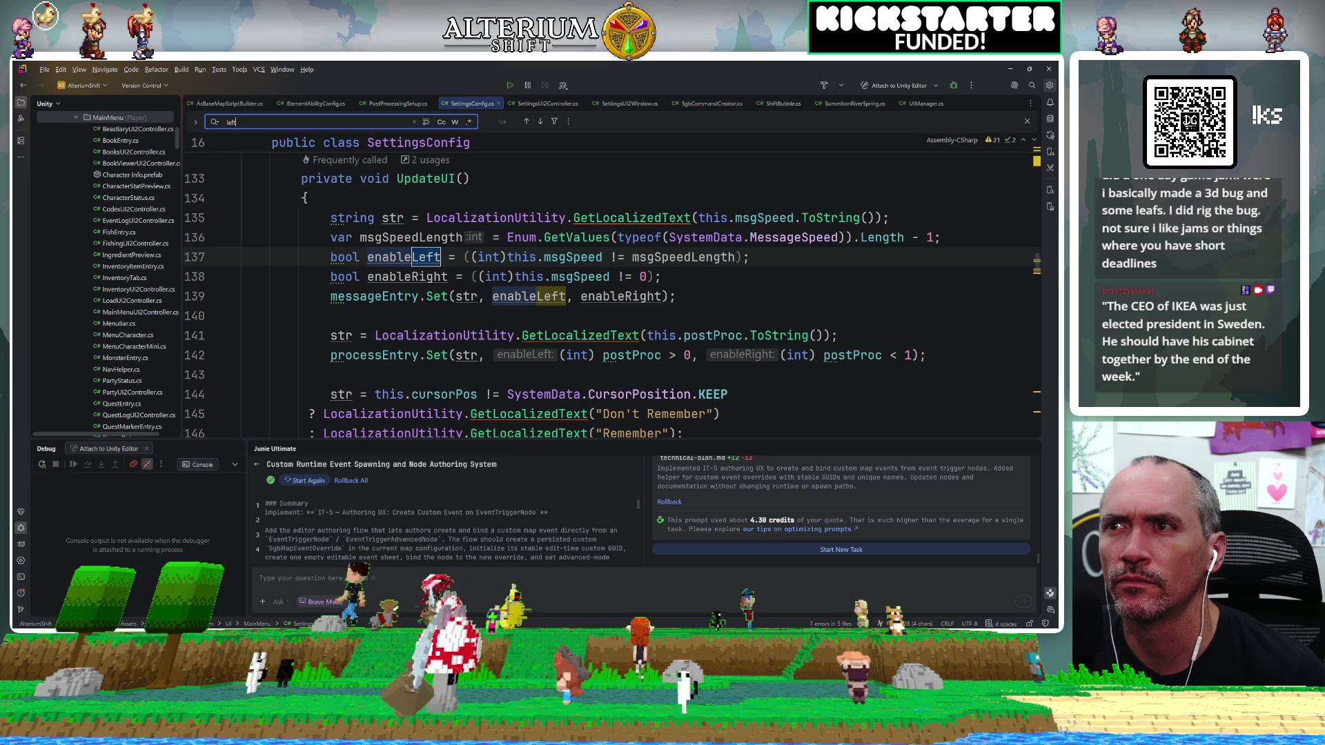
{"action": "key", "text": "Return"}
{"action": "key", "text": "Return"}
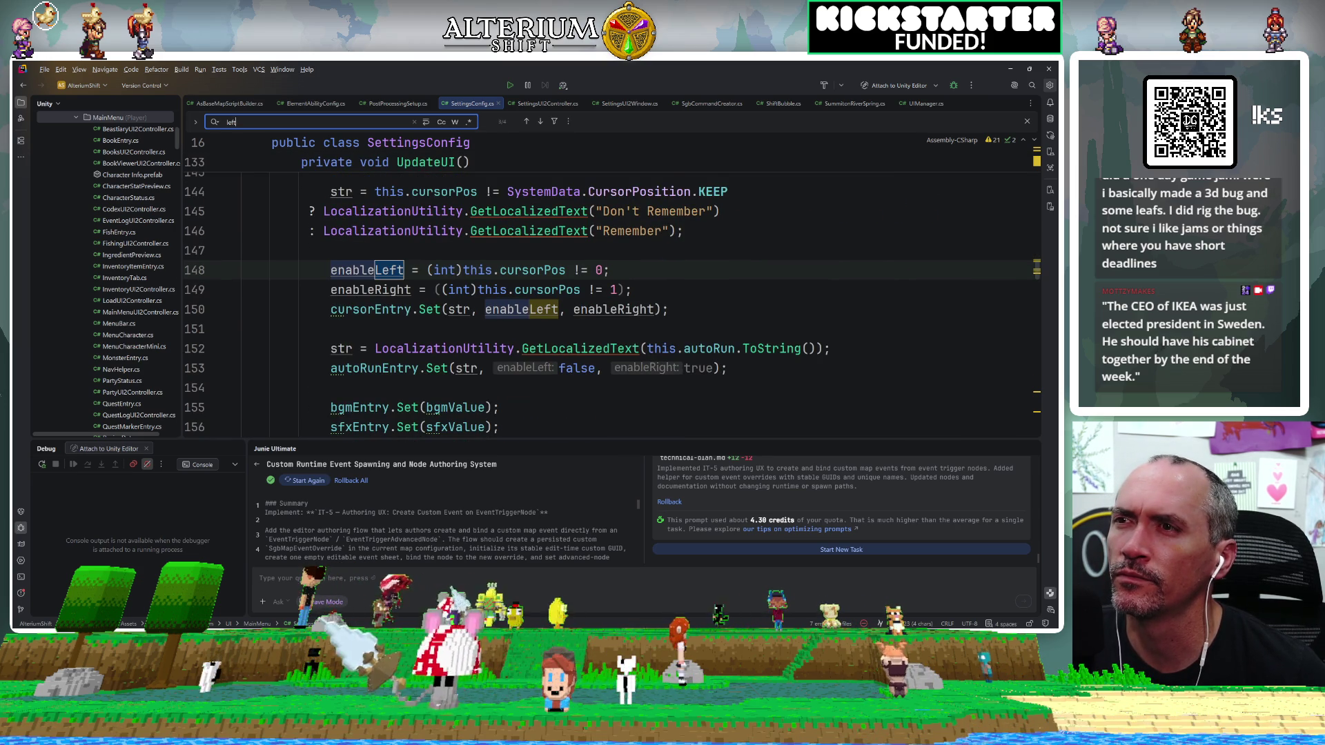
{"action": "key", "text": "Return"}
{"action": "key", "text": "shift+Return"}
{"action": "key", "text": "shift+Return"}
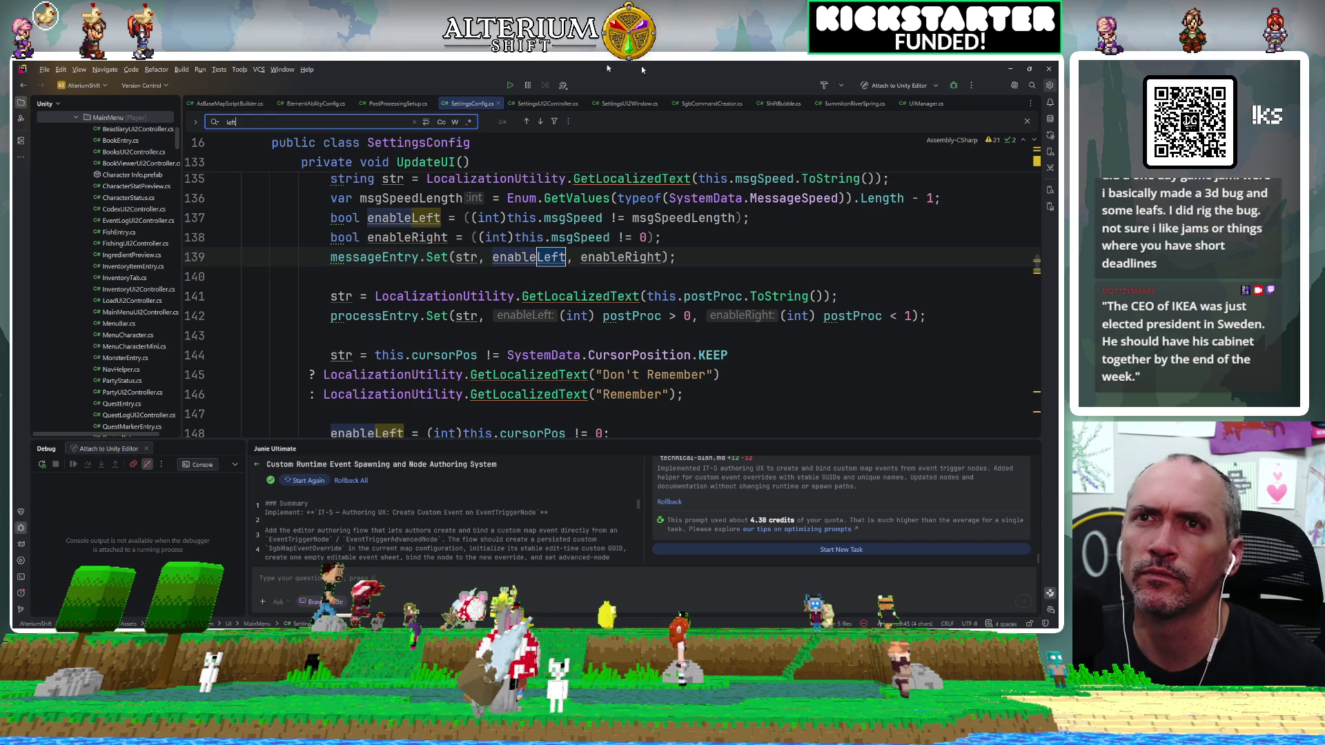
Search 'left' in SettingsUI2Window.cs and SettingsUI2Controller.cs, stepping through the leftAction matches.
{"action": "left_click", "coordinate": [623, 105]}
{"action": "key", "text": "ctrl+f"}
{"action": "type", "text": "left"}
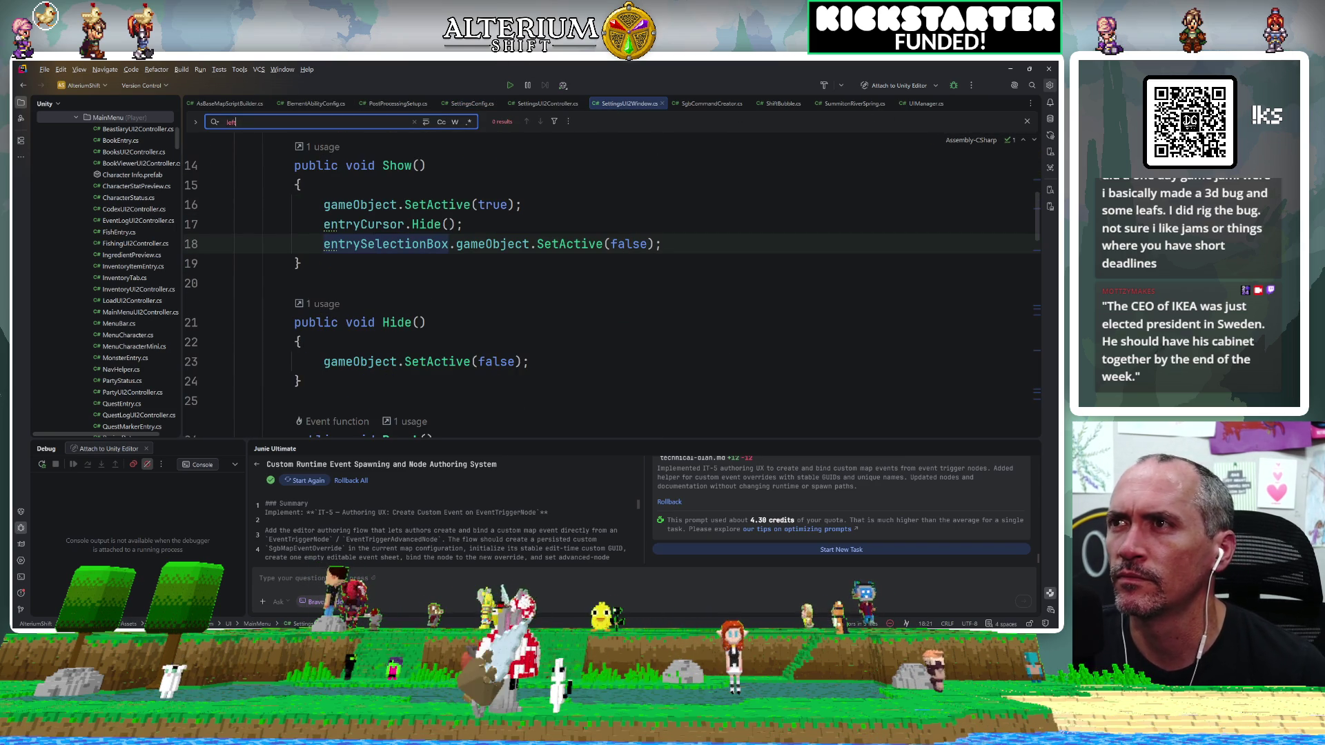
{"action": "left_click", "coordinate": [533, 105]}
{"action": "key", "text": "ctrl+f"}
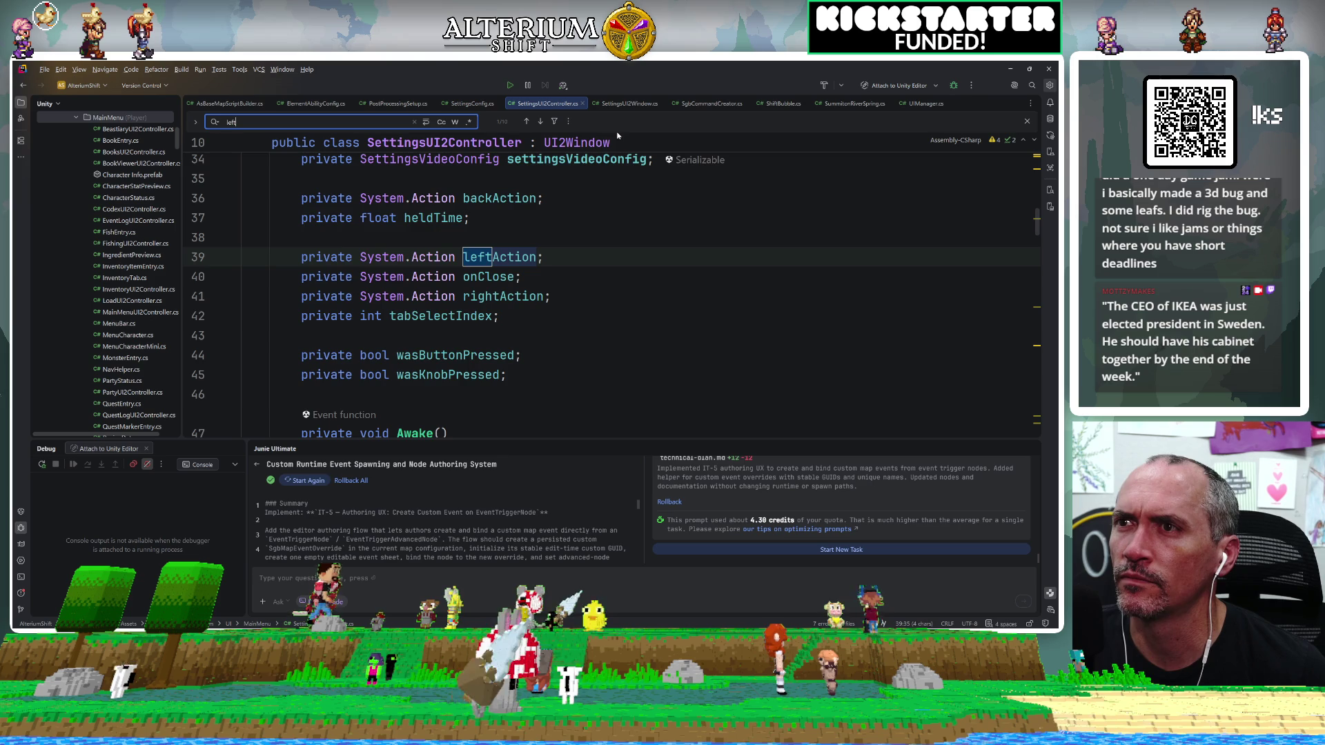
{"action": "key", "text": "Return"}
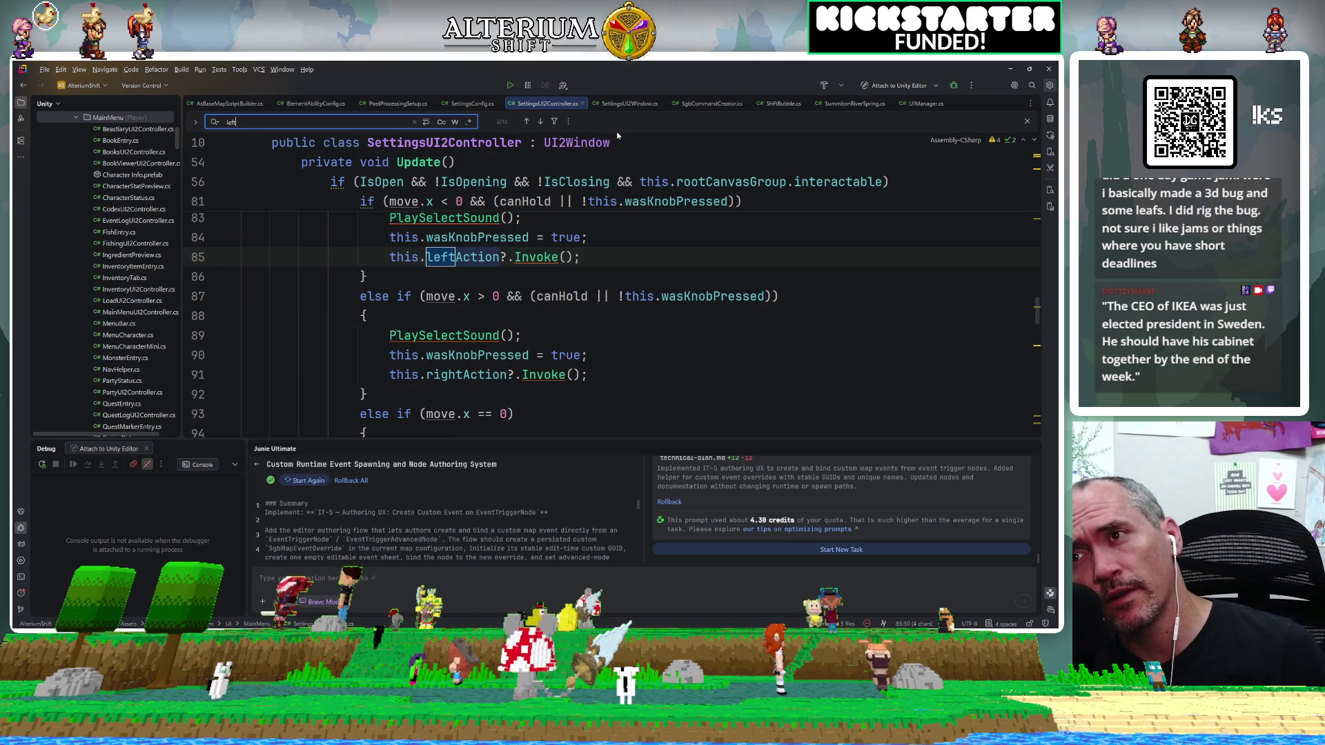
{"action": "key", "text": "Return"}
{"action": "key", "text": "Return"}
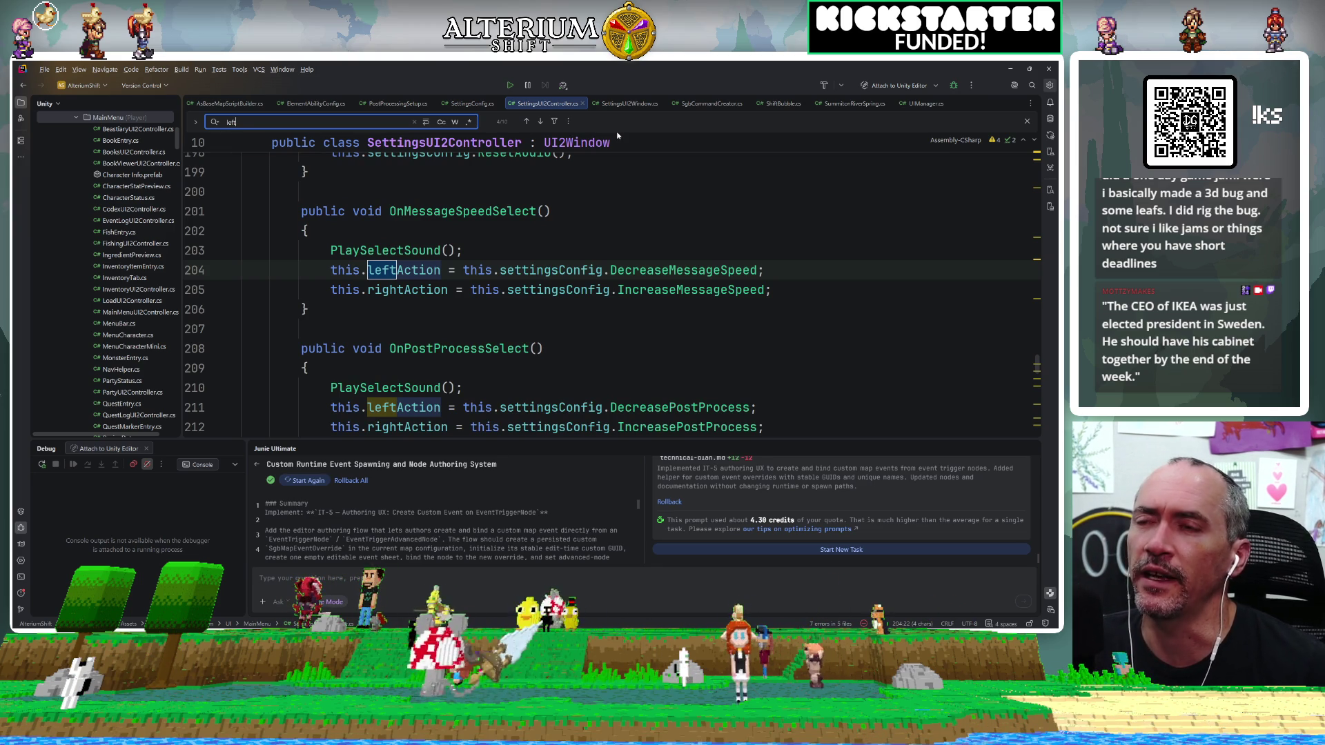
{"action": "scroll", "coordinate": [561, 164], "scroll_direction": "down", "scroll_amount": 3}
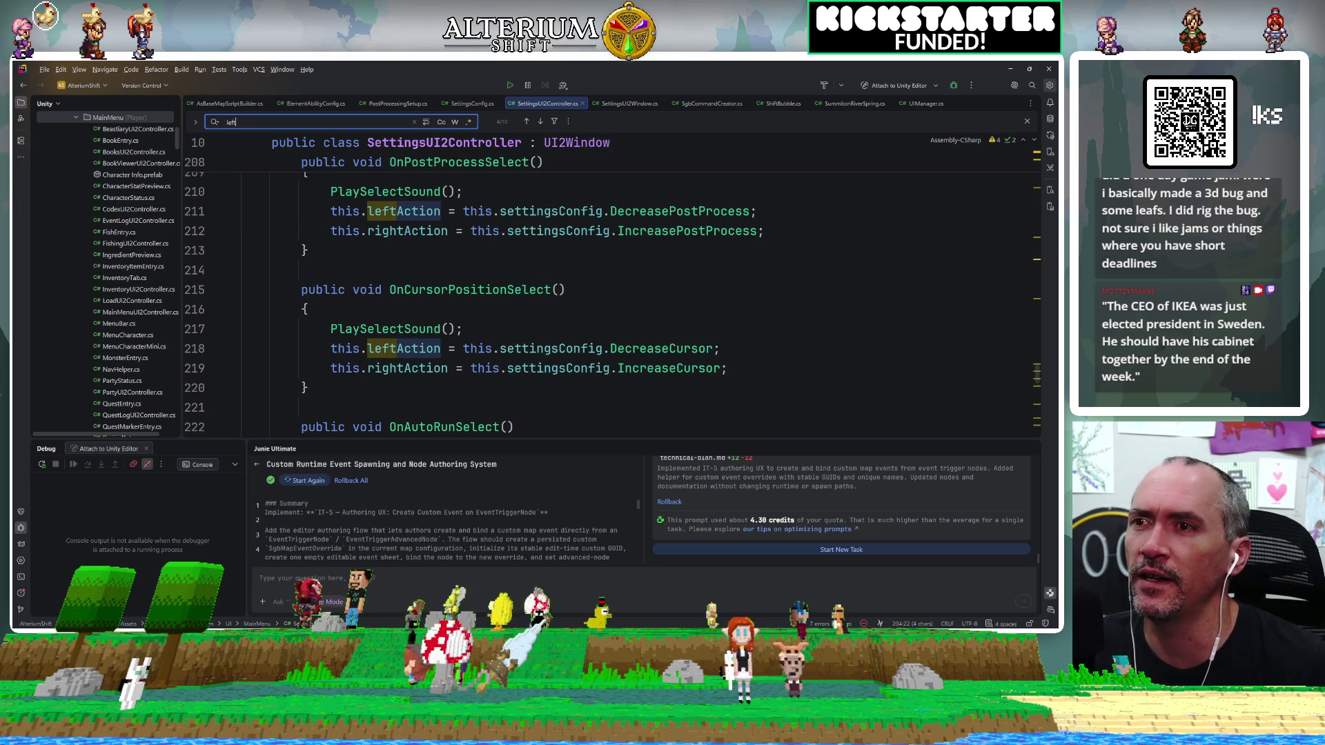
Jump to OnCloudSavesSelect via File Structure ('onclou'), then go to the settingsConfig field declaration.
{"action": "key", "text": "ctrl+F12"}
{"action": "type", "text": "onclou"}
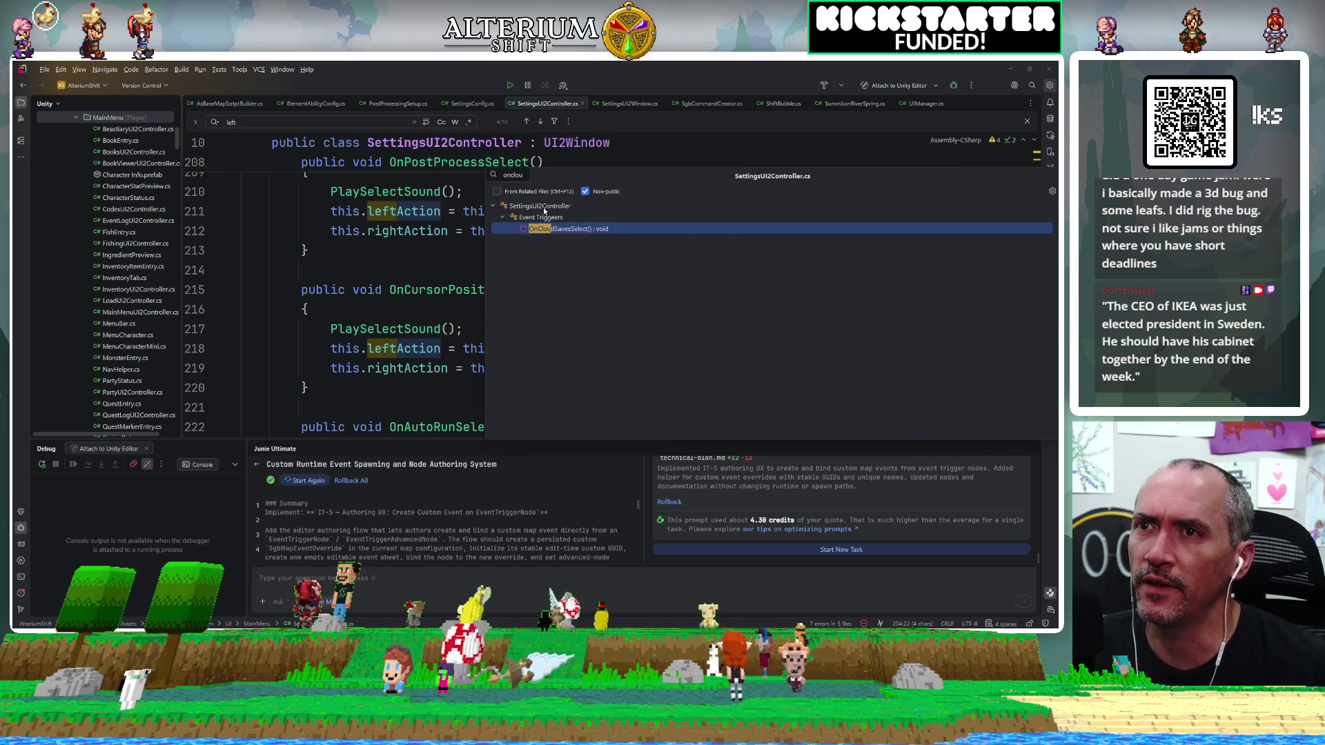
{"action": "key", "text": "Return"}
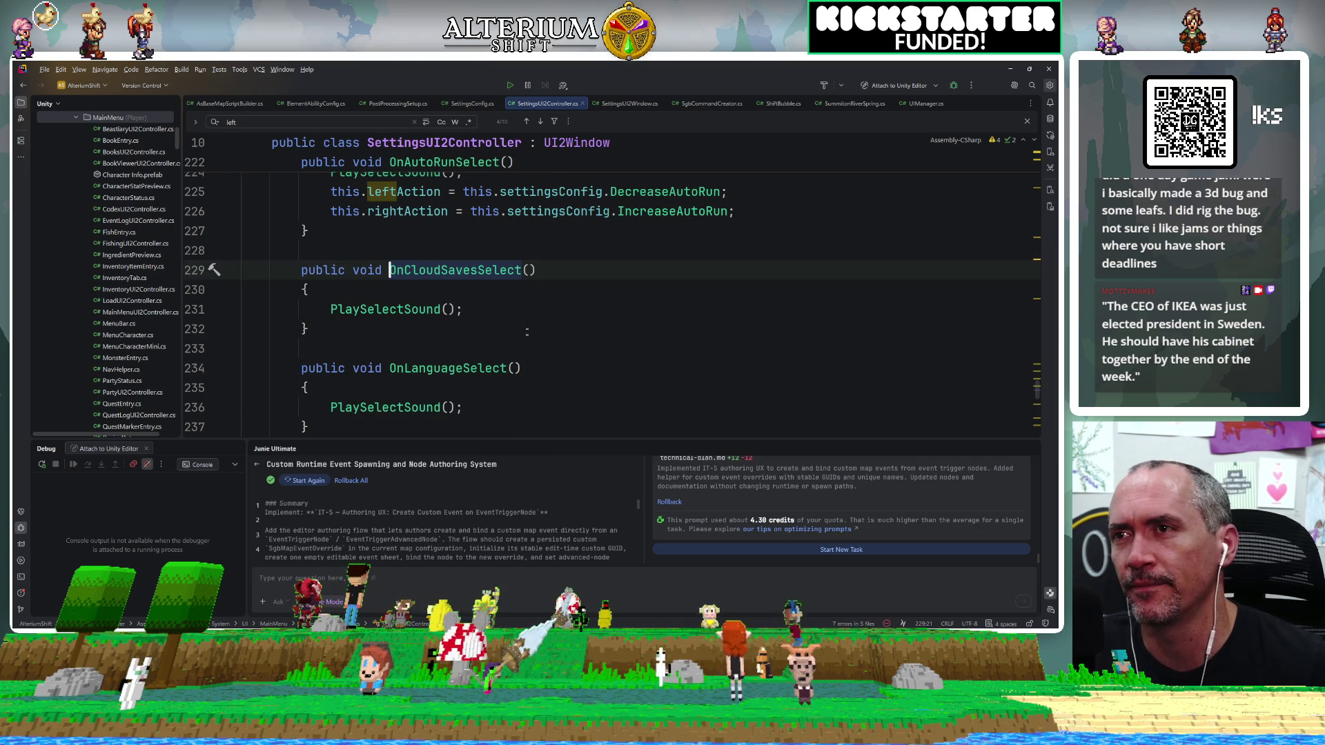
{"action": "scroll", "coordinate": [697, 333], "scroll_direction": "up", "scroll_amount": 2}
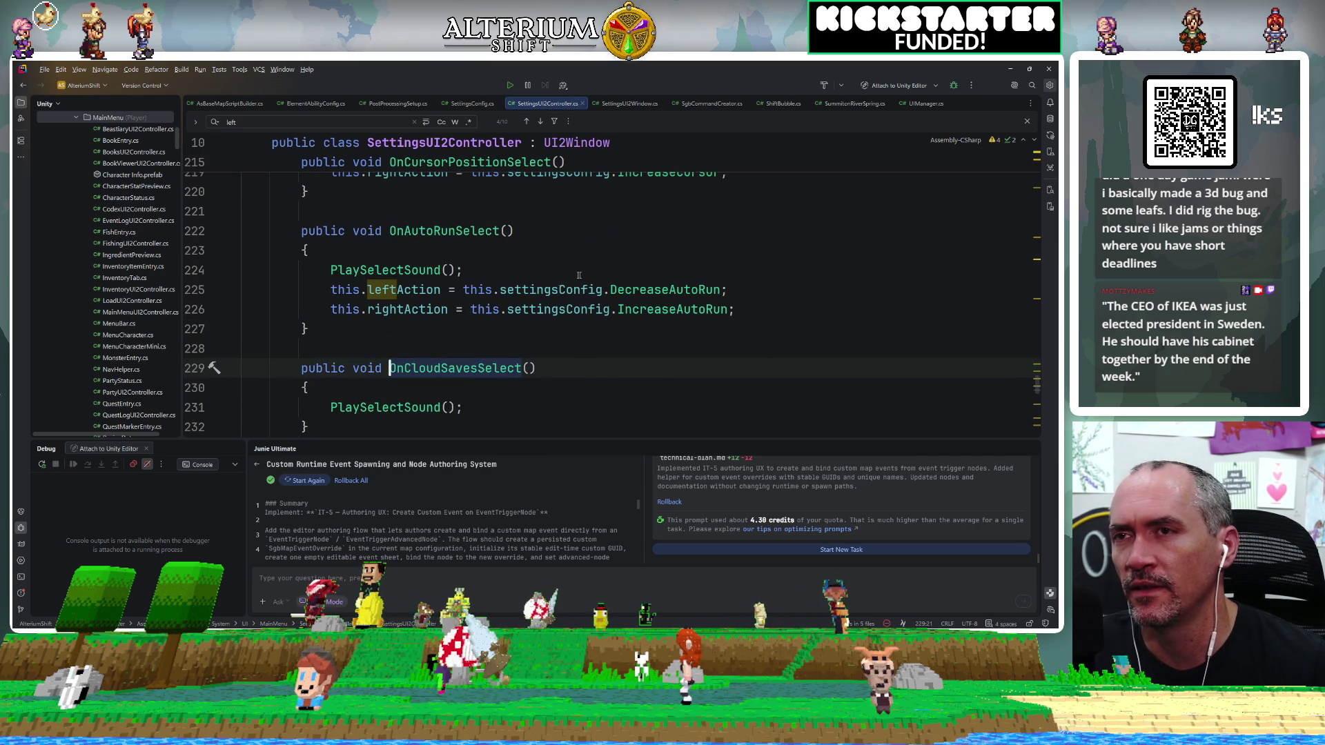
{"action": "left_click", "coordinate": [551, 290]}
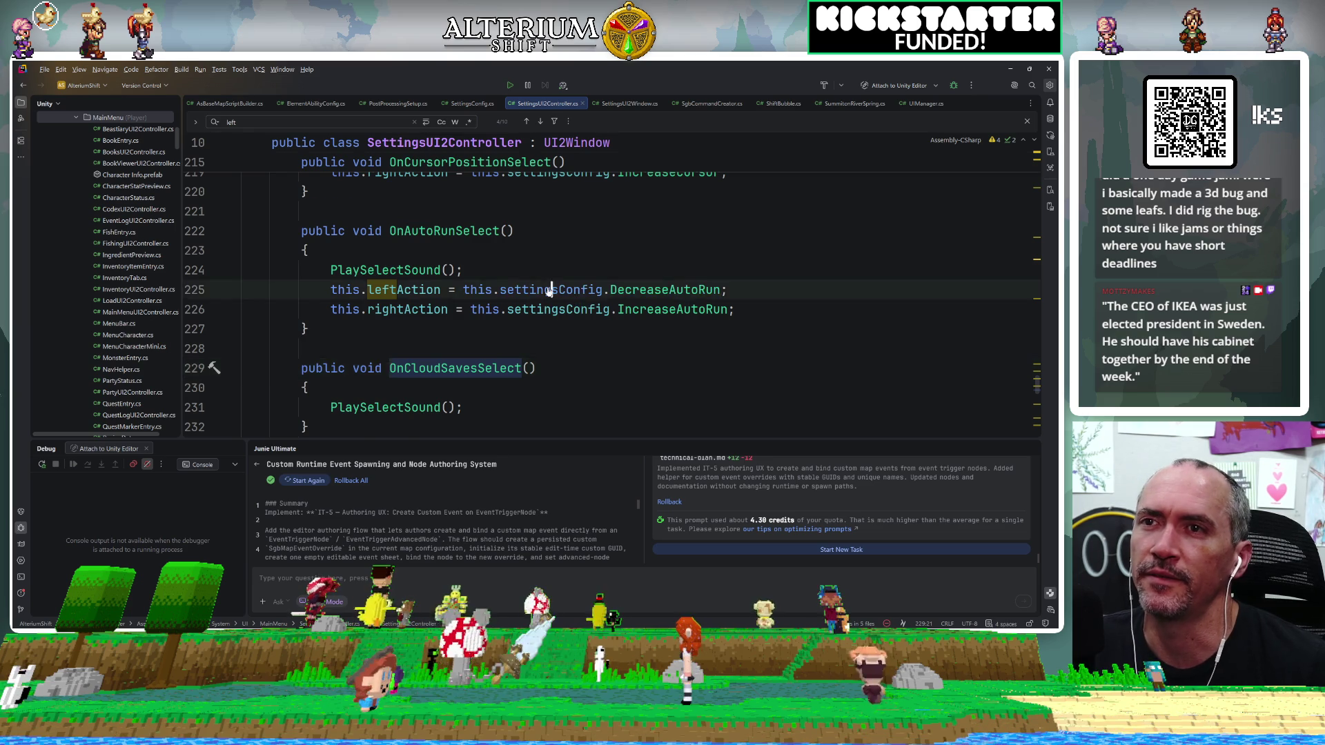
{"action": "key", "text": "F12"}
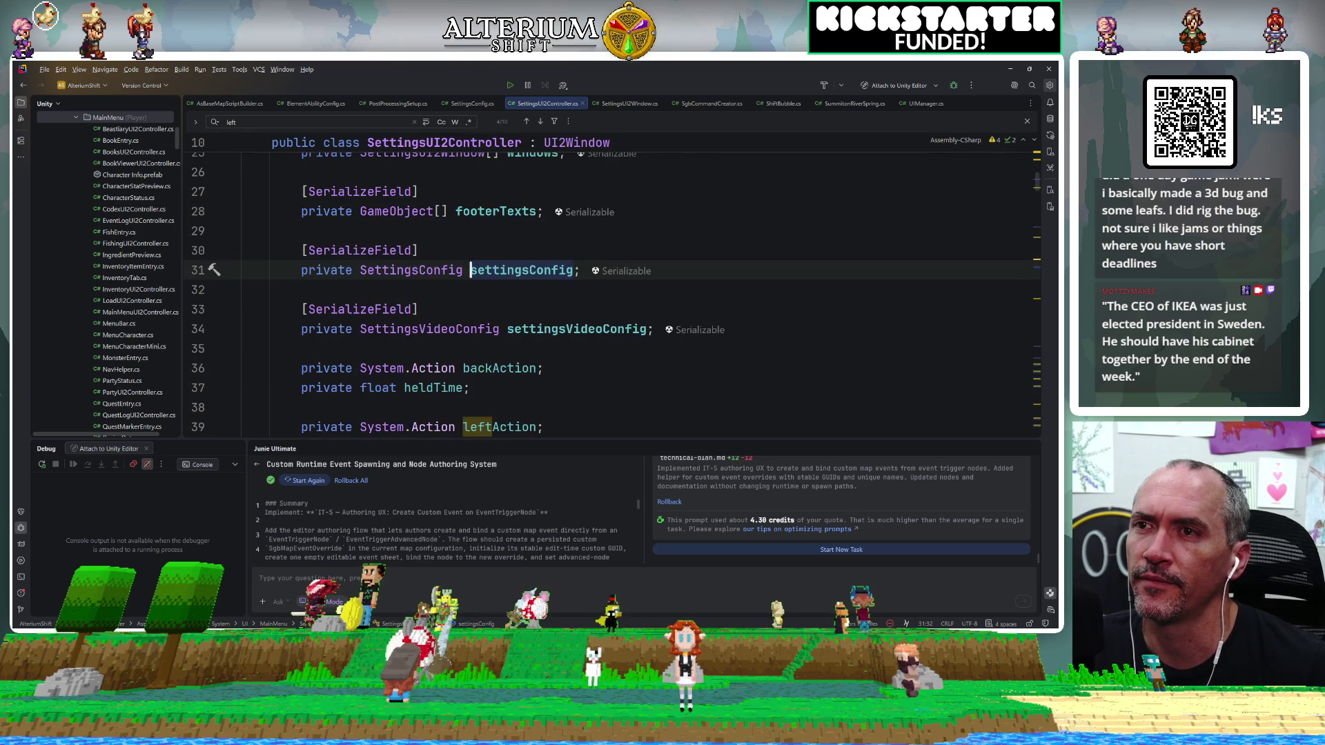
Go to the SettingsConfig class declaration and scroll down to LoadConfiguration.
{"action": "scroll", "coordinate": [611, 290], "scroll_direction": "down", "scroll_amount": 3}
{"action": "scroll", "coordinate": [610, 289], "scroll_direction": "up", "scroll_amount": 5}
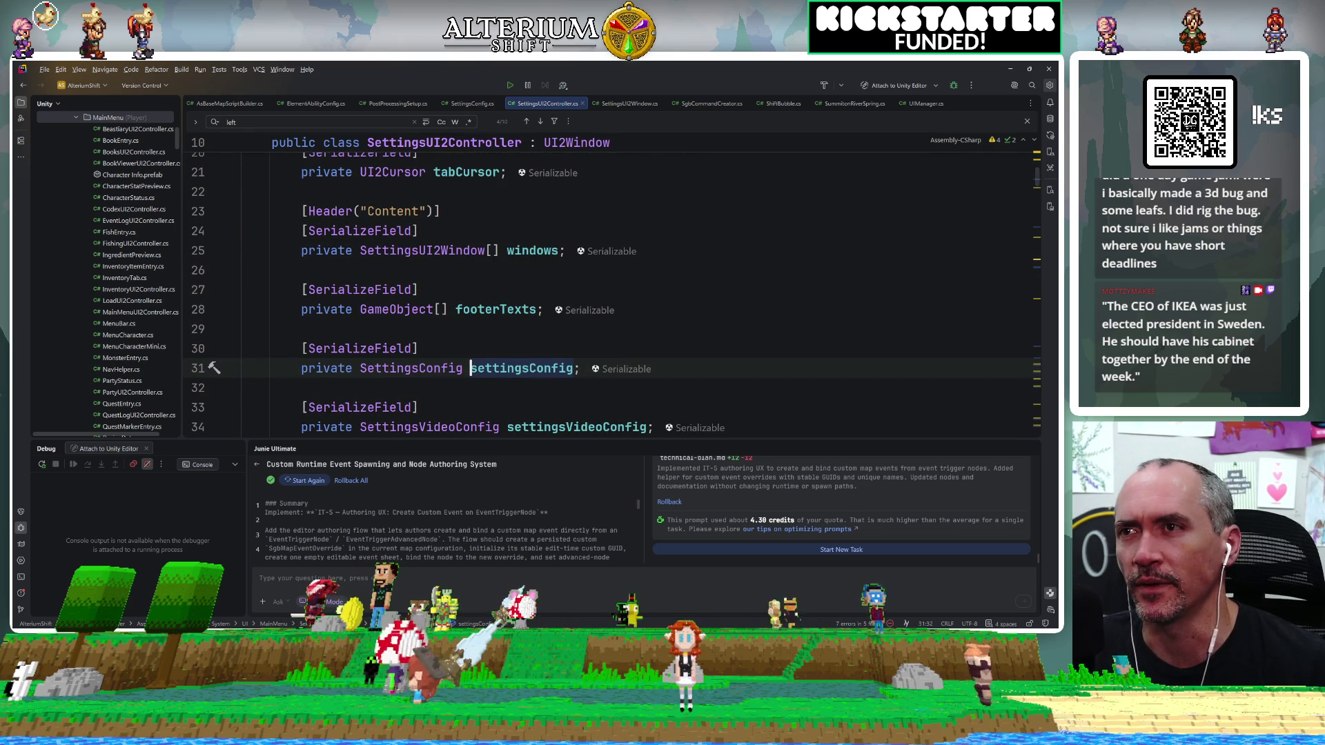
{"action": "scroll", "coordinate": [611, 289], "scroll_direction": "down", "scroll_amount": 2}
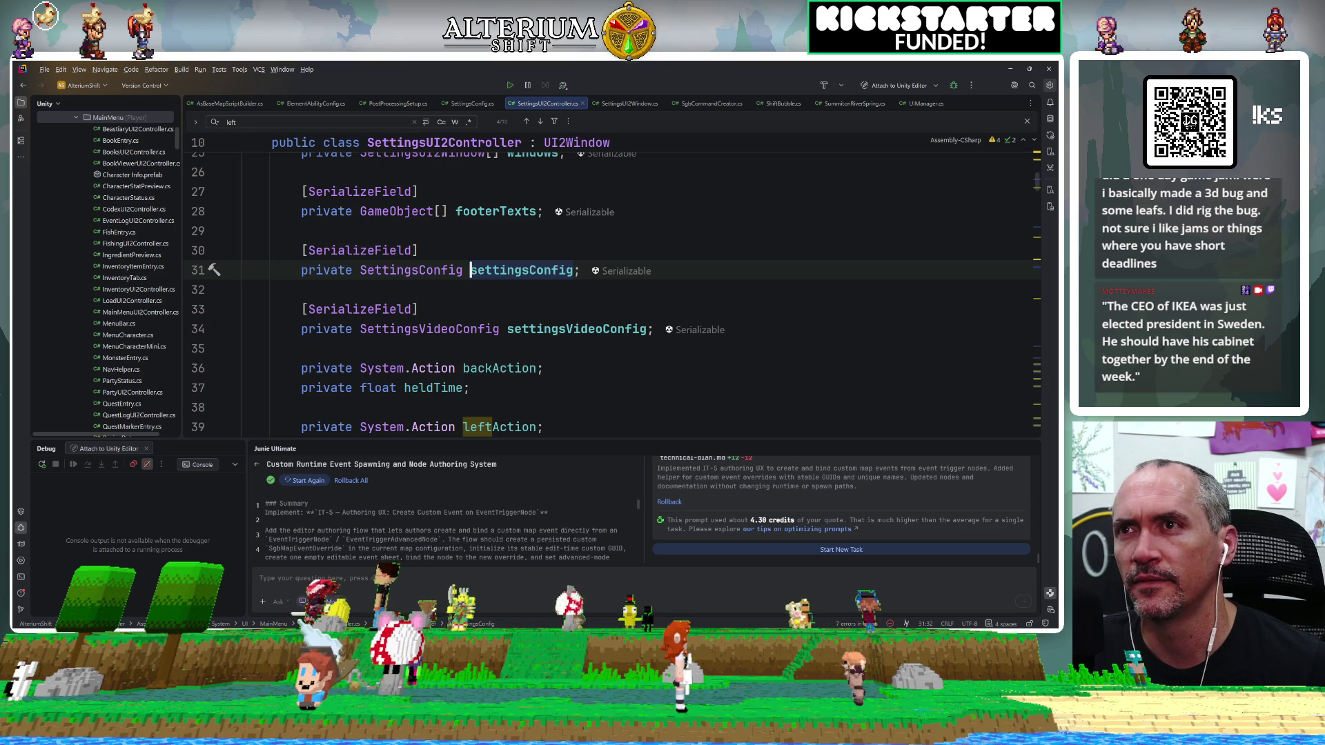
{"action": "left_click", "coordinate": [423, 276], "text": "ctrl"}
{"action": "scroll", "coordinate": [638, 287], "scroll_direction": "down", "scroll_amount": 12}
{"action": "scroll", "coordinate": [638, 287], "scroll_direction": "down", "scroll_amount": 5}
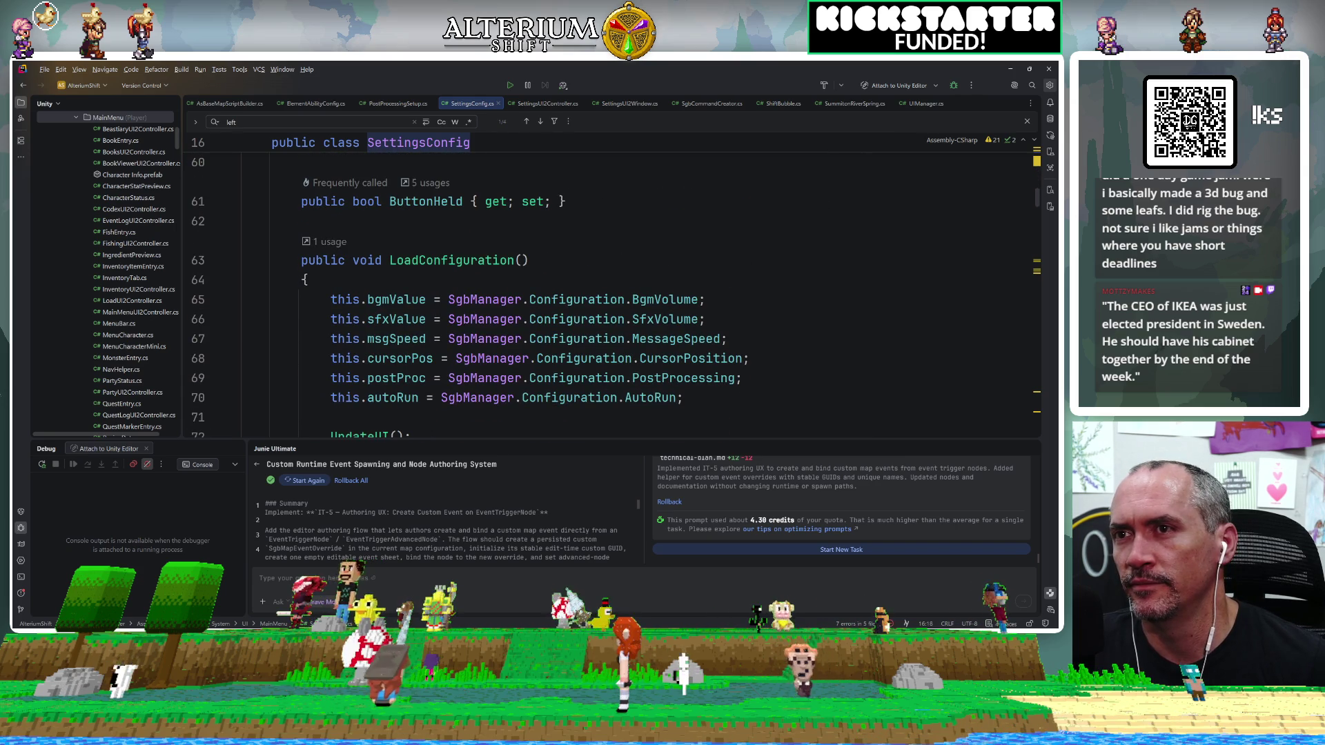
Find 'decrea' in SettingsConfig.cs, scroll the increase/decrease methods, and put the caret after DecreaseAutoRun.
{"action": "key", "text": "ctrl+f"}
{"action": "type", "text": "dec"}
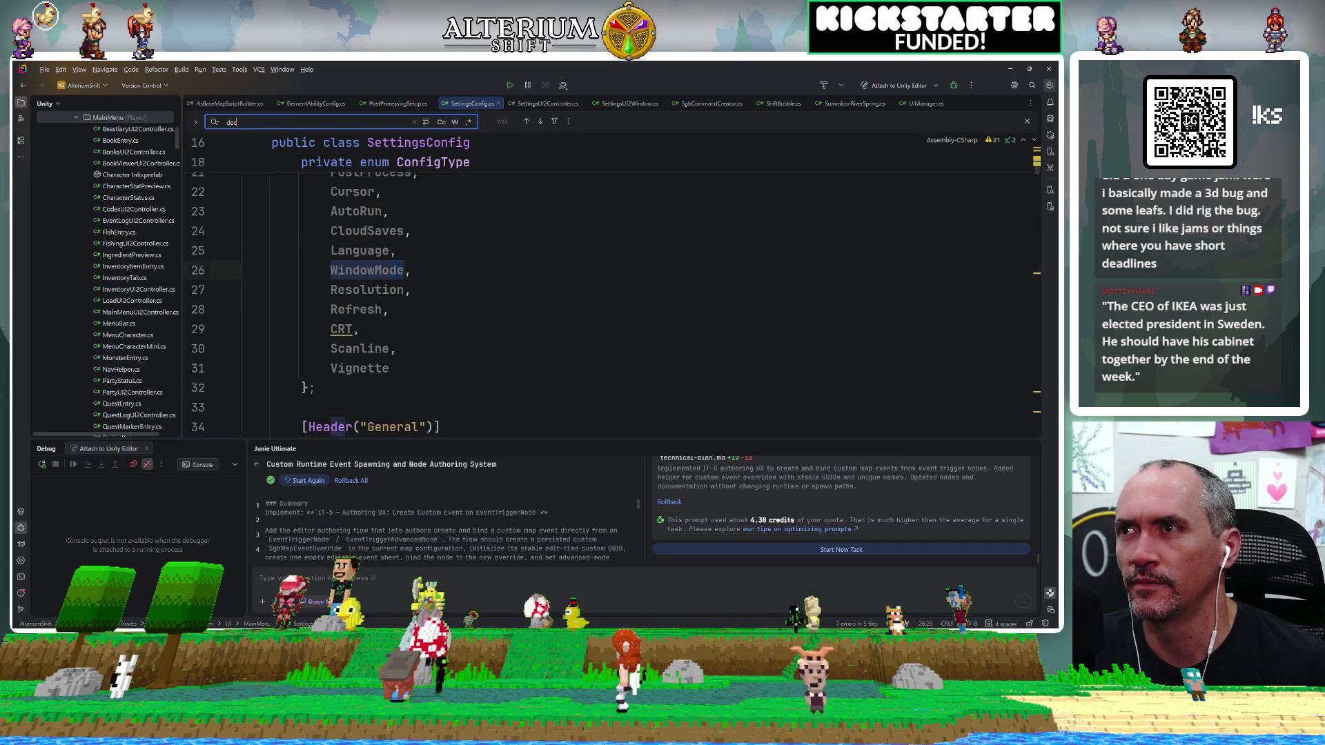
{"action": "type", "text": "rea"}
{"action": "scroll", "coordinate": [638, 286], "scroll_direction": "down", "scroll_amount": 4}
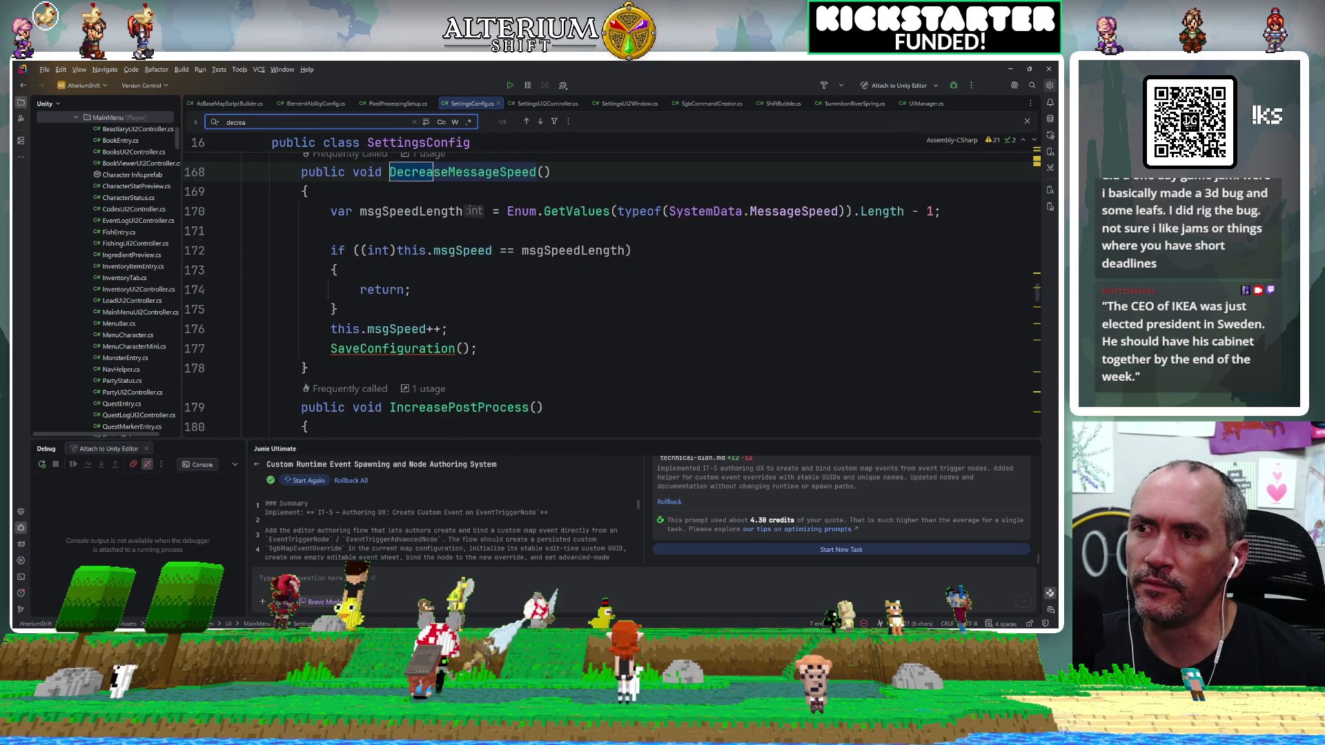
{"action": "scroll", "coordinate": [638, 286], "scroll_direction": "down", "scroll_amount": 5}
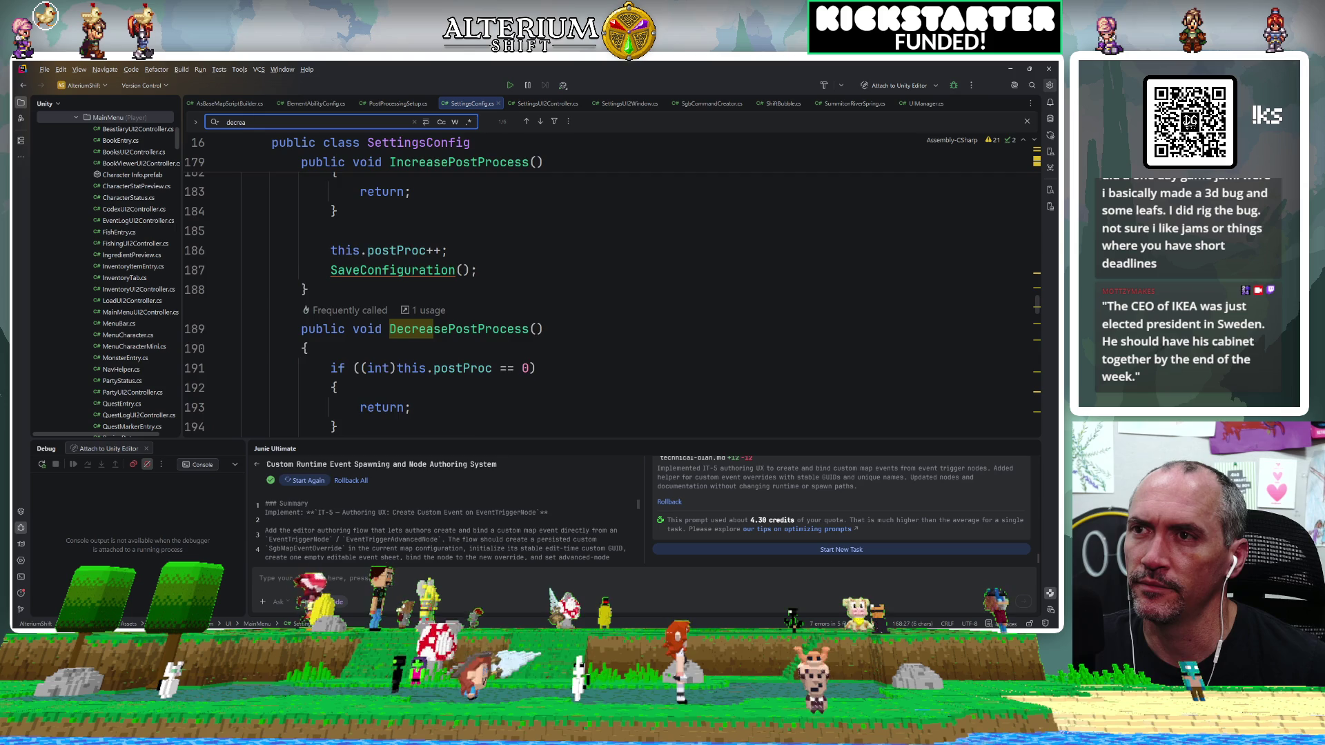
{"action": "scroll", "coordinate": [638, 287], "scroll_direction": "down", "scroll_amount": 3}
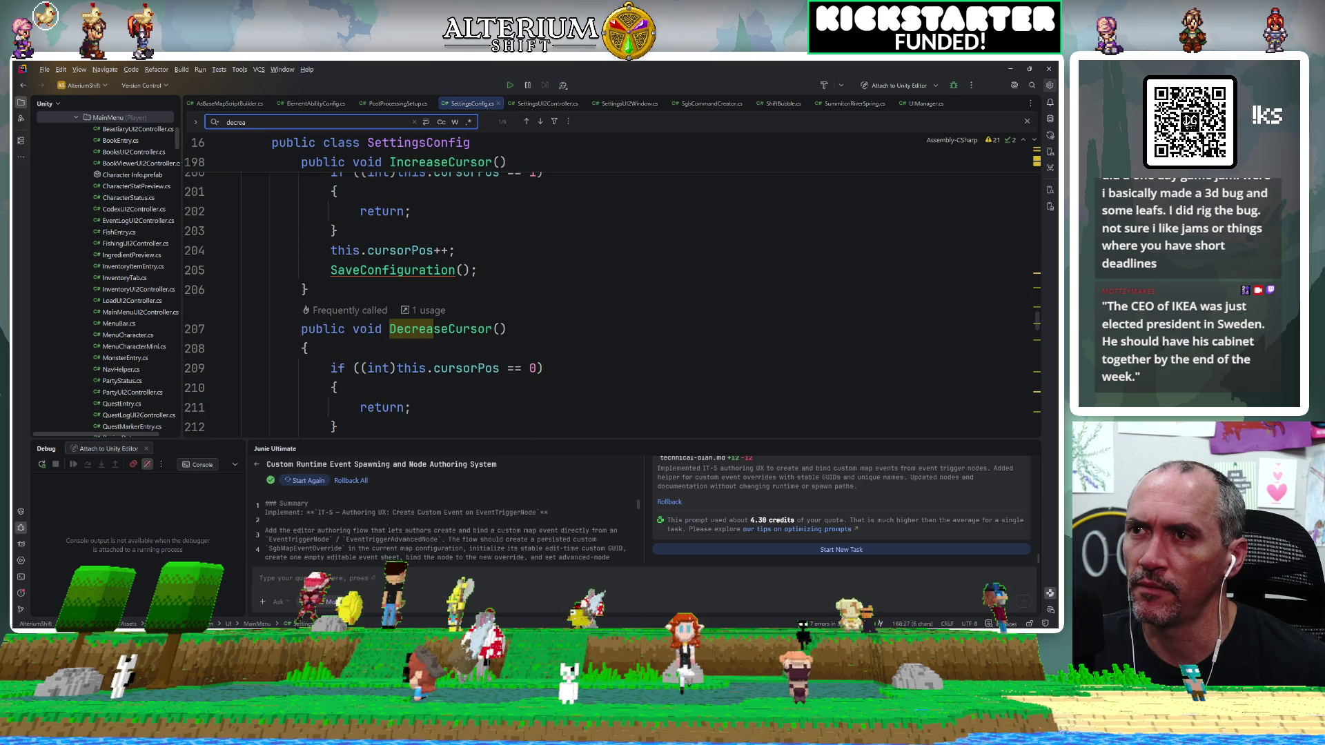
{"action": "scroll", "coordinate": [639, 286], "scroll_direction": "down", "scroll_amount": 4}
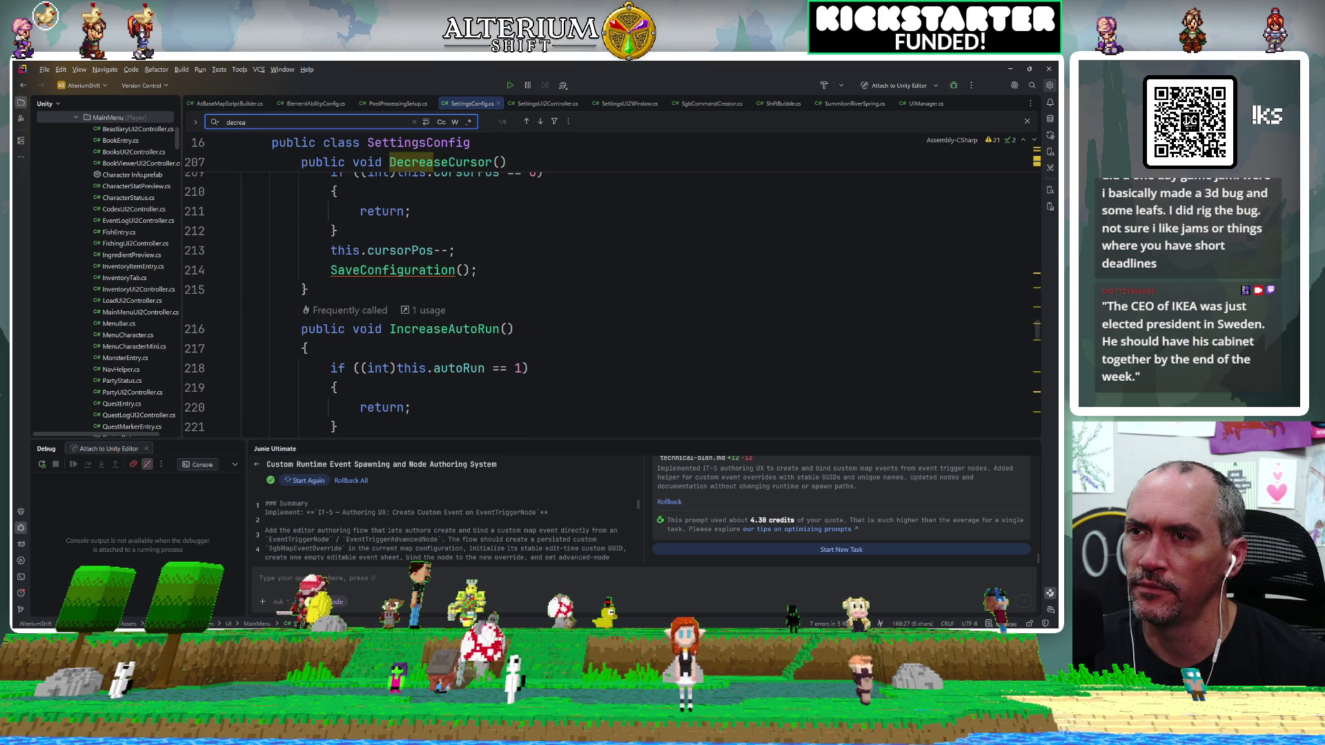
{"action": "scroll", "coordinate": [638, 286], "scroll_direction": "down", "scroll_amount": 3}
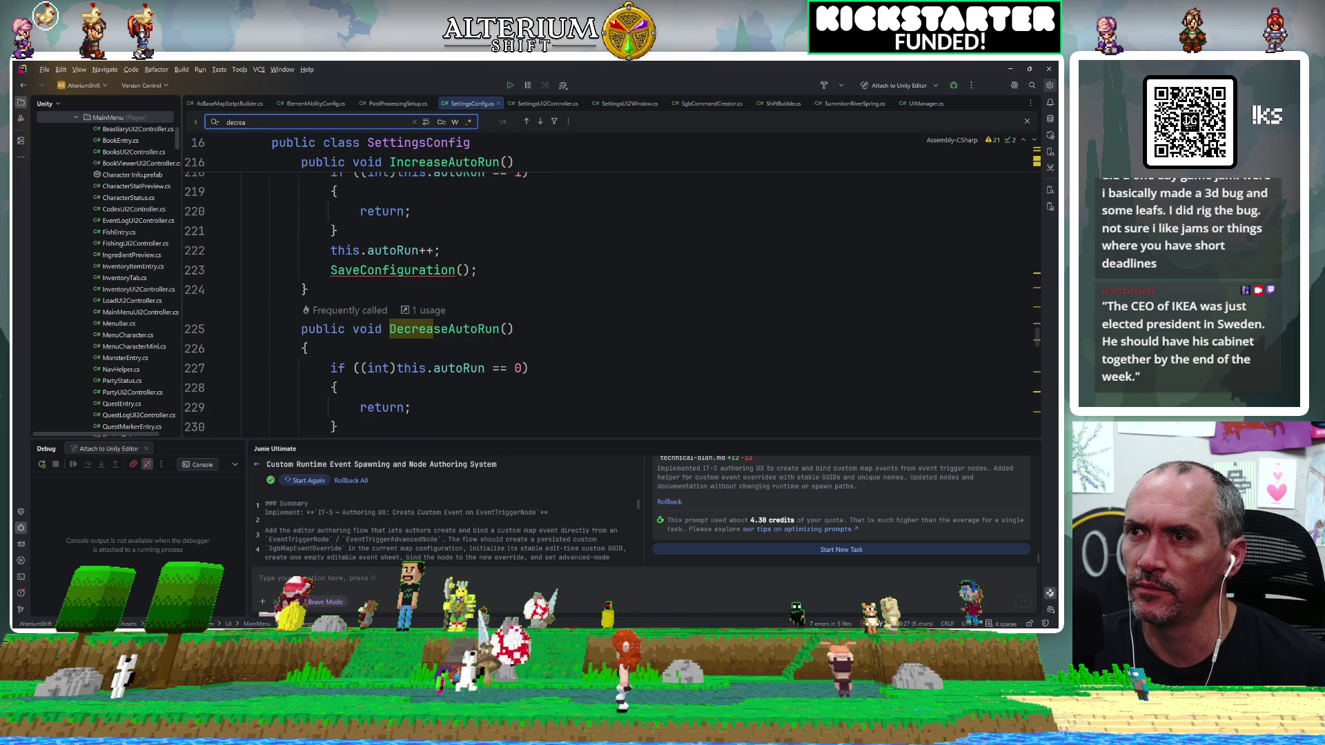
{"action": "scroll", "coordinate": [638, 286], "scroll_direction": "down", "scroll_amount": 7}
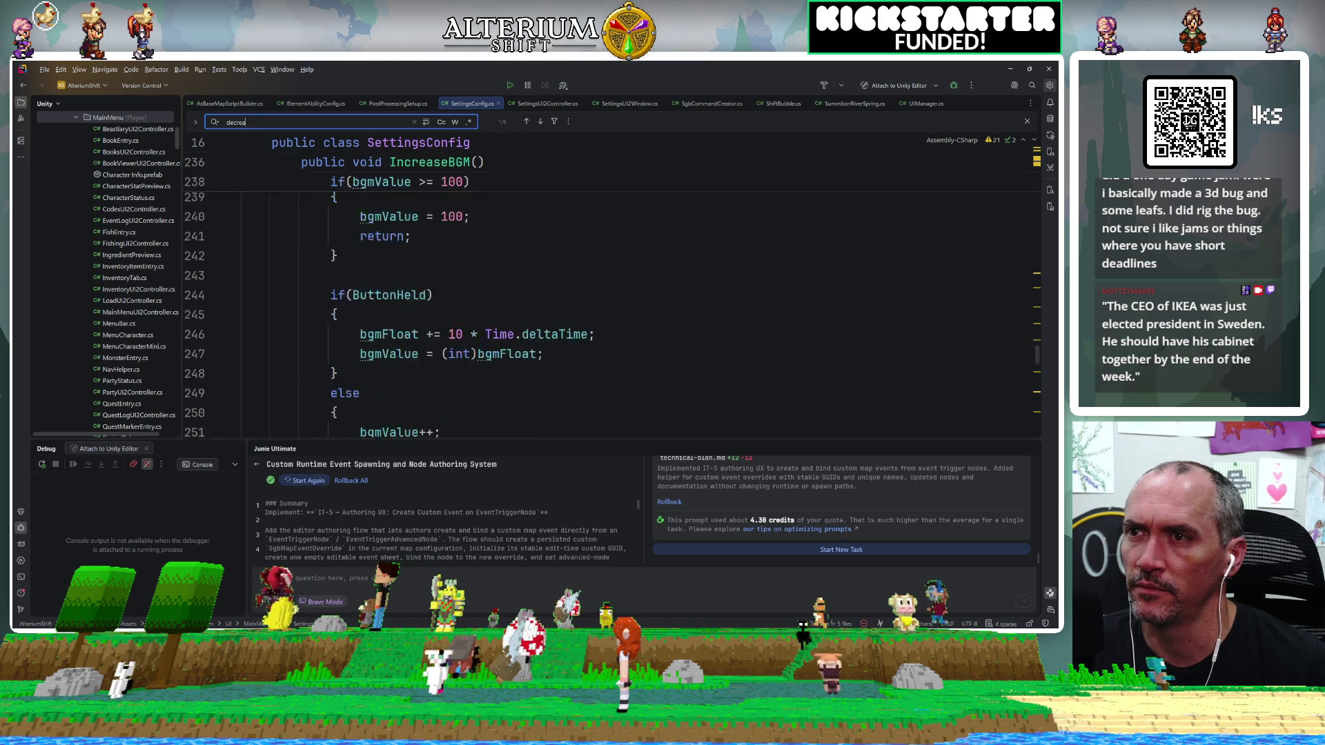
{"action": "scroll", "coordinate": [638, 286], "scroll_direction": "up", "scroll_amount": 8}
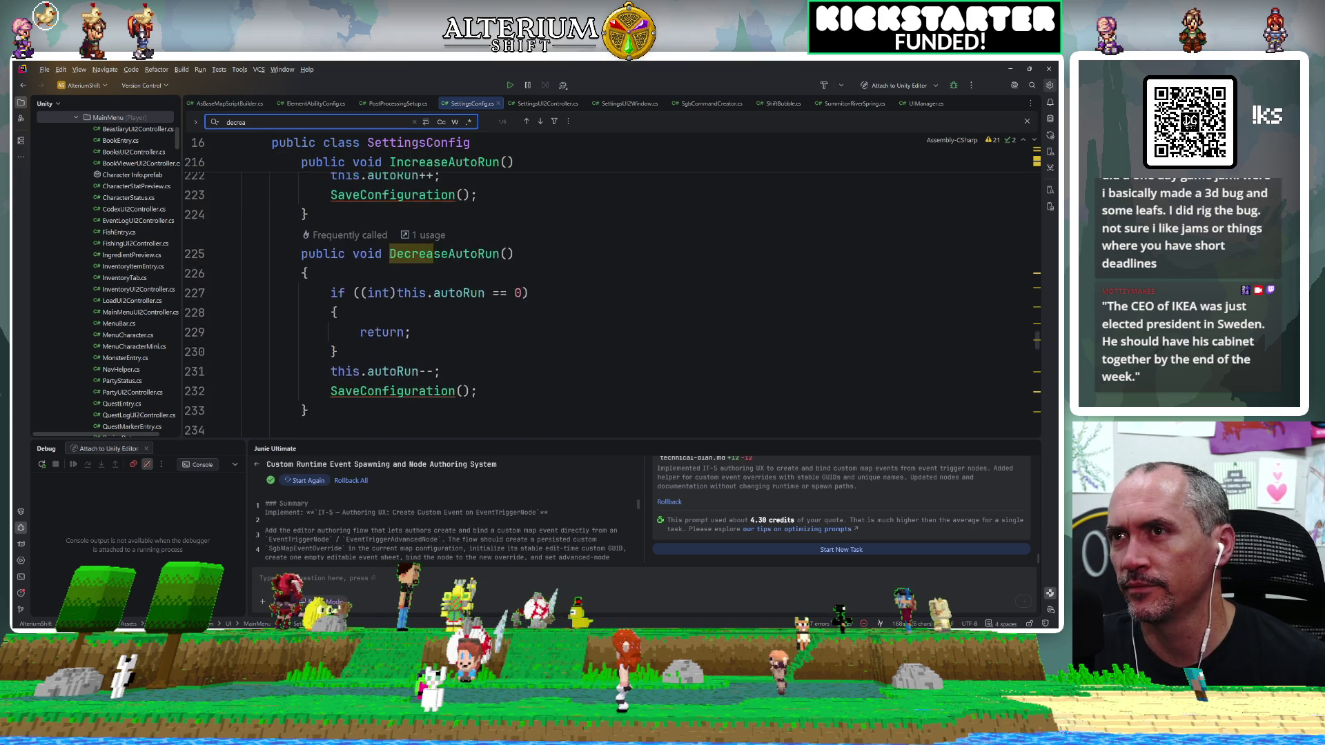
{"action": "scroll", "coordinate": [638, 286], "scroll_direction": "down", "scroll_amount": 2}
{"action": "left_click", "coordinate": [308, 387]}
Add a 'public void IncreaseCloudSave()' method with an empty body after DecreaseAutoRun.
{"action": "key", "text": "Return"}
{"action": "key", "text": "Return"}
{"action": "type", "text": "public void"}
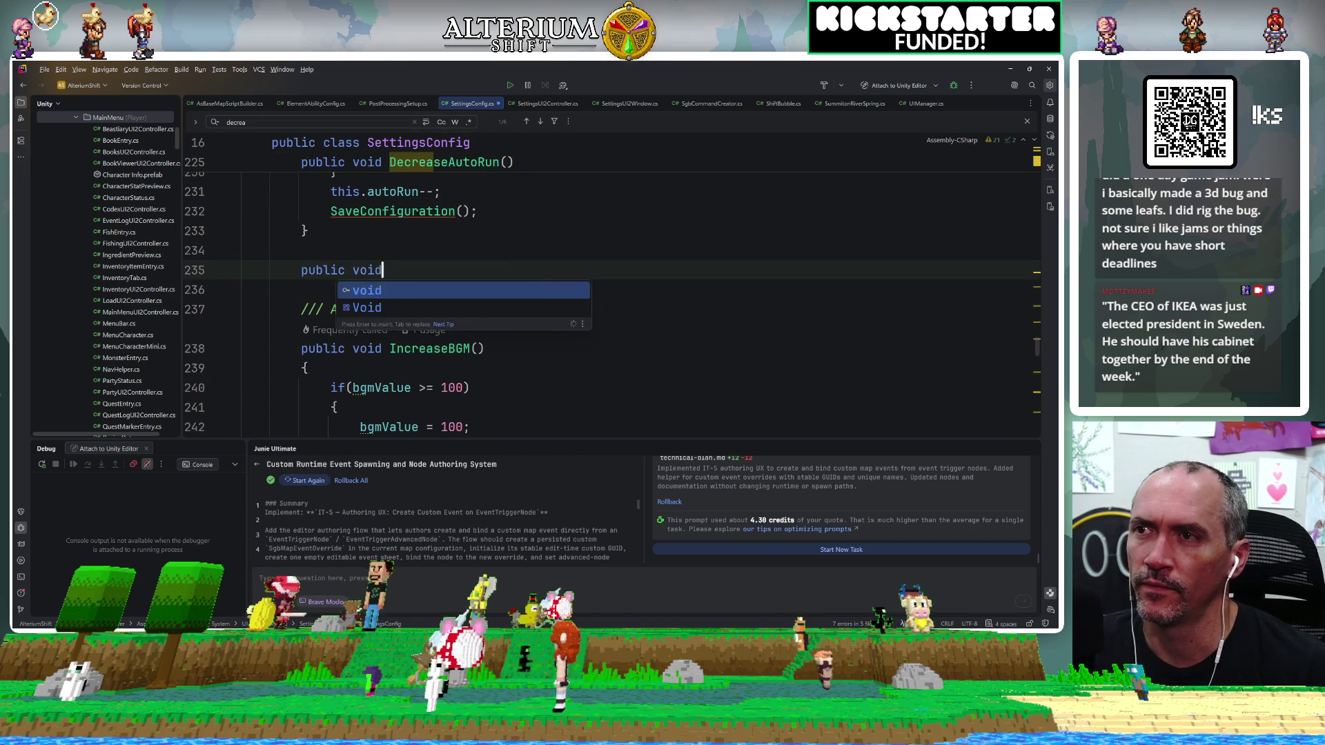
{"action": "type", "text": " Increase"}
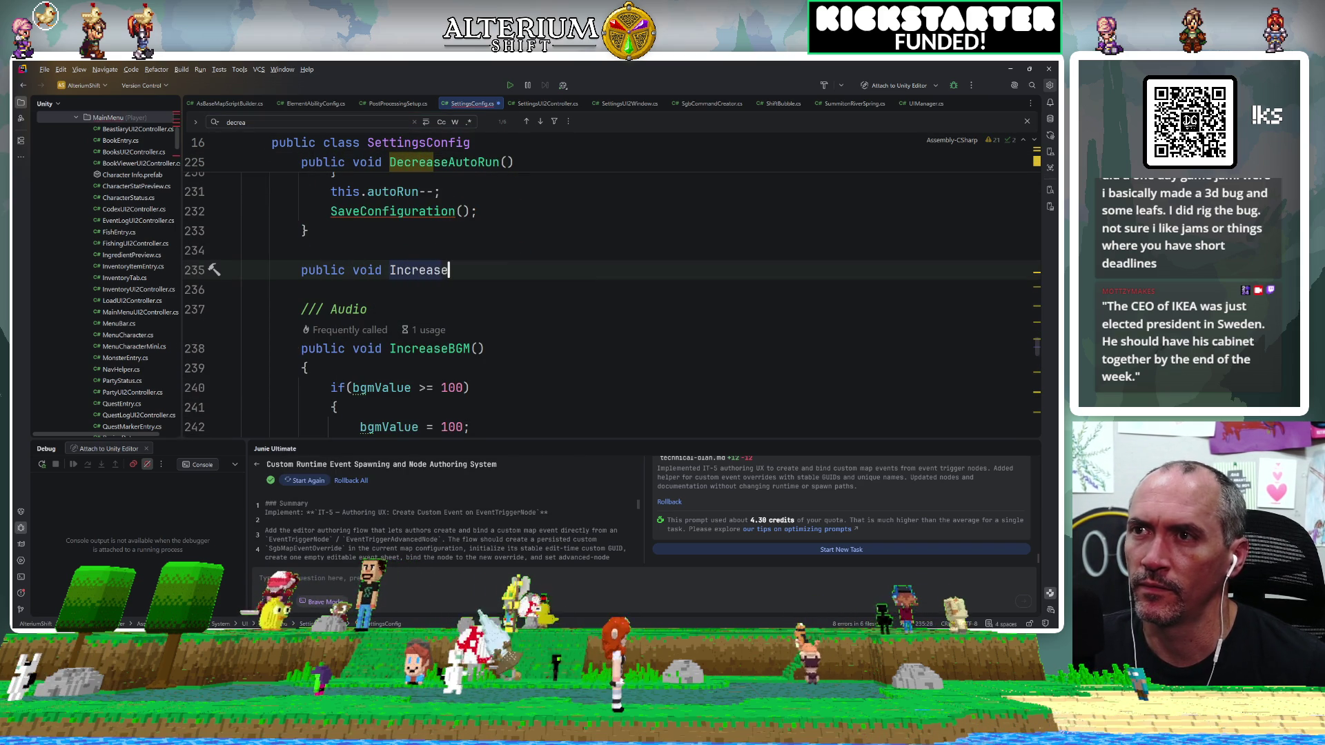
{"action": "type", "text": "Cloud"}
{"action": "type", "text": "e"}
{"action": "key", "text": "BackSpace"}
{"action": "key", "text": "BackSpace"}
{"action": "key", "text": "BackSpace"}
{"action": "type", "text": "Save()"}
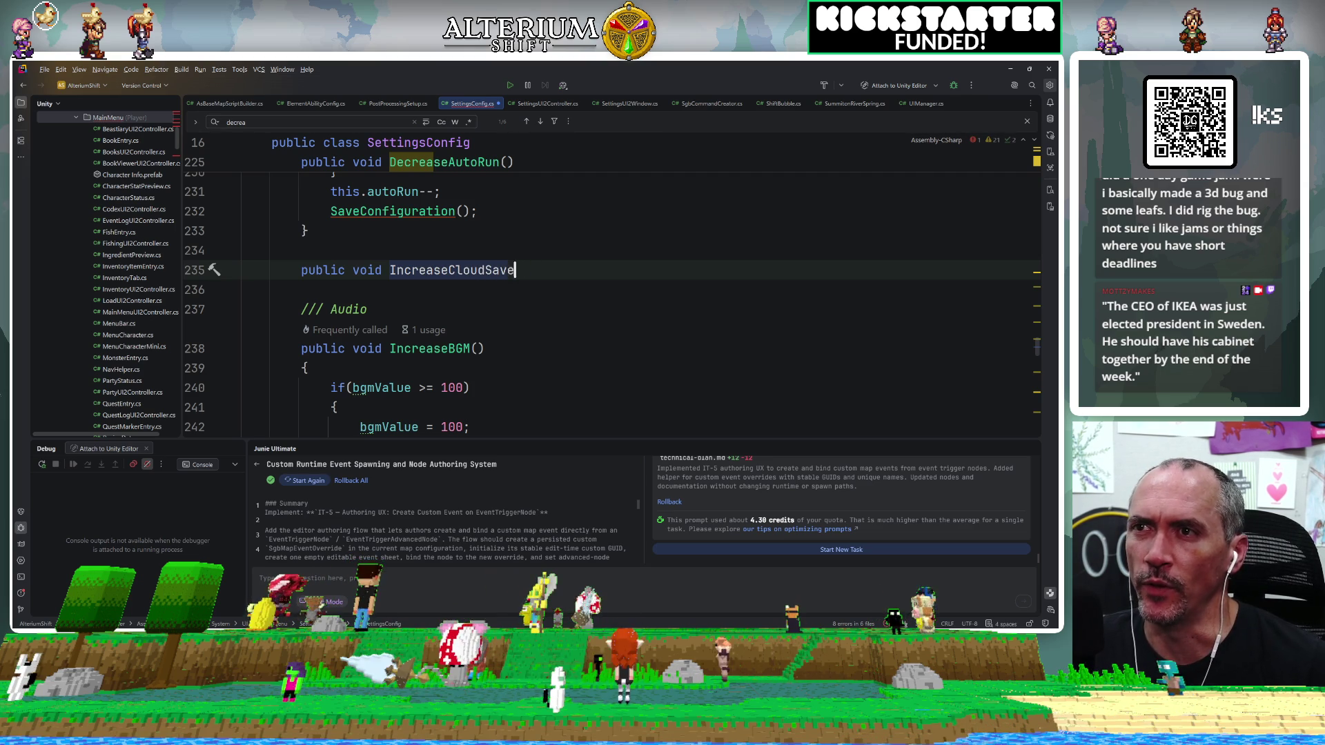
{"action": "key", "text": "Return"}
{"action": "type", "text": "{"}
{"action": "key", "text": "Return"}
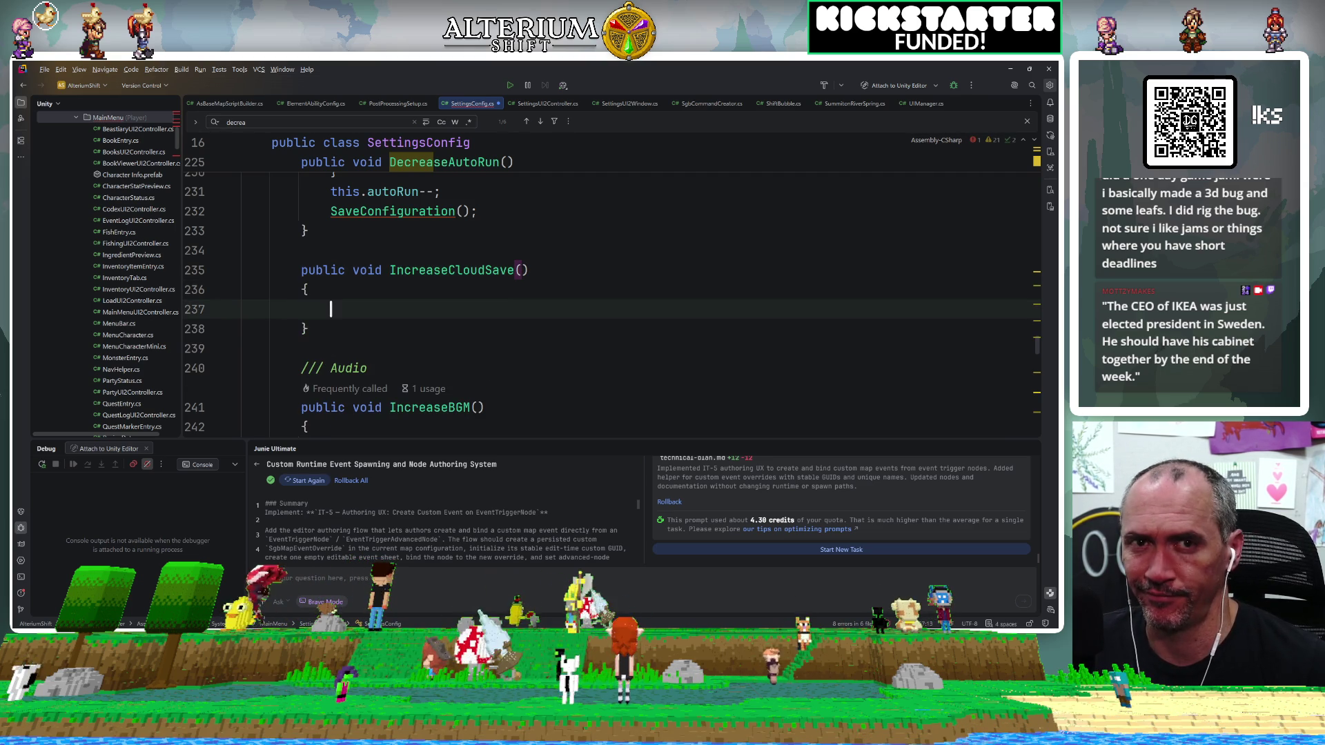
{"action": "key", "text": "Down"}
{"action": "key", "text": "Return"}
{"action": "key", "text": "Return"}
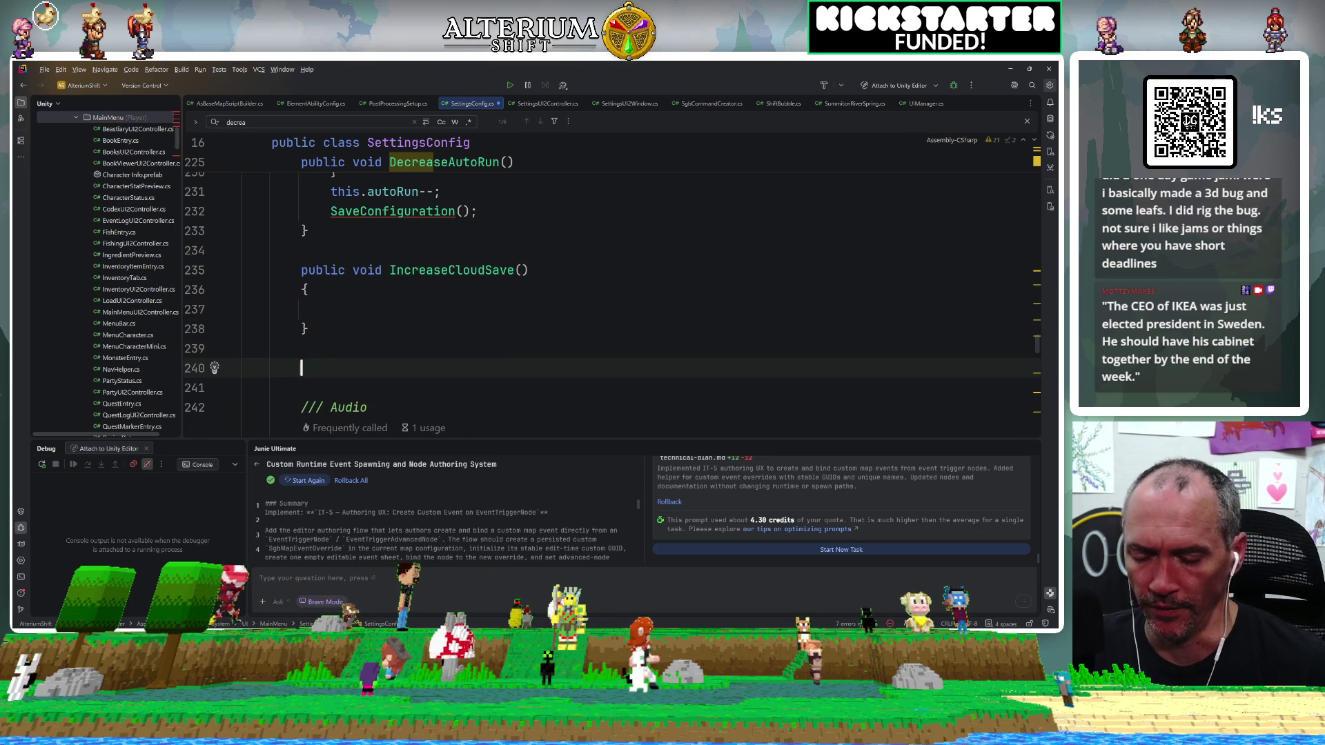
Type a 'public void DecreaseCloudSave()' declaration below it, fixing the typo.
{"action": "type", "text": "public void DecreaseC"}
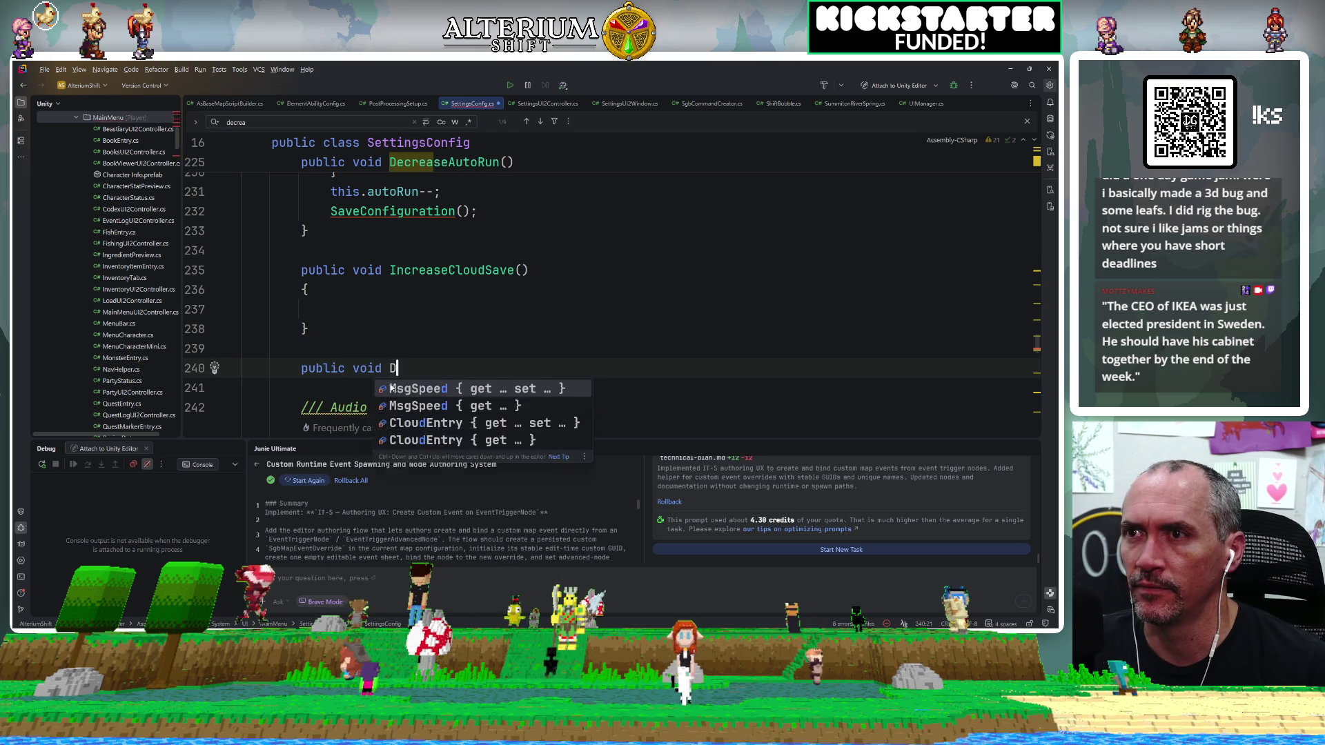
{"action": "type", "text": "loudzsa"}
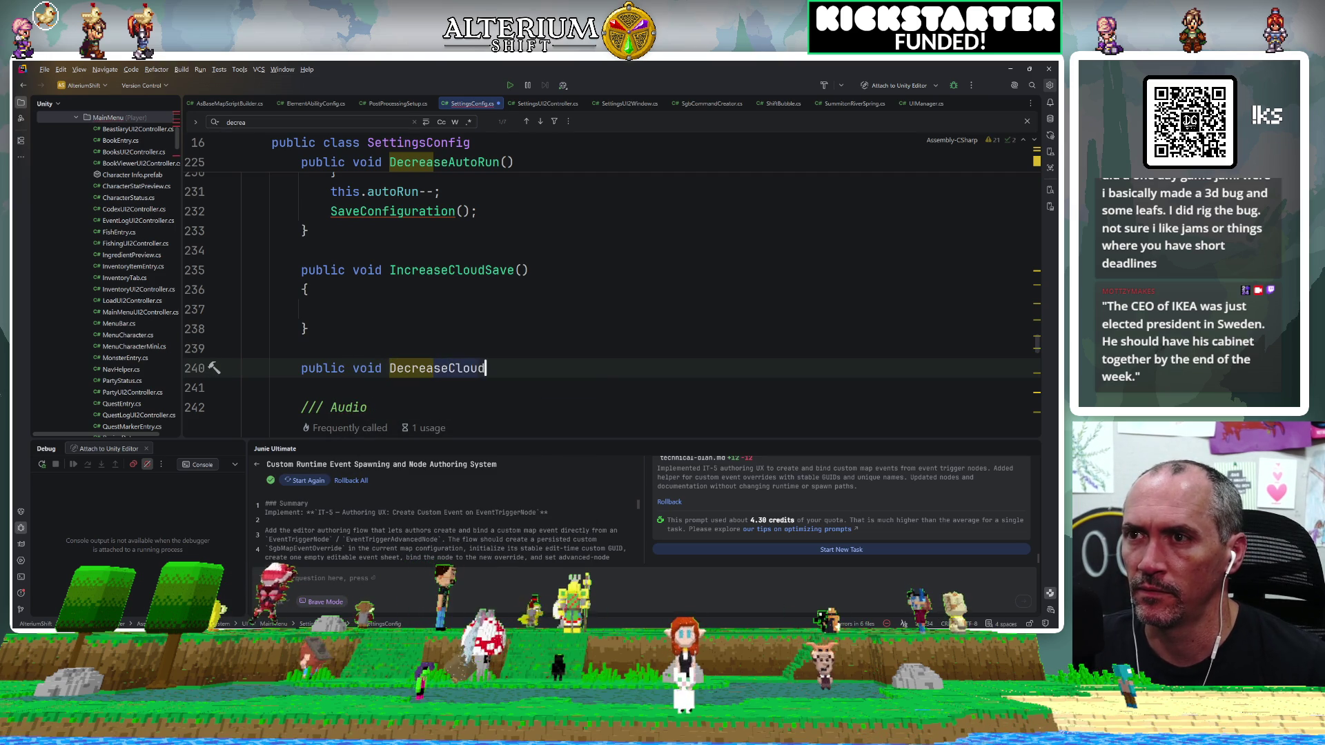
{"action": "key", "text": "BackSpace"}
{"action": "key", "text": "BackSpace"}
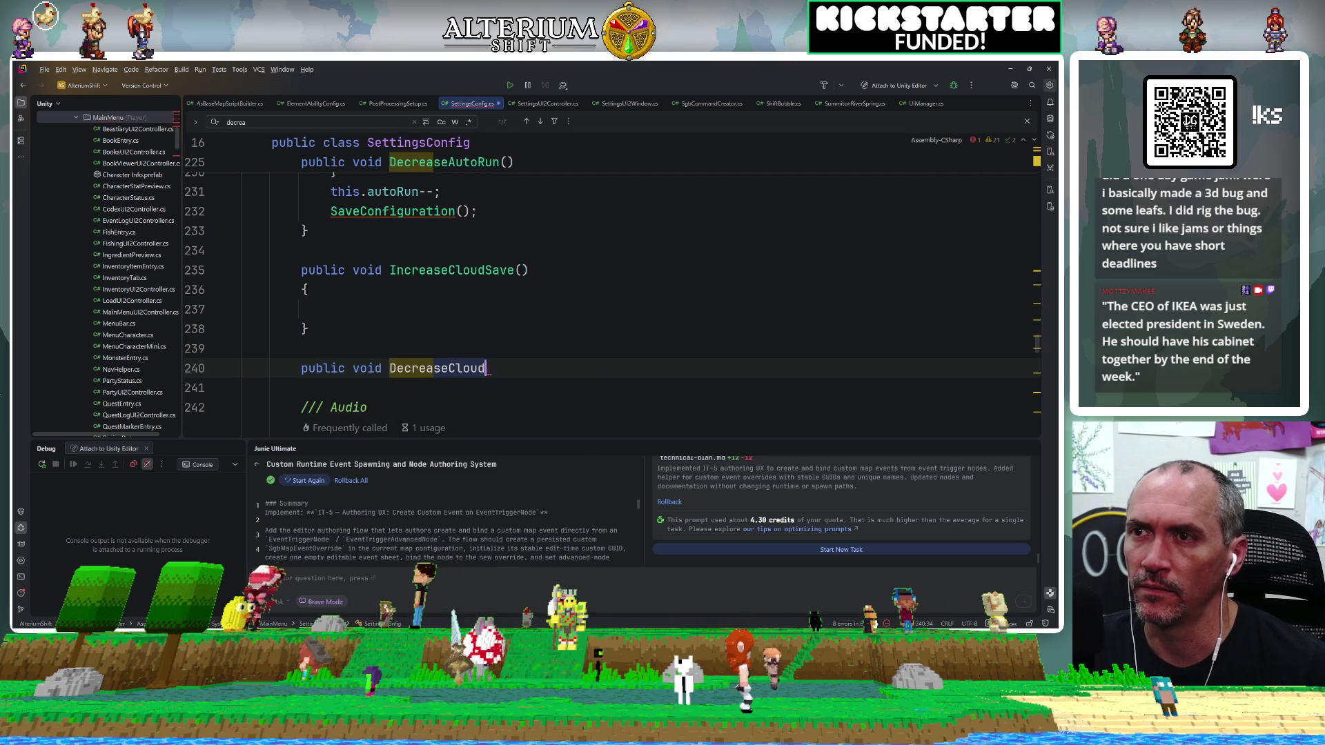
{"action": "type", "text": "S"}
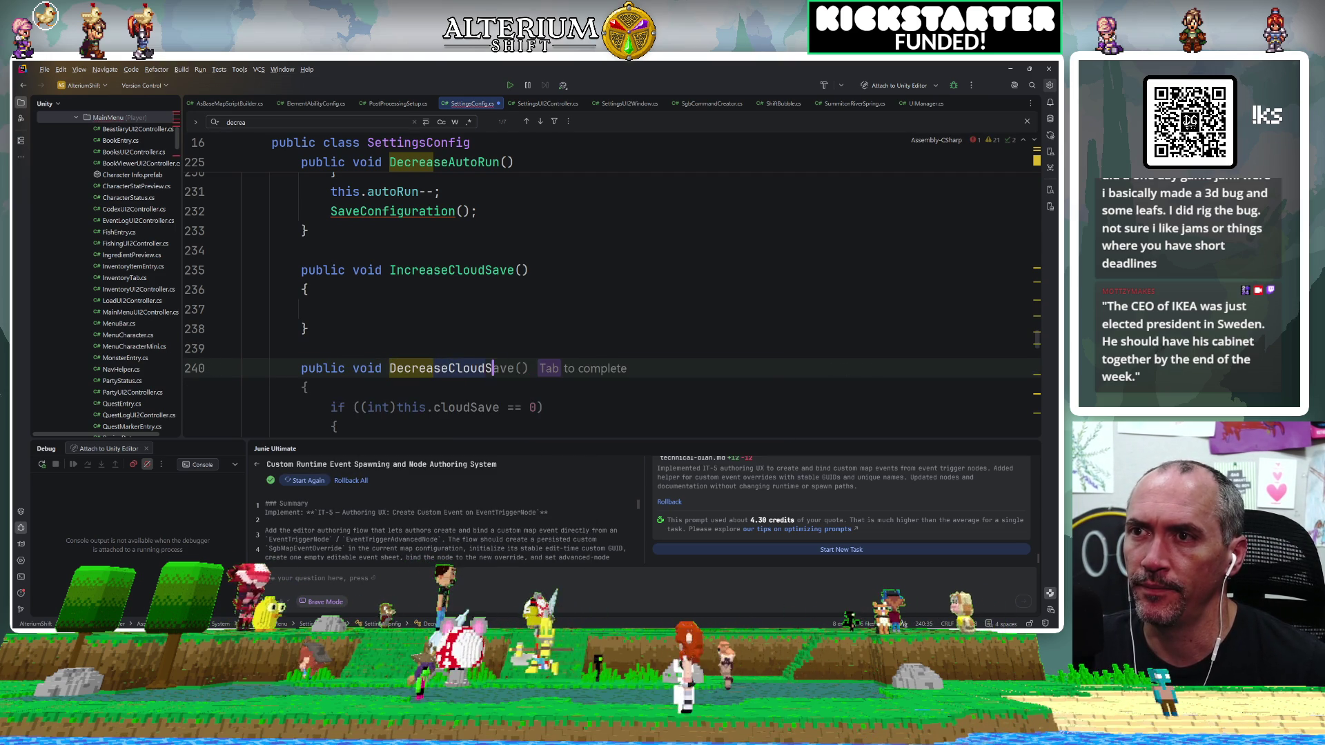
{"action": "type", "text": "ave()"}
{"action": "key", "text": "Return"}
{"action": "key", "text": "Return"}
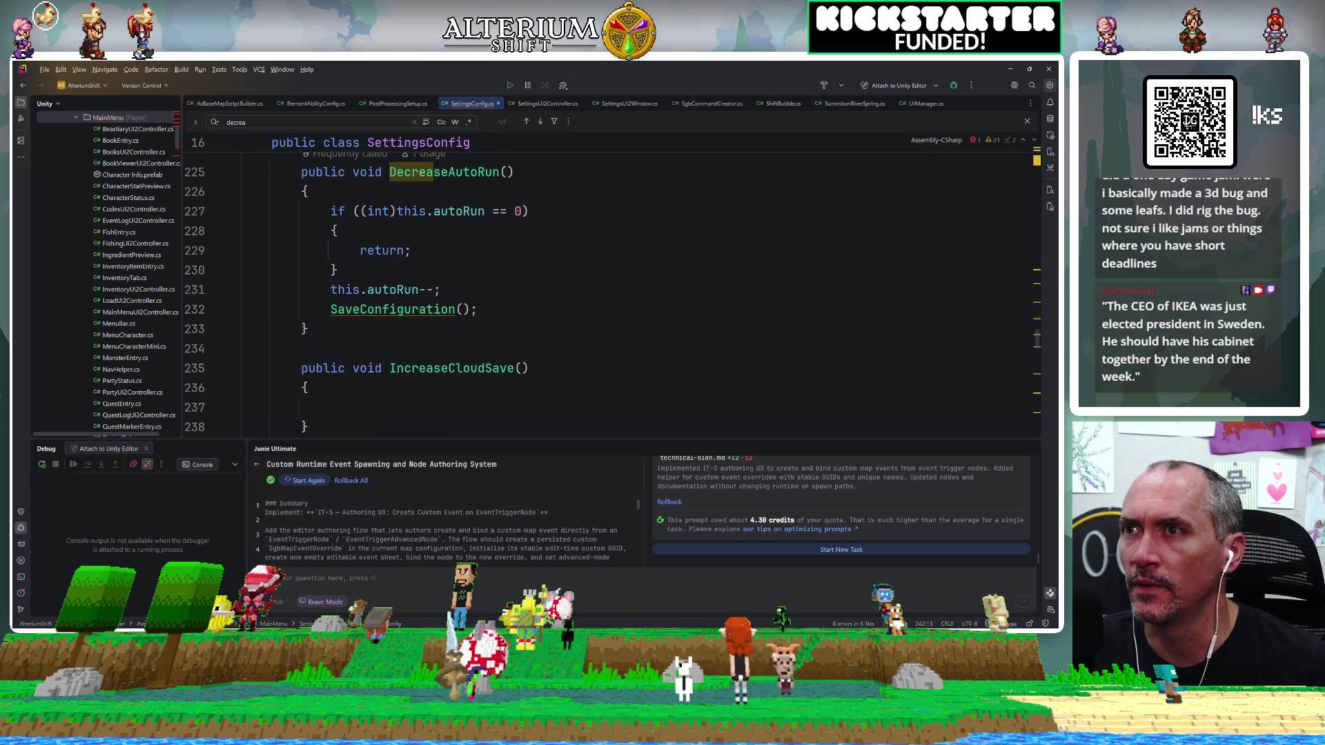
Start and discard a 'this.clou' reference in IncreaseCloudSave, then go to the SaveConfiguration definition.
{"action": "scroll", "coordinate": [607, 290], "scroll_direction": "up", "scroll_amount": 2}
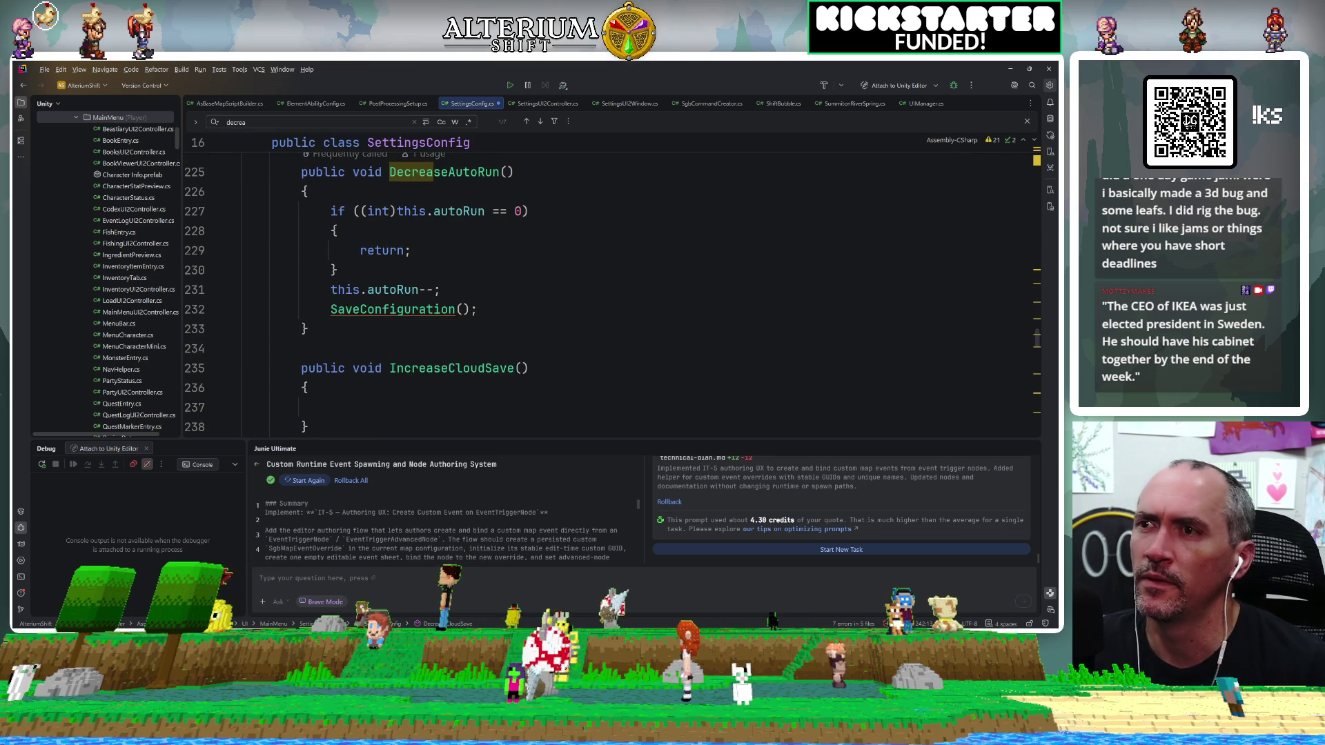
{"action": "left_click", "coordinate": [331, 407]}
{"action": "type", "text": "this.clou"}
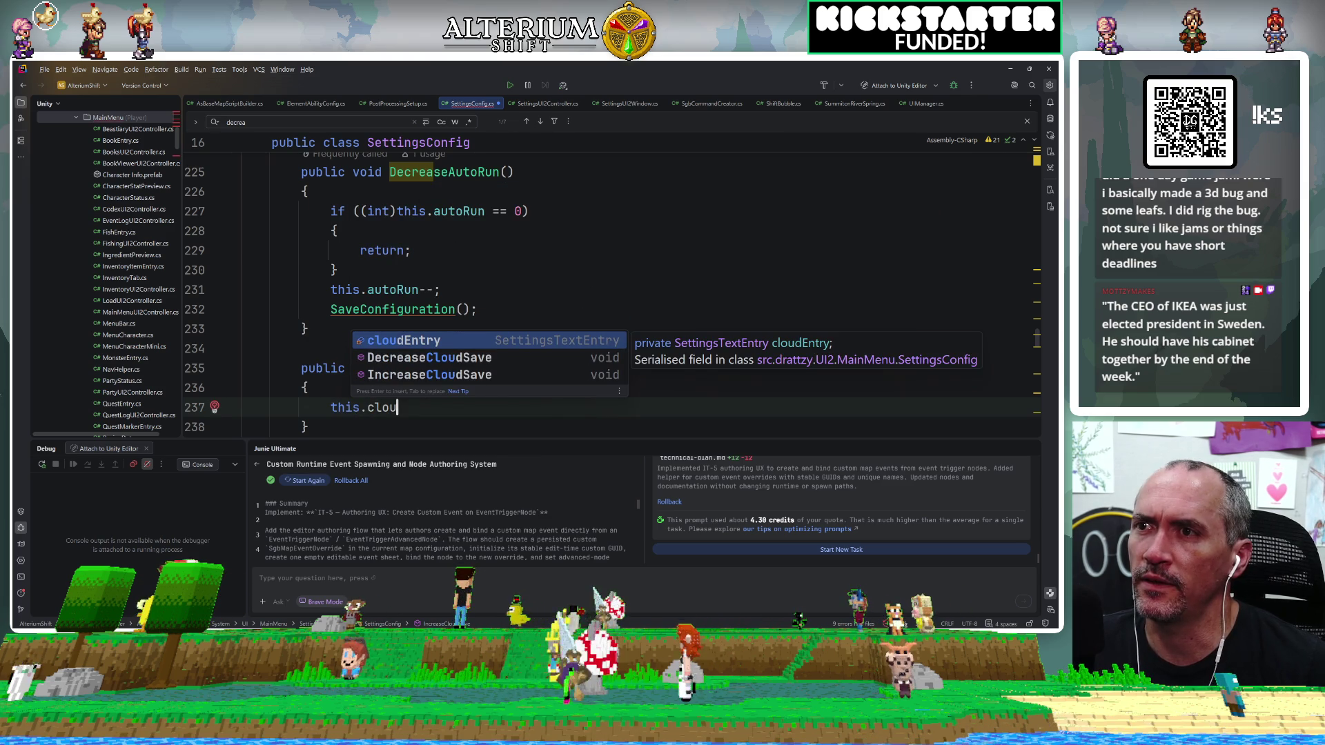
{"action": "key", "text": "BackSpace"}
{"action": "key", "text": "BackSpace"}
{"action": "key", "text": "BackSpace"}
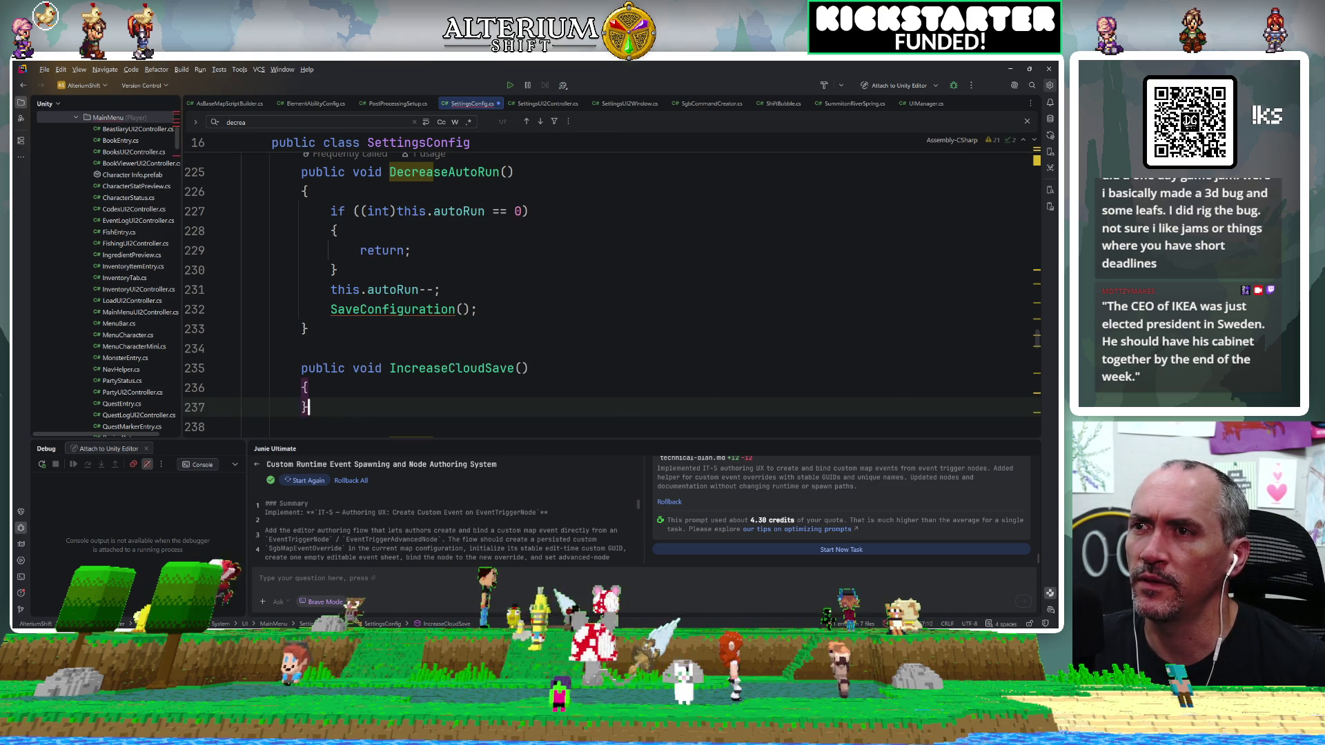
{"action": "left_click", "coordinate": [397, 310], "text": "ctrl"}
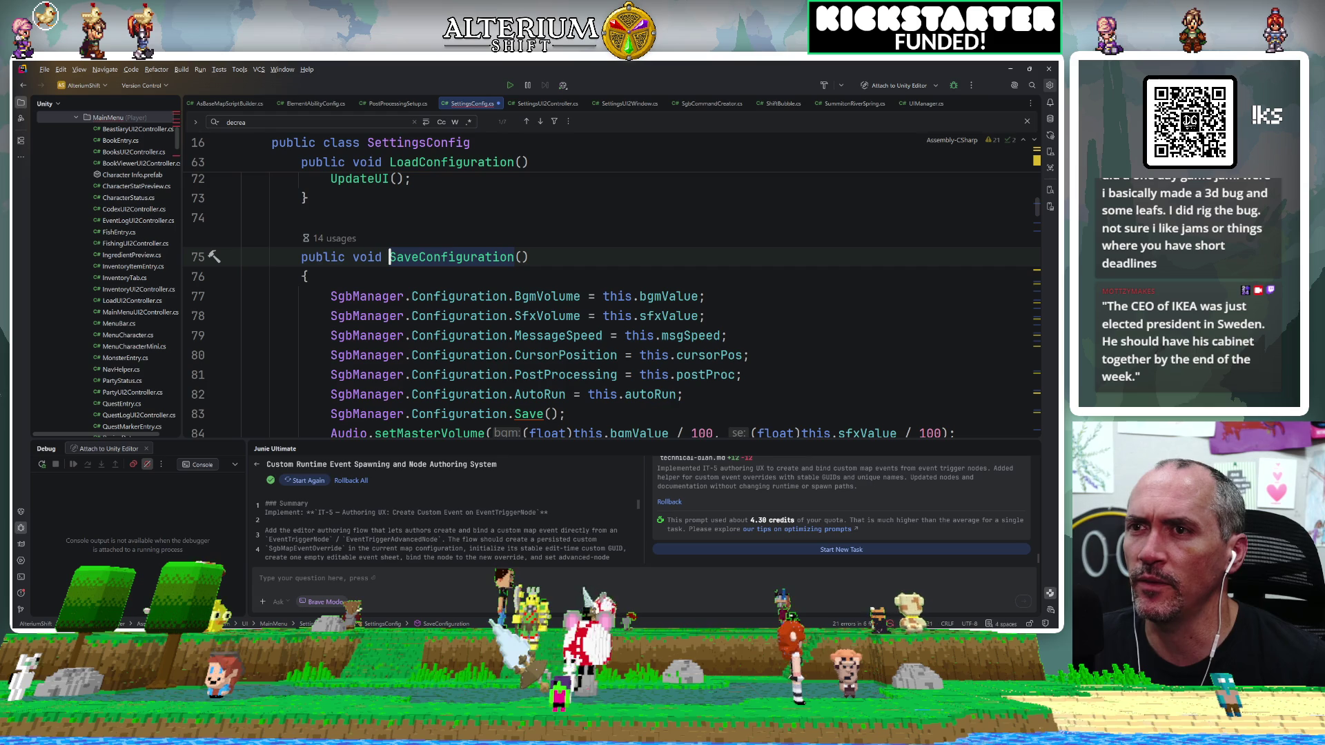
{"action": "left_click", "coordinate": [635, 394], "text": "ctrl"}
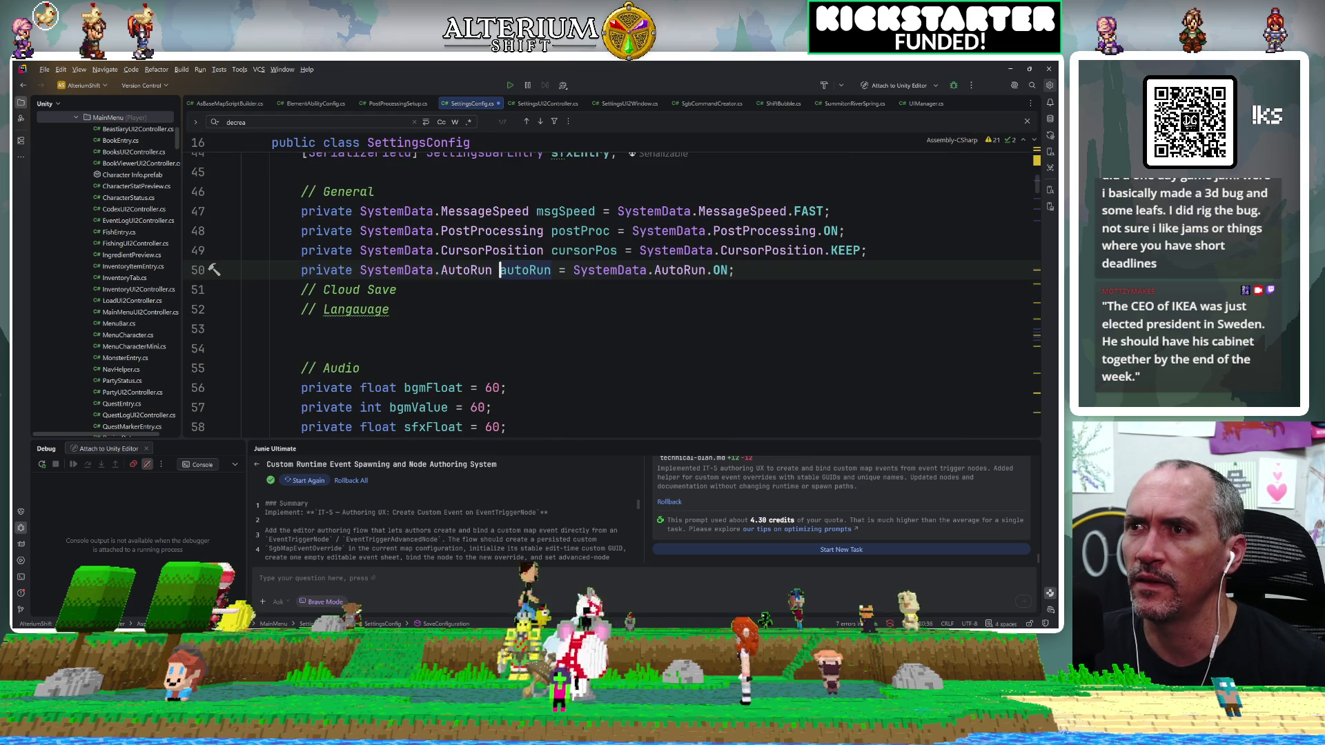
{"action": "left_click", "coordinate": [461, 271], "text": "ctrl"}
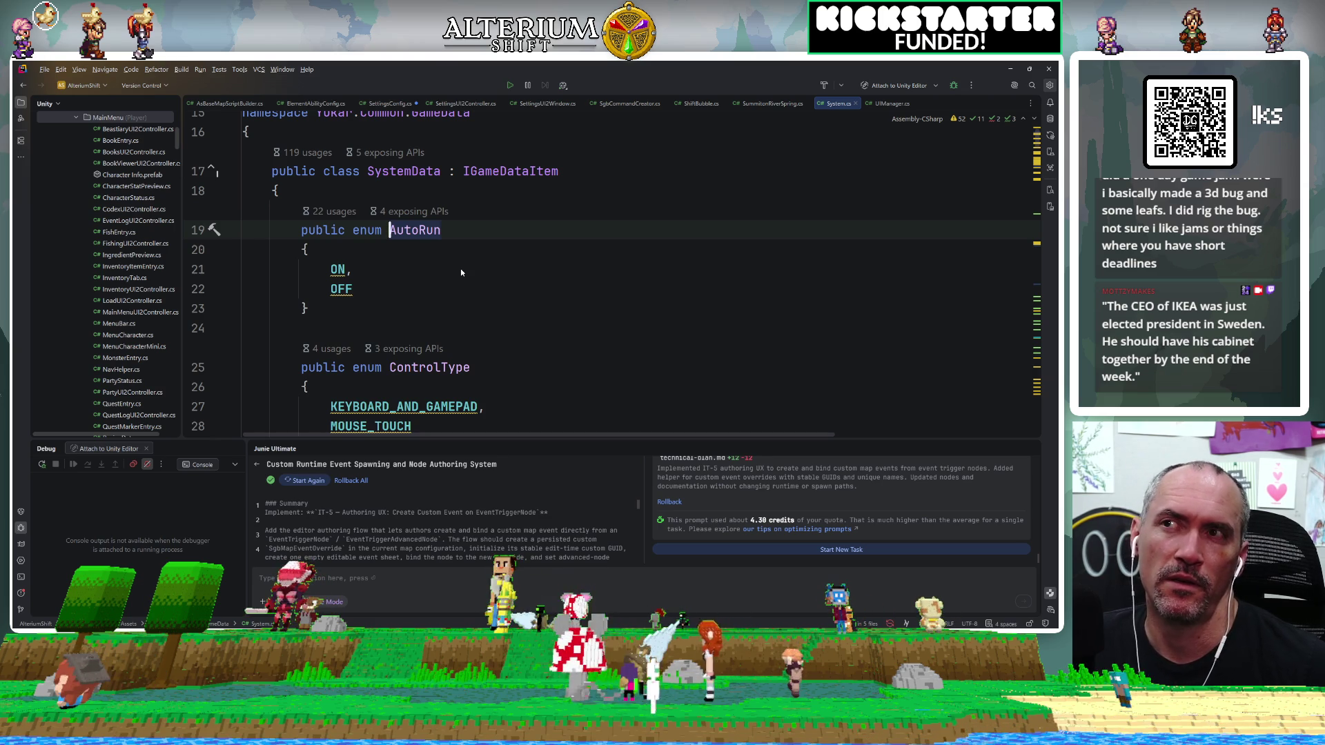
{"action": "scroll", "coordinate": [461, 273], "scroll_direction": "down", "scroll_amount": 6}
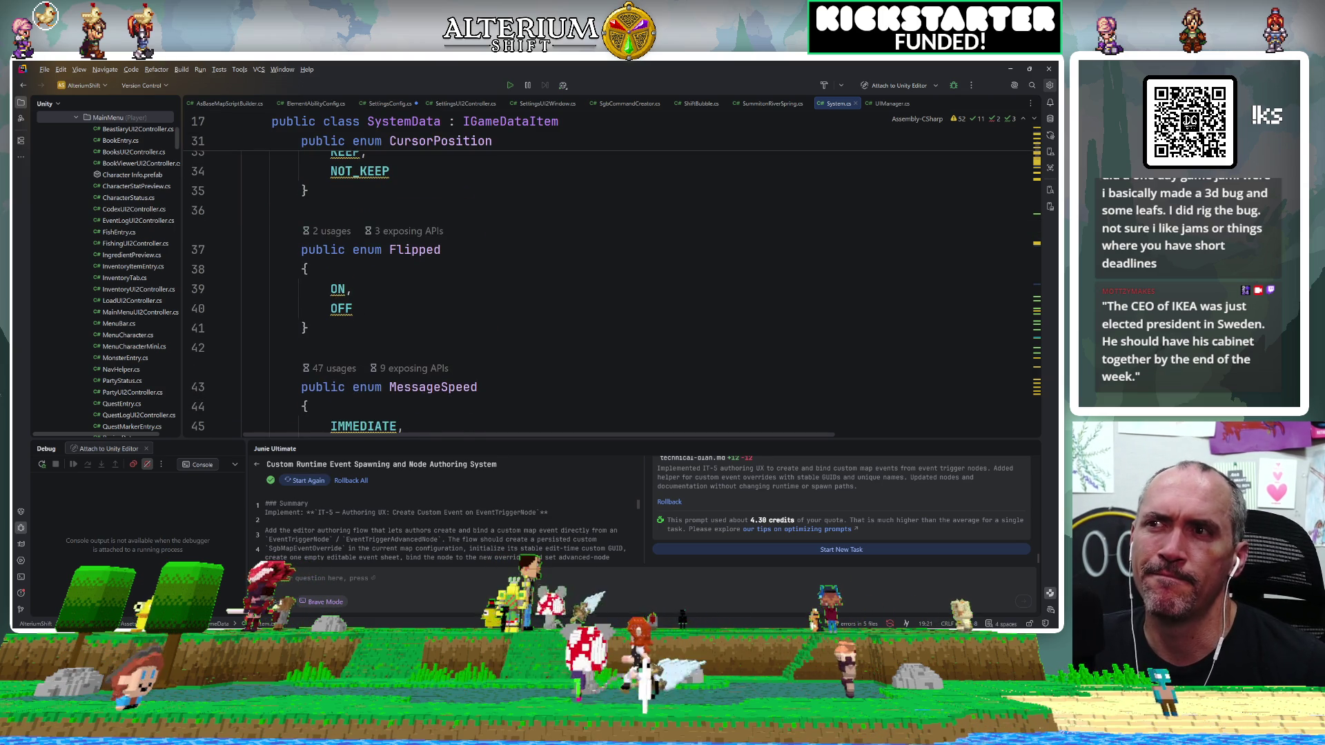
{"action": "scroll", "coordinate": [461, 273], "scroll_direction": "down", "scroll_amount": 4}
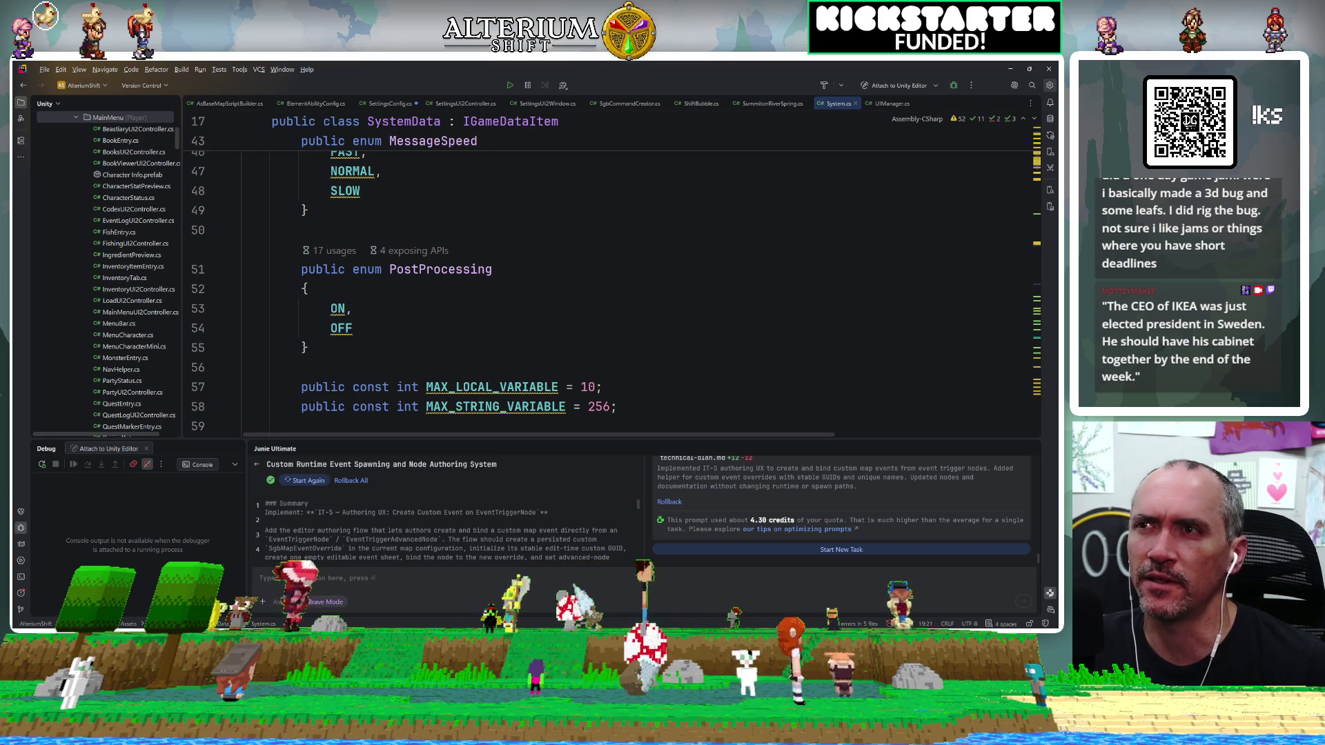
{"action": "key", "text": "ctrl+shift+n"}
{"action": "type", "text": "generalsett"}
{"action": "key", "text": "BackSpace"}
{"action": "key", "text": "BackSpace"}
{"action": "key", "text": "BackSpace"}
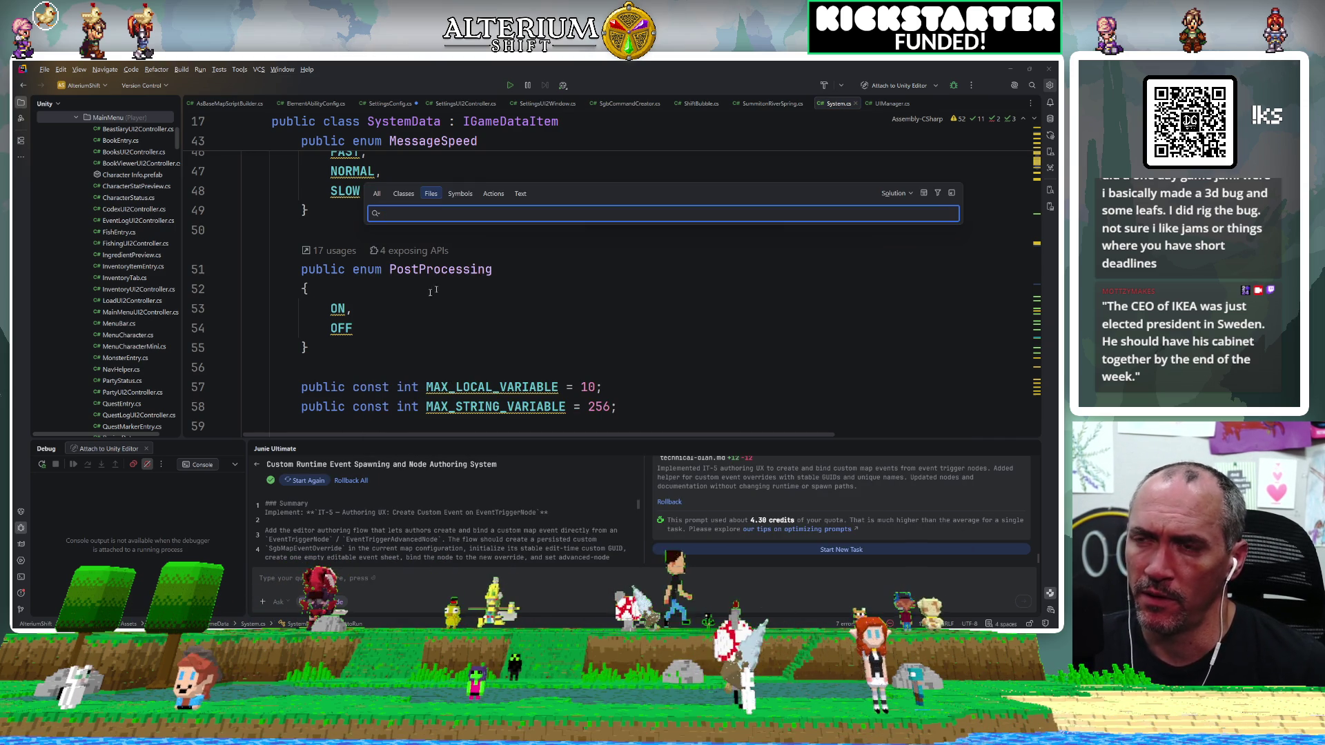
{"action": "key", "text": "Escape"}
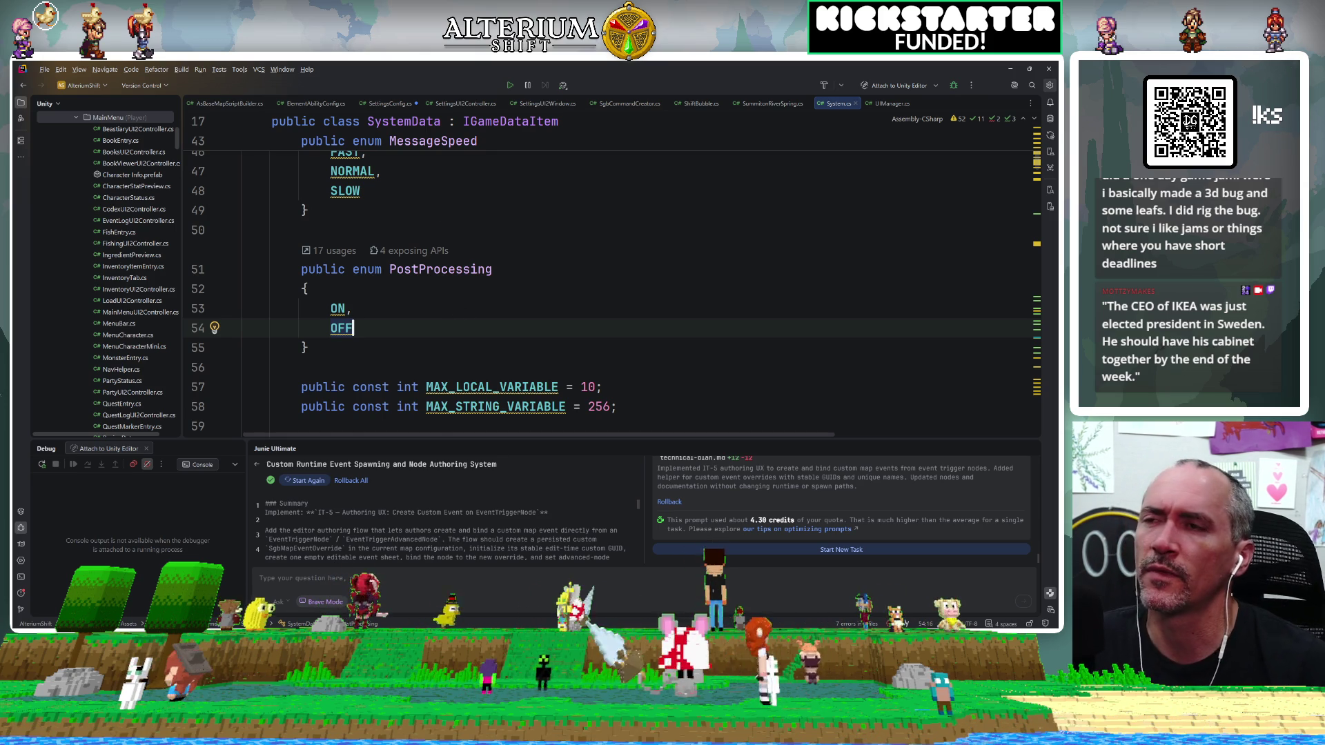
{"action": "key", "text": "ctrl+alt+Left"}
{"action": "key", "text": "ctrl+alt+Left"}
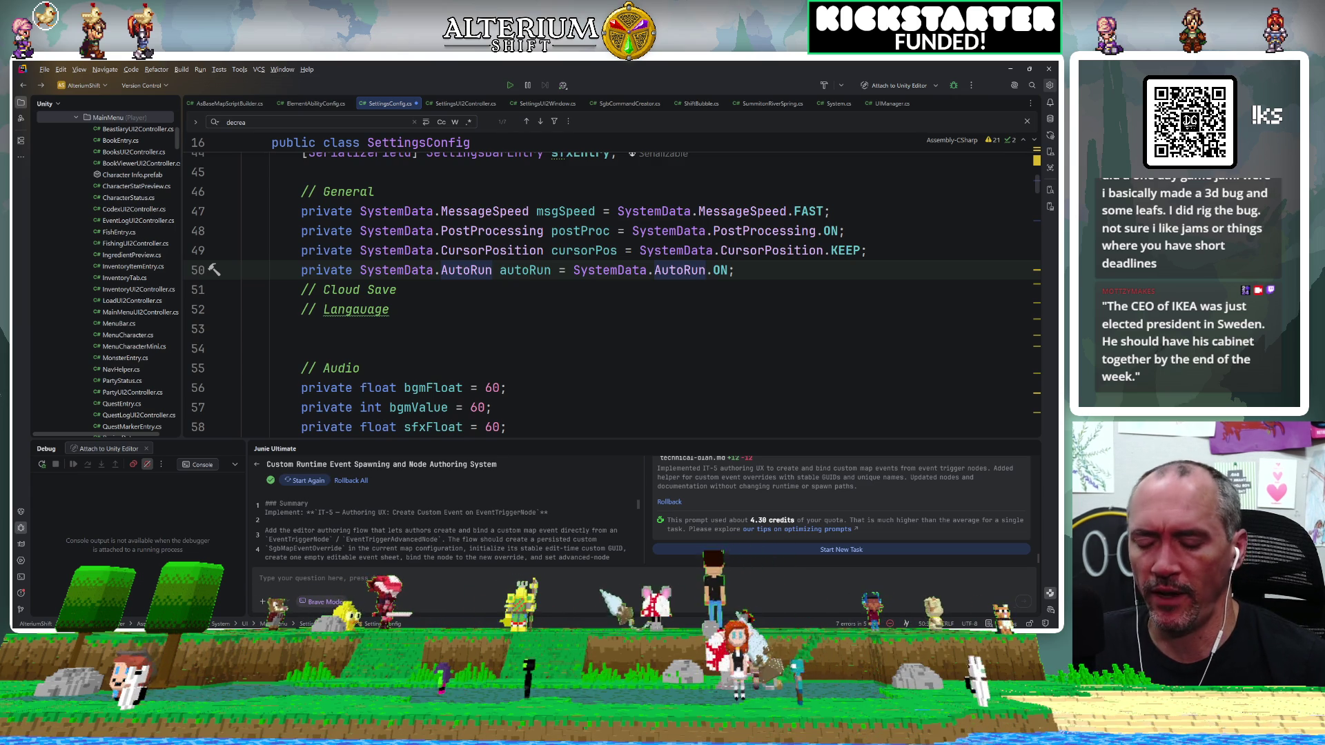
Open SettingsUIController.cs via file search 'settingui2con' and briefly search it for 'cloud'.
{"action": "key", "text": "ctrl+shift+n"}
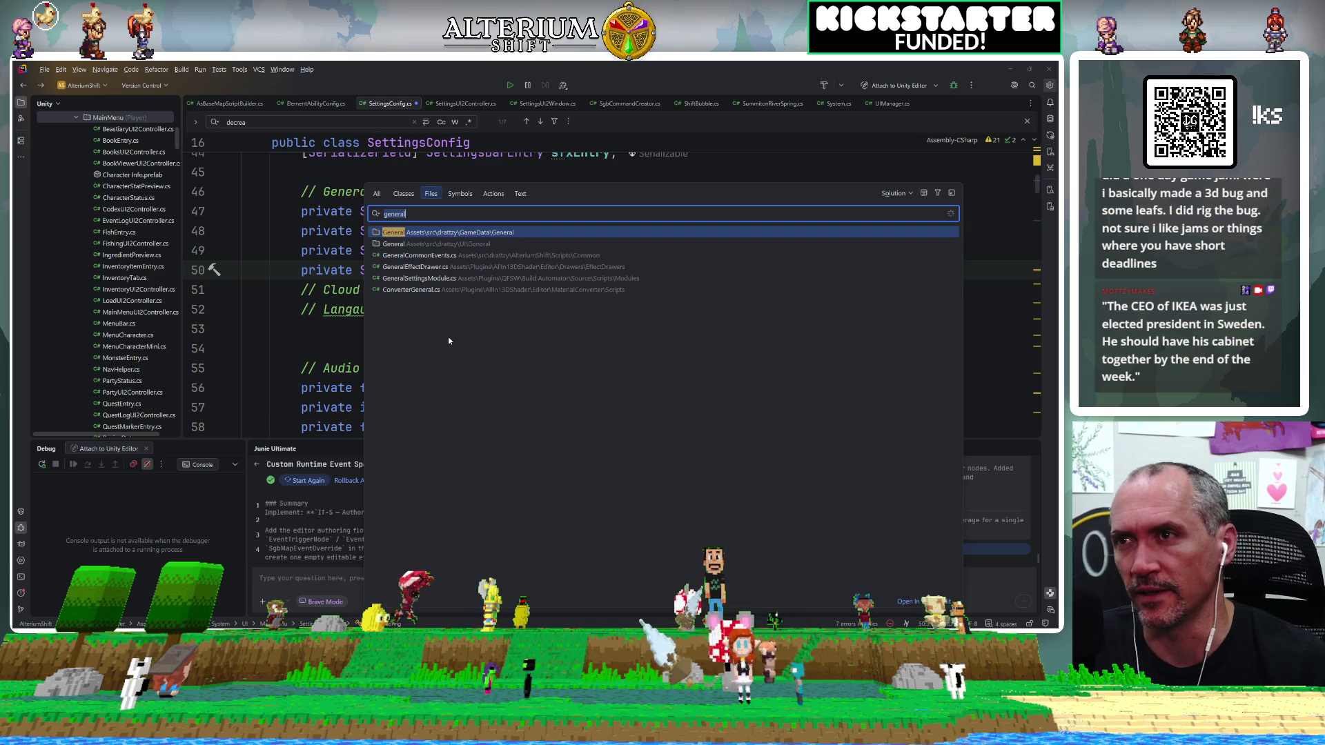
{"action": "type", "text": "setting"}
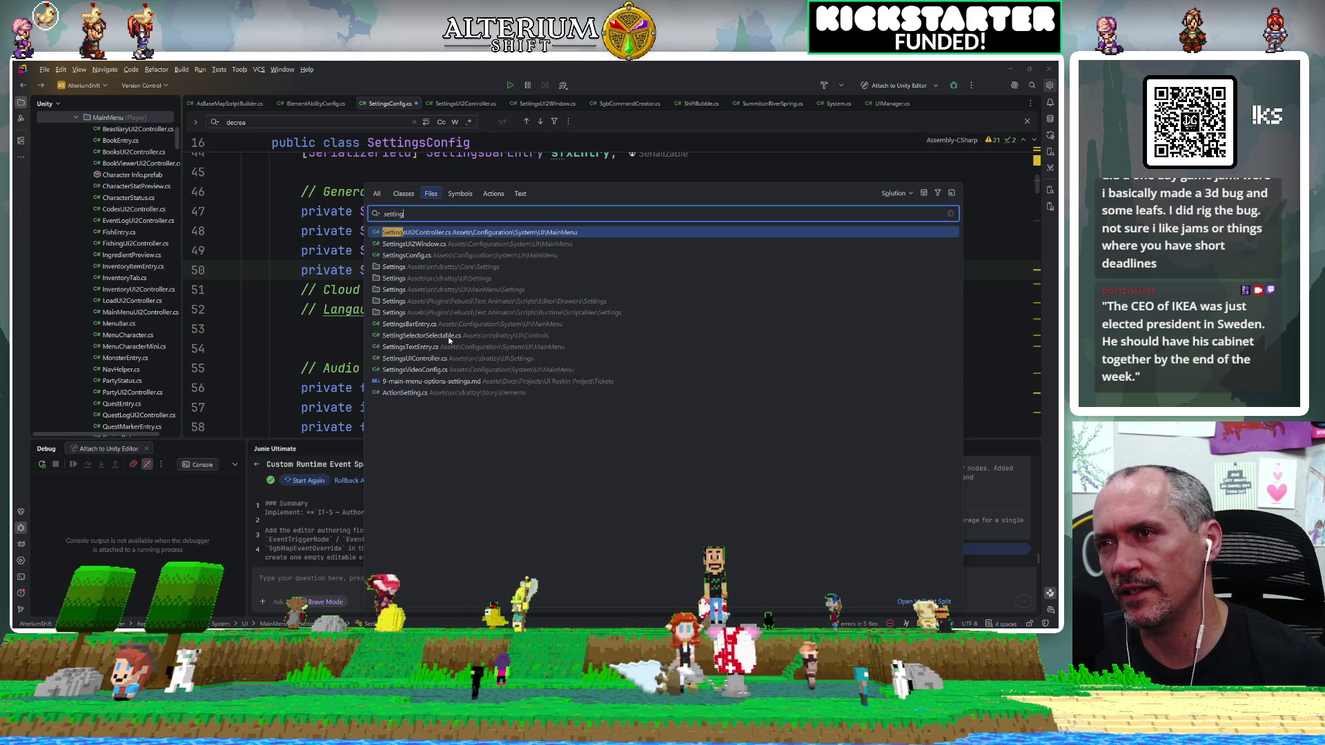
{"action": "type", "text": "ui2con"}
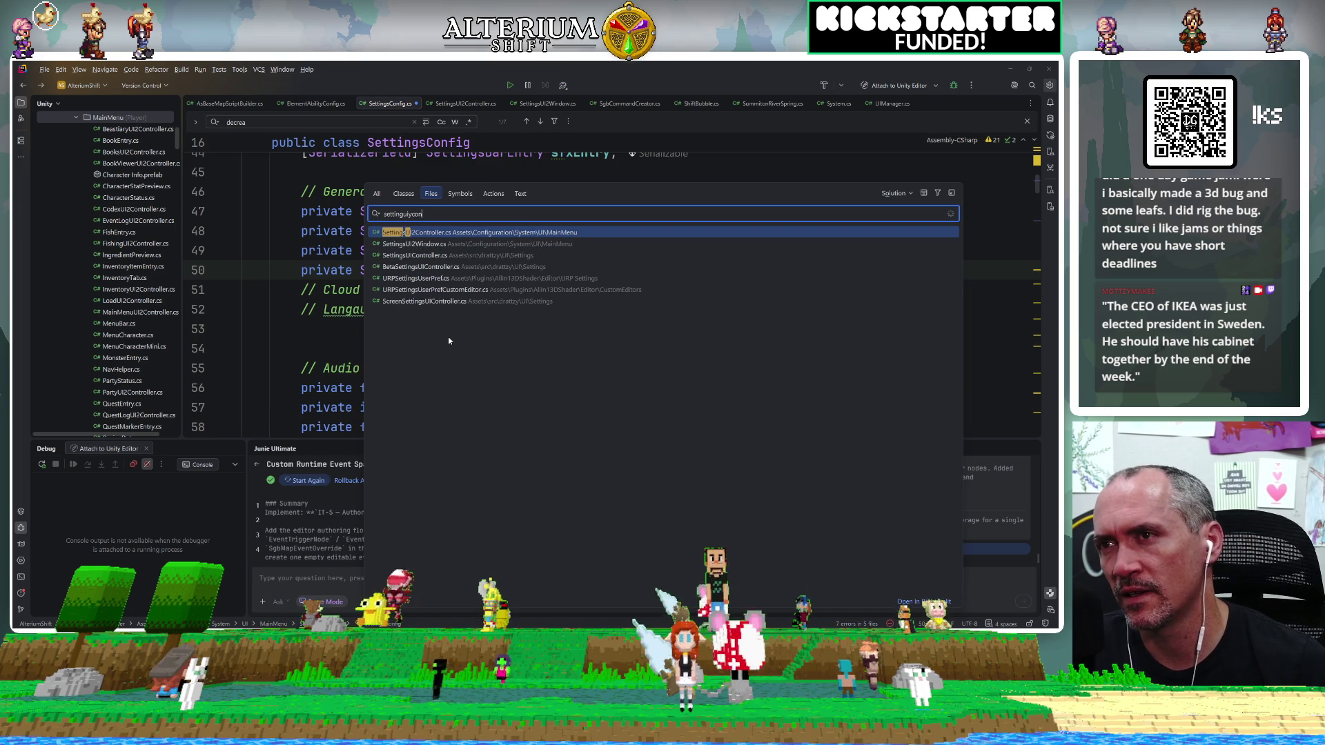
{"action": "left_click", "coordinate": [435, 257]}
{"action": "key", "text": "ctrl+f"}
{"action": "type", "text": "cloud"}
{"action": "key", "text": "BackSpace"}
{"action": "key", "text": "BackSpace"}
{"action": "key", "text": "BackSpace"}
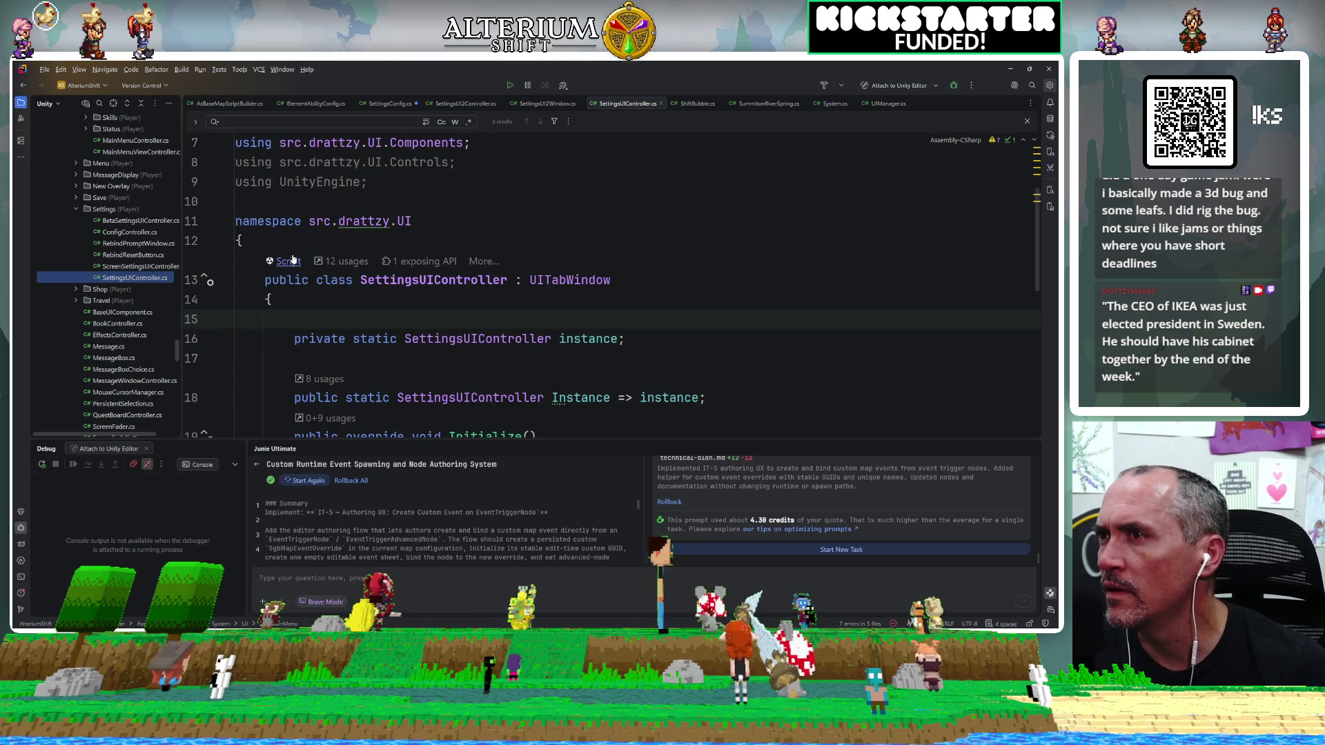
Open ConfigController.cs and step through 'cloud' matches to OnCloudSaves and the line 112 CloudSaves check.
{"action": "double_click", "coordinate": [100, 233]}
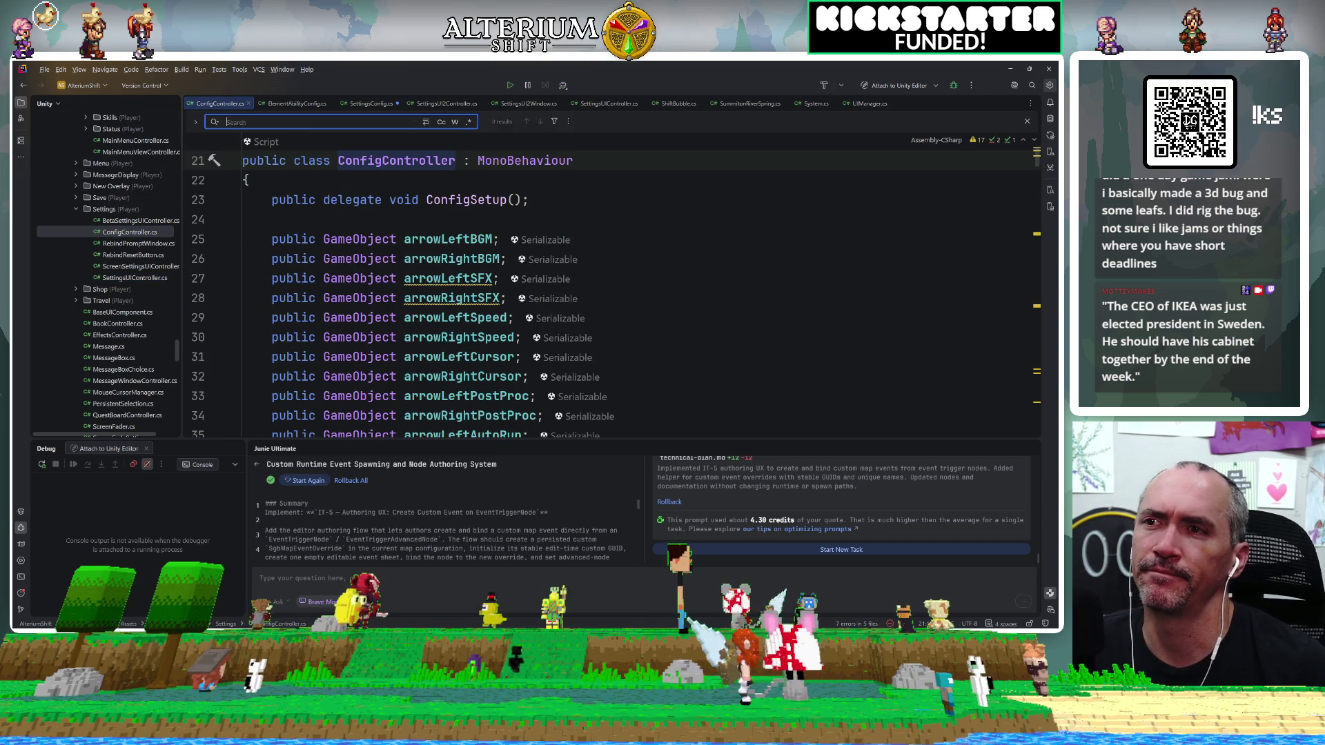
{"action": "type", "text": "cloud"}
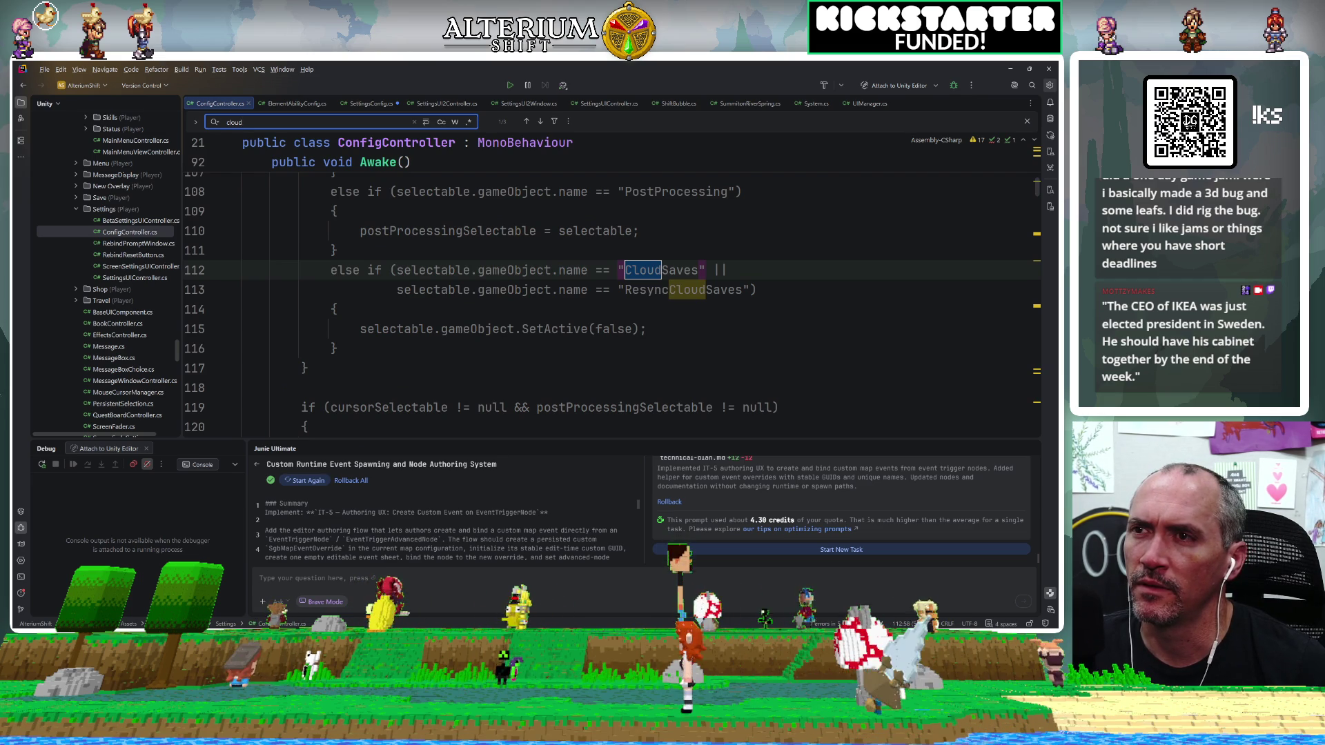
{"action": "key", "text": "Return"}
{"action": "key", "text": "Return"}
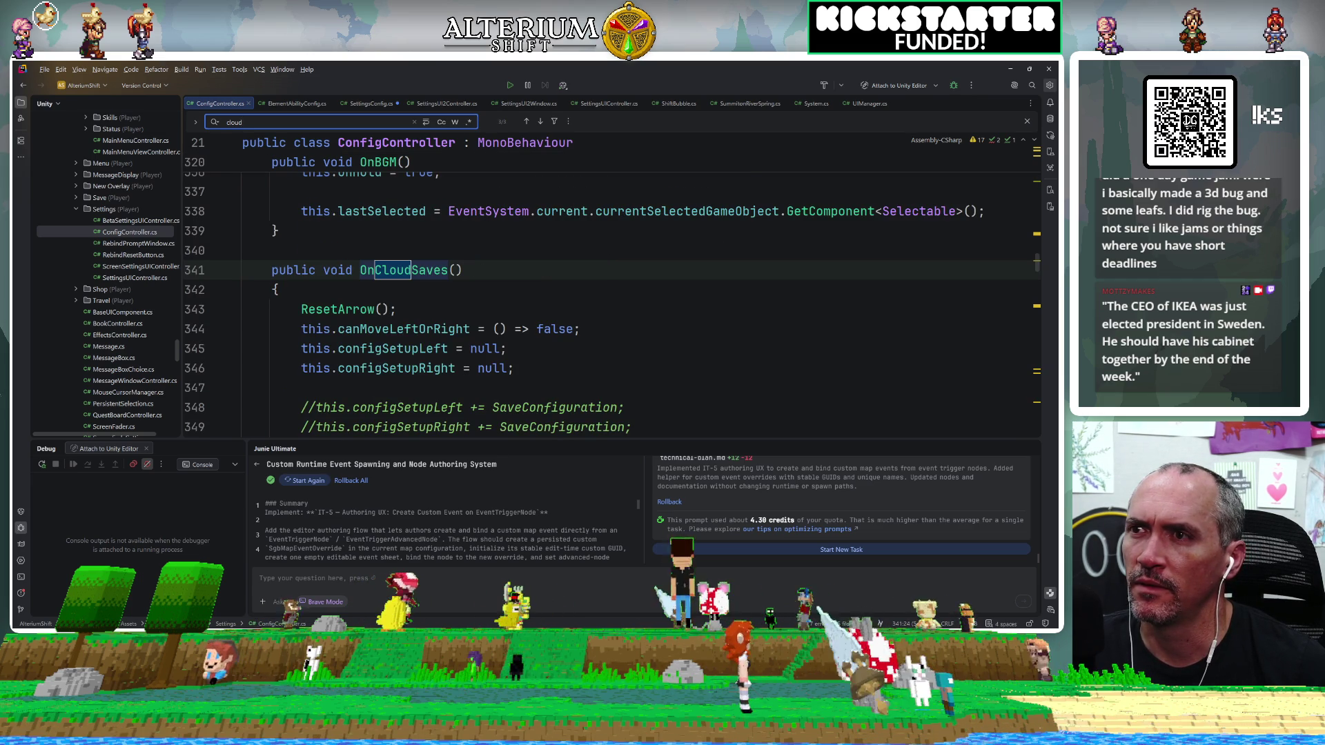
{"action": "scroll", "coordinate": [611, 294], "scroll_direction": "down", "scroll_amount": 2}
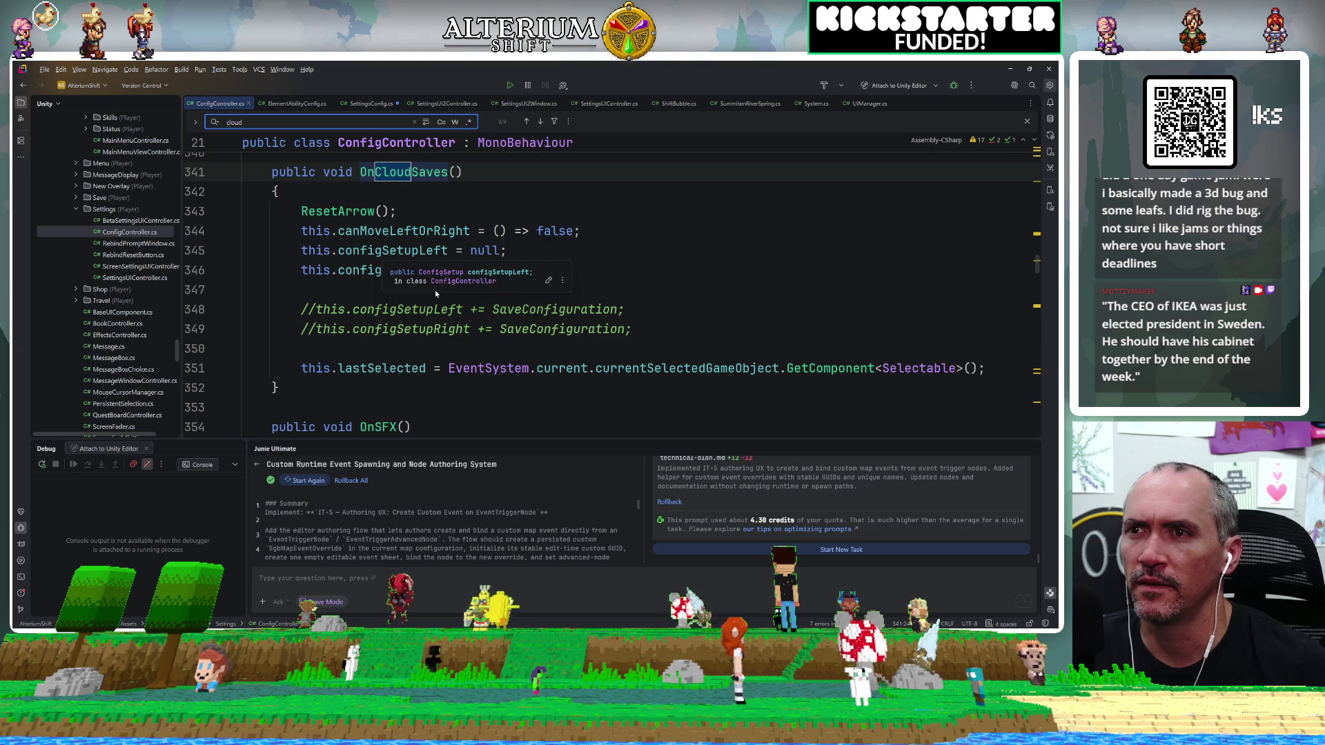
{"action": "scroll", "coordinate": [434, 289], "scroll_direction": "down", "scroll_amount": 3}
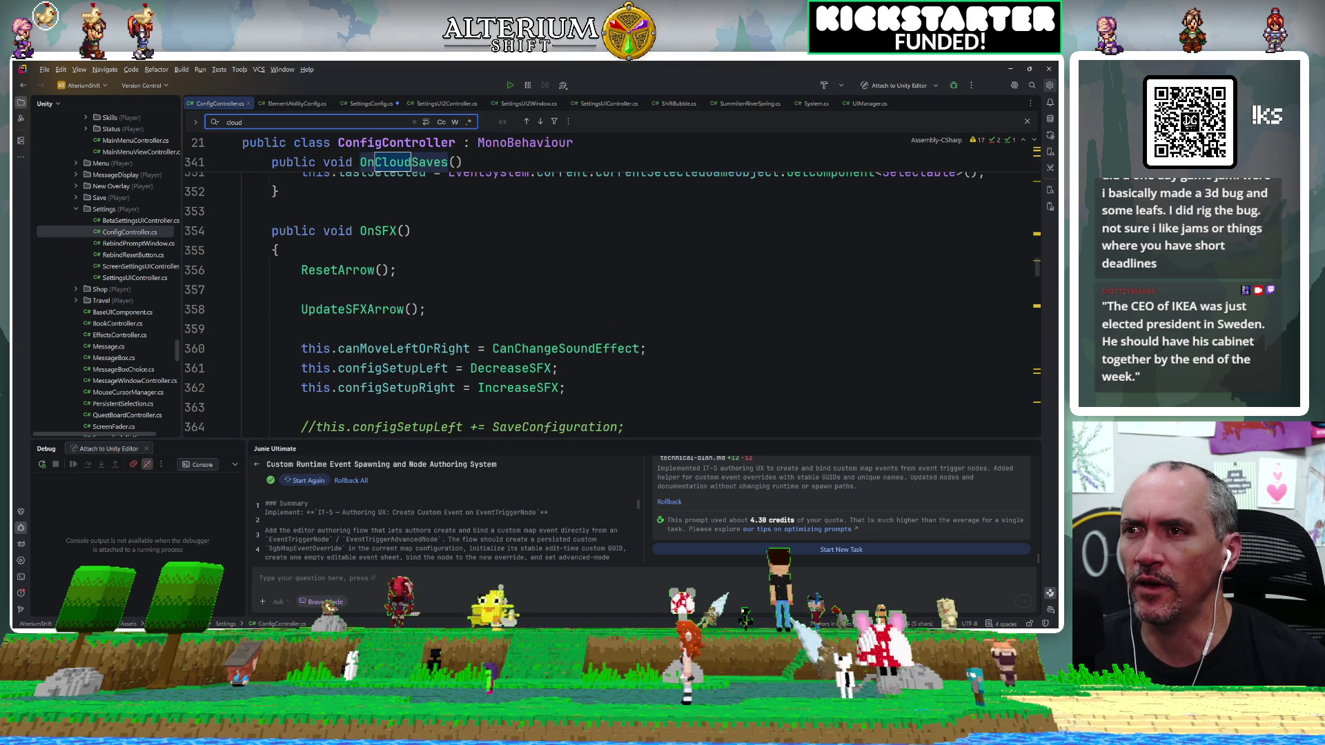
{"action": "scroll", "coordinate": [621, 290], "scroll_direction": "up", "scroll_amount": 2}
{"action": "scroll", "coordinate": [621, 290], "scroll_direction": "up", "scroll_amount": 3}
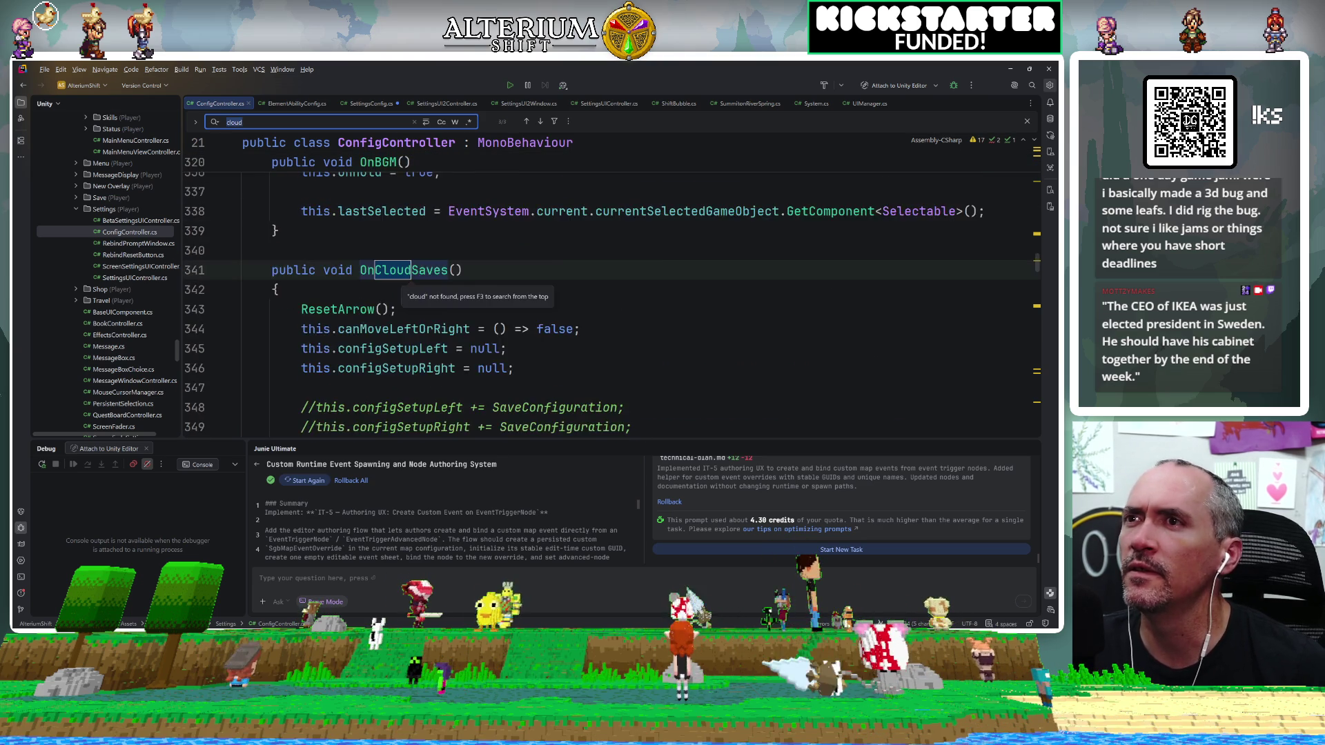
{"action": "key", "text": "Return"}
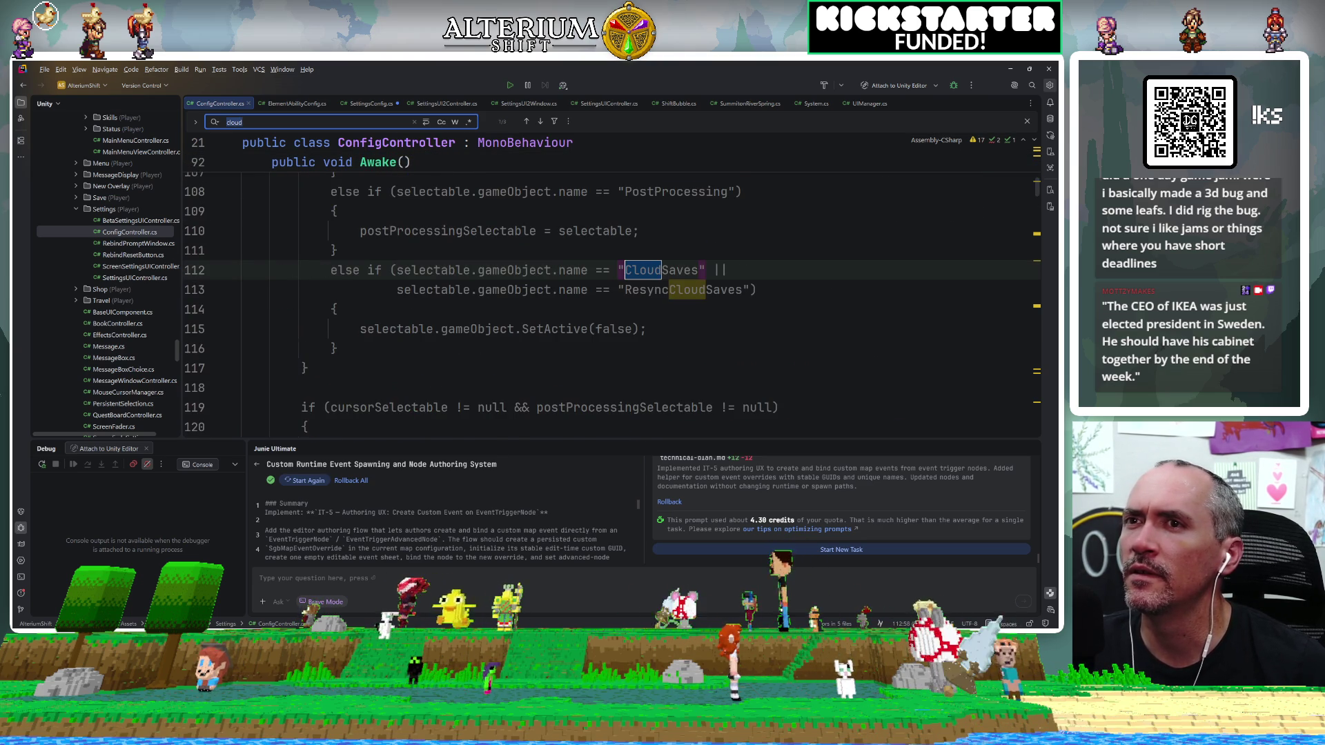
{"action": "key", "text": "shift+Return"}
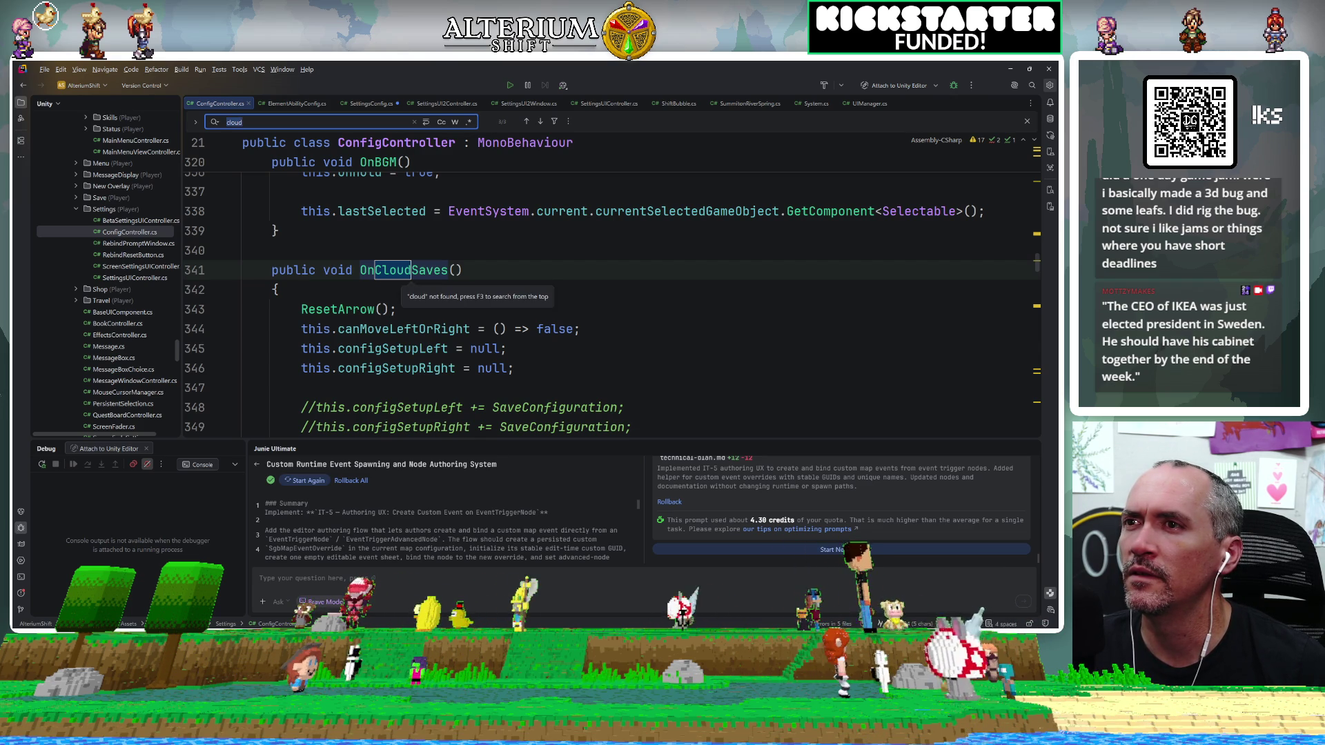
{"action": "key", "text": "Return"}
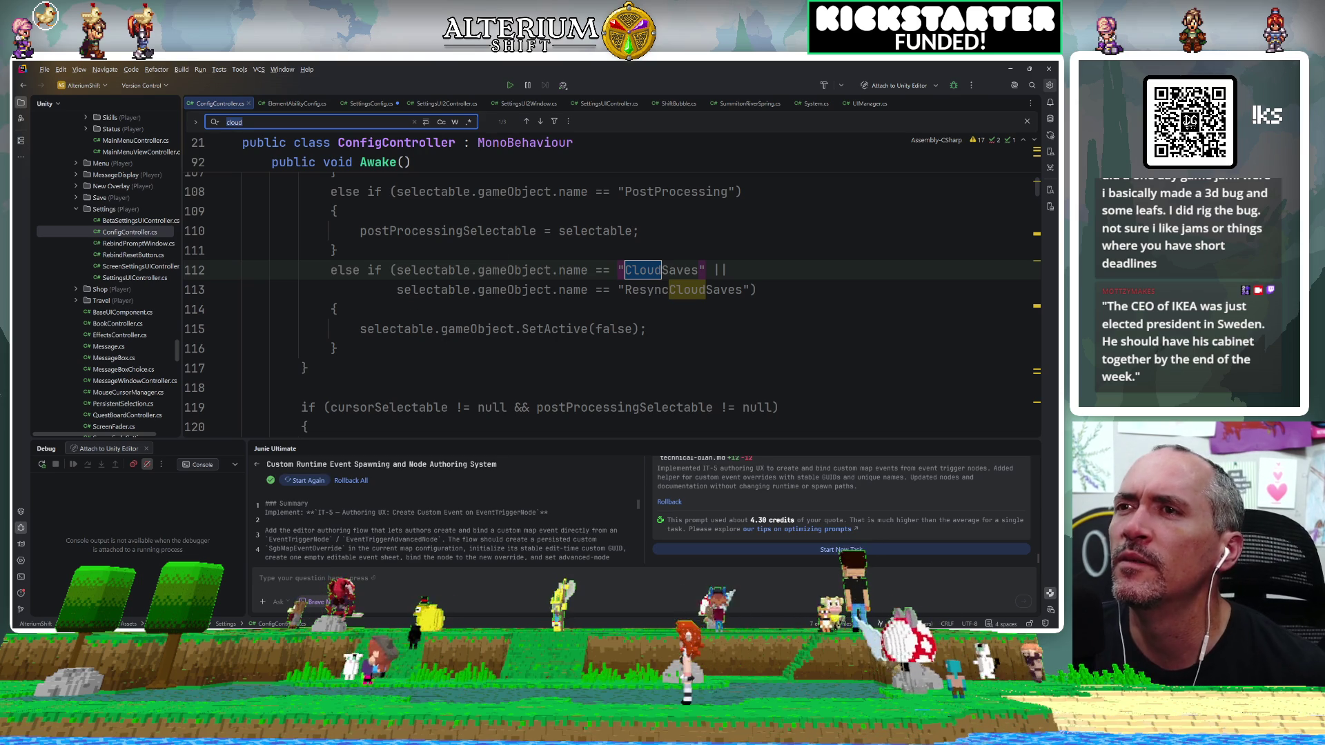
Find 'reset' to reach the ResetArrow() call, then search the Settings folder for 'cloud'.
{"action": "scroll", "coordinate": [621, 297], "scroll_direction": "down", "scroll_amount": 6}
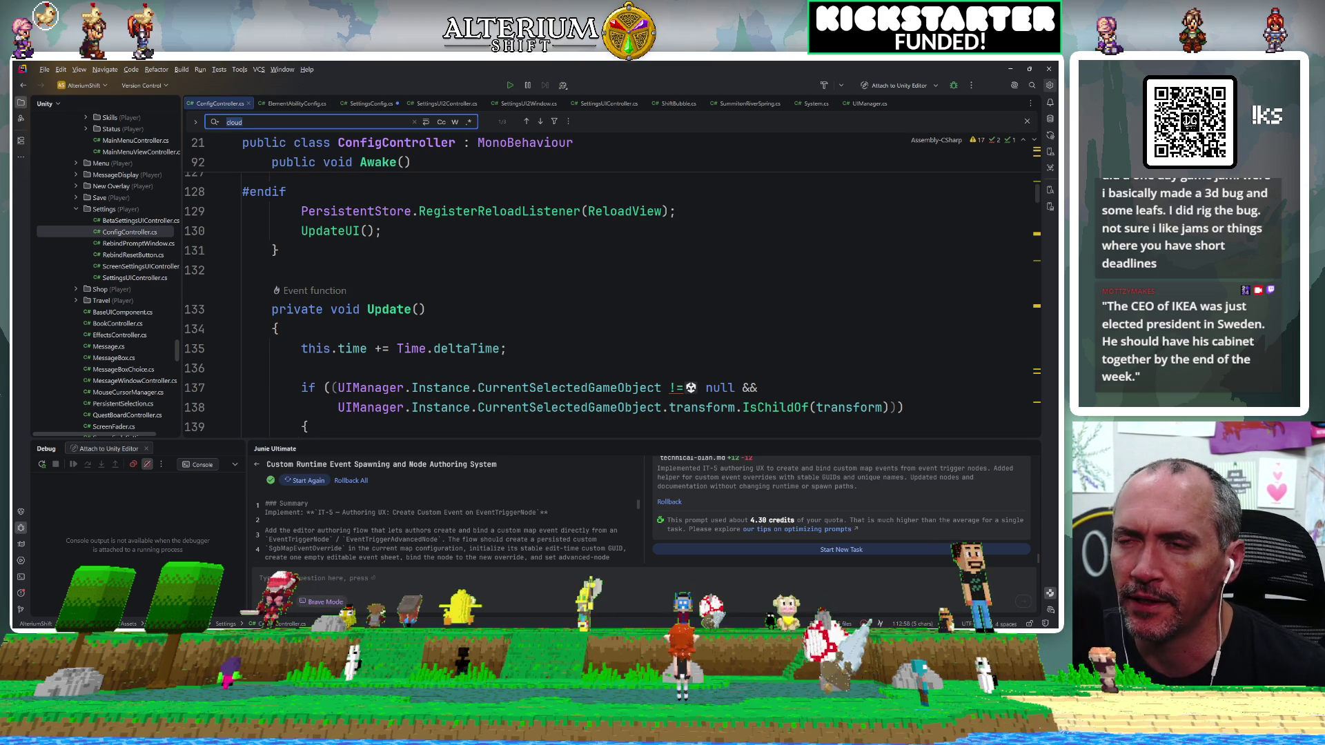
{"action": "scroll", "coordinate": [621, 297], "scroll_direction": "down", "scroll_amount": 2}
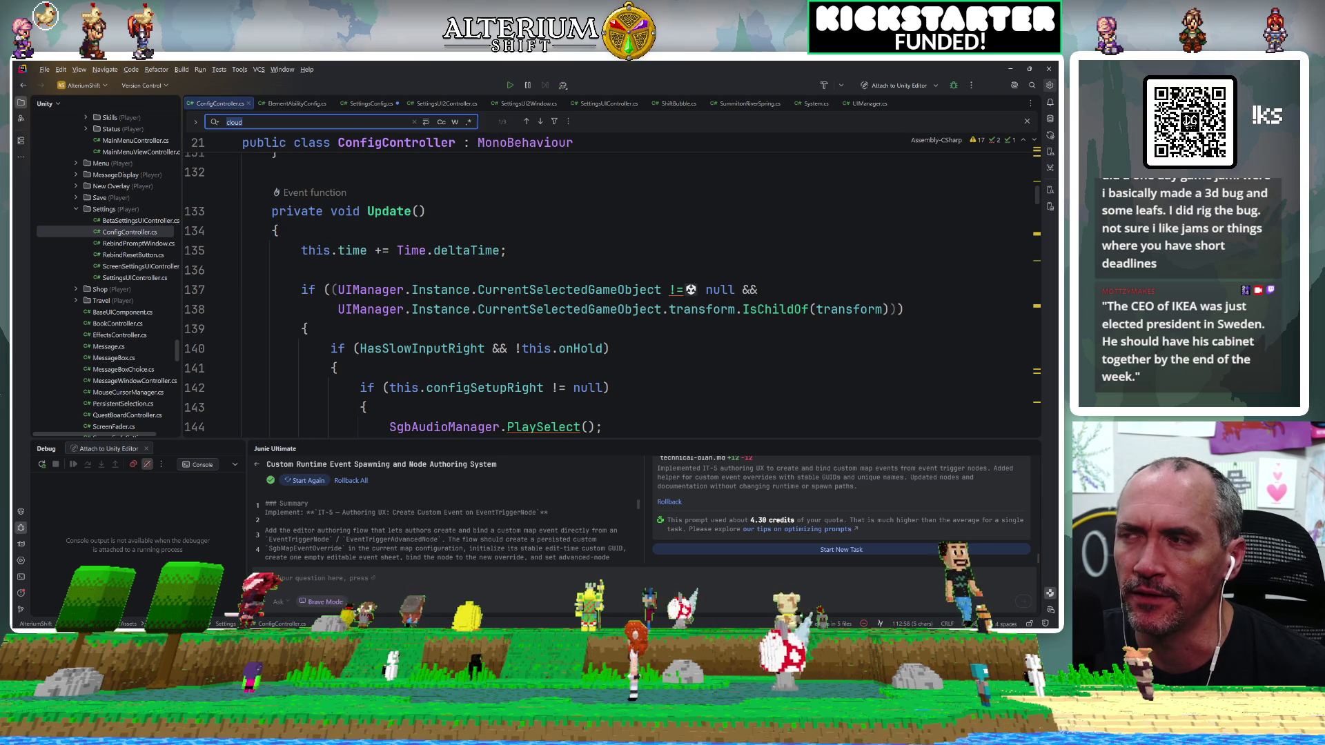
{"action": "scroll", "coordinate": [621, 297], "scroll_direction": "up", "scroll_amount": 2}
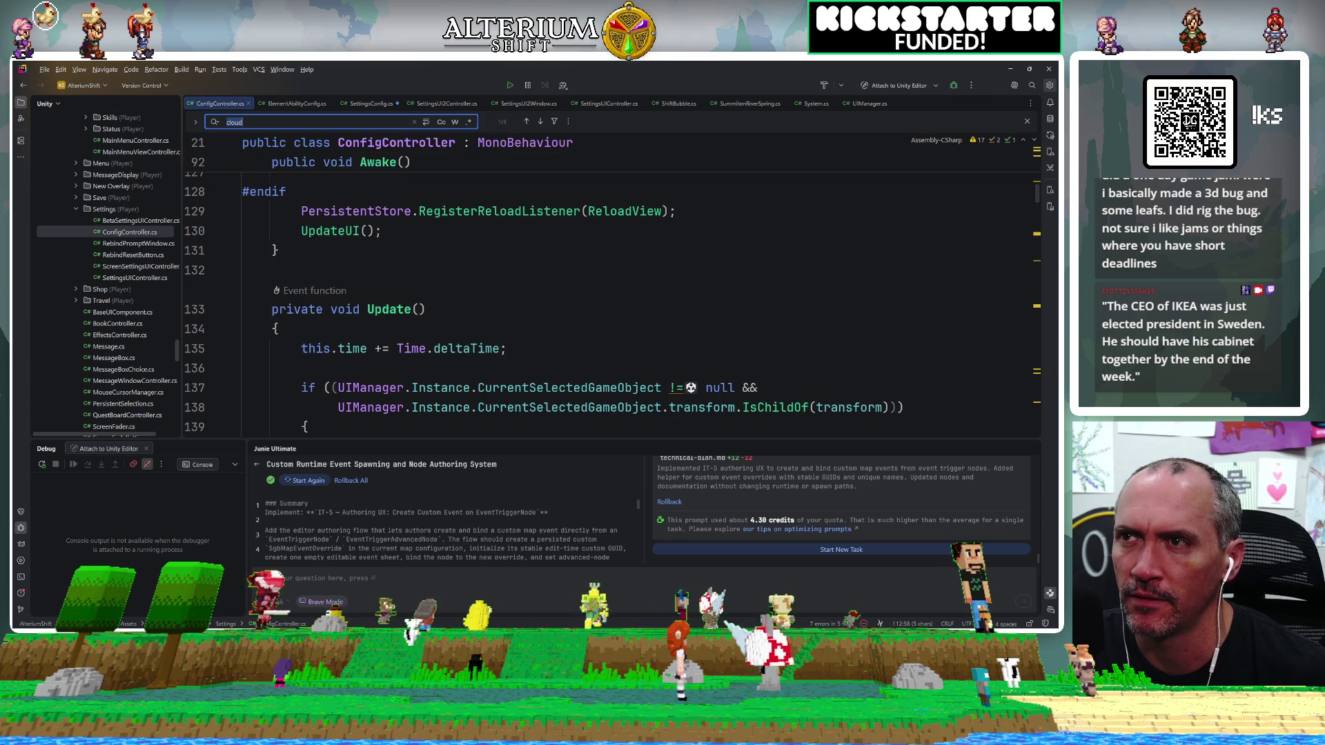
{"action": "type", "text": "reset"}
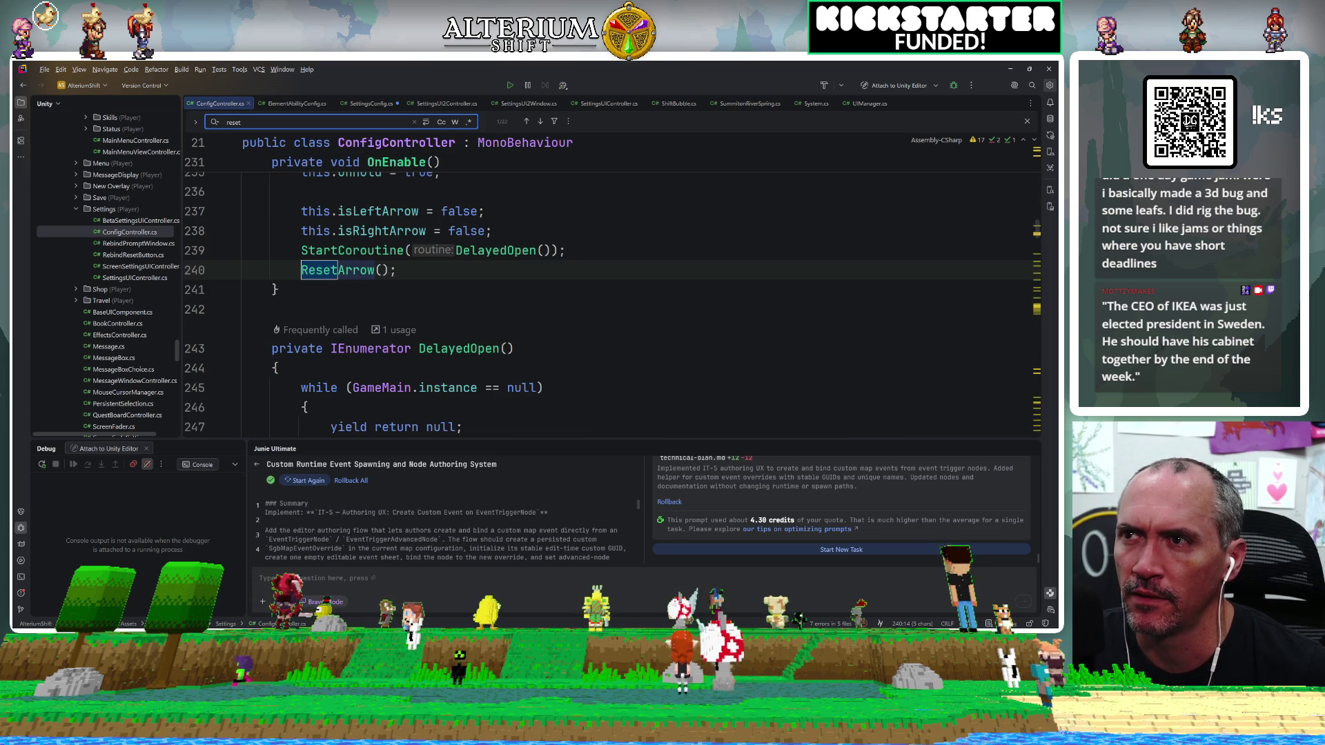
{"action": "left_click", "coordinate": [397, 270]}
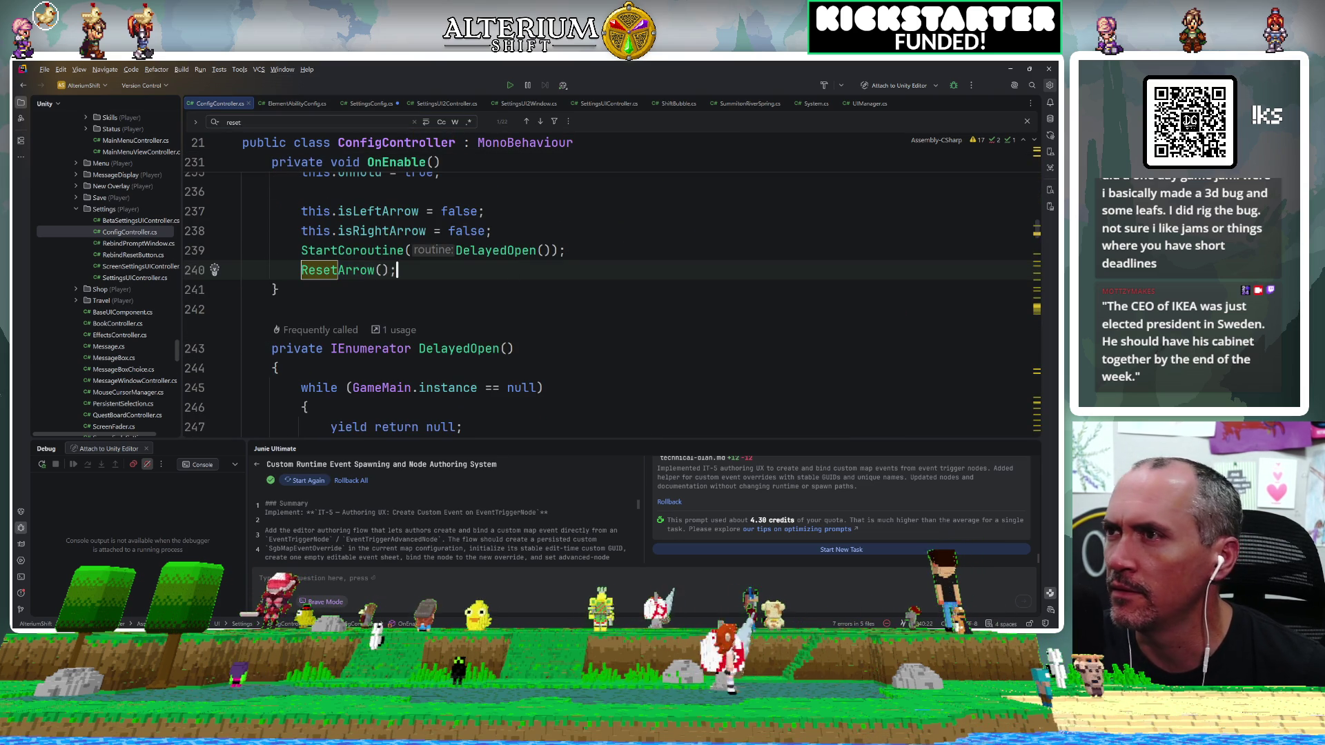
{"action": "left_click", "coordinate": [101, 209]}
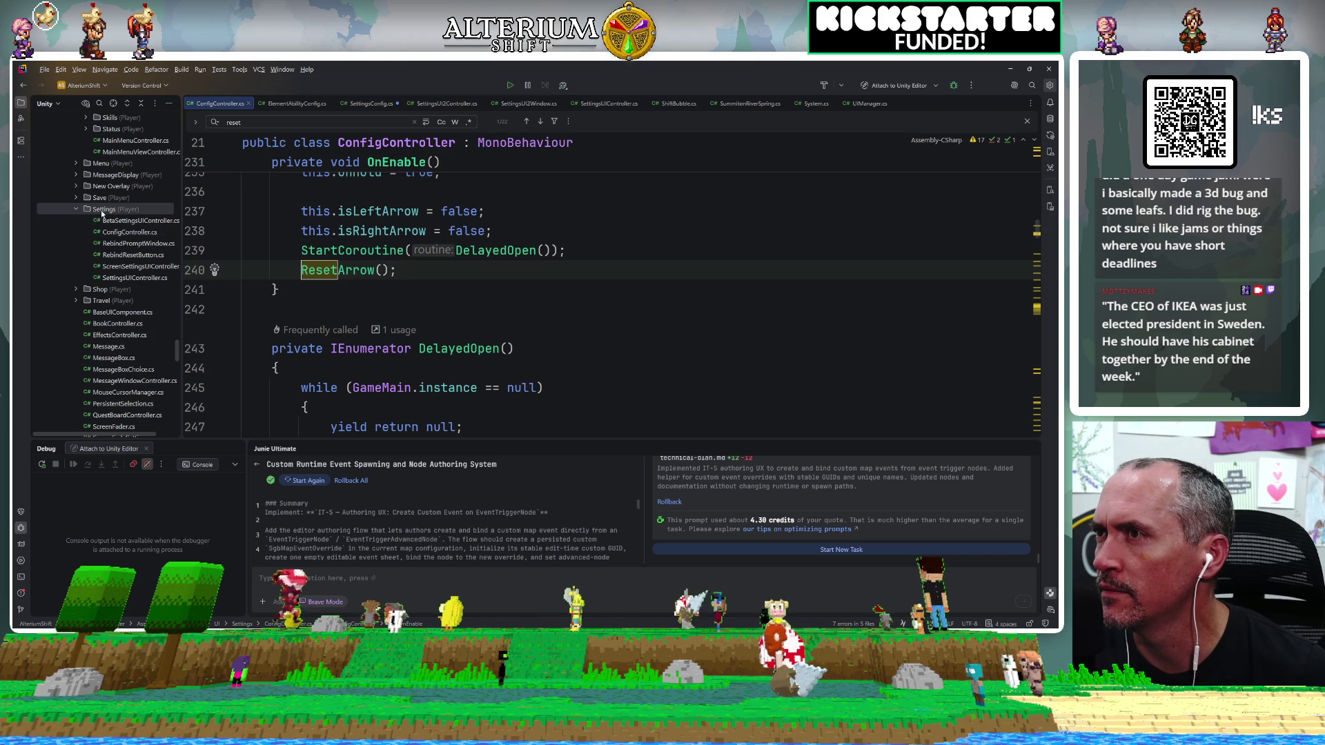
{"action": "key", "text": "ctrl+shift+f"}
{"action": "type", "text": "cloud"}
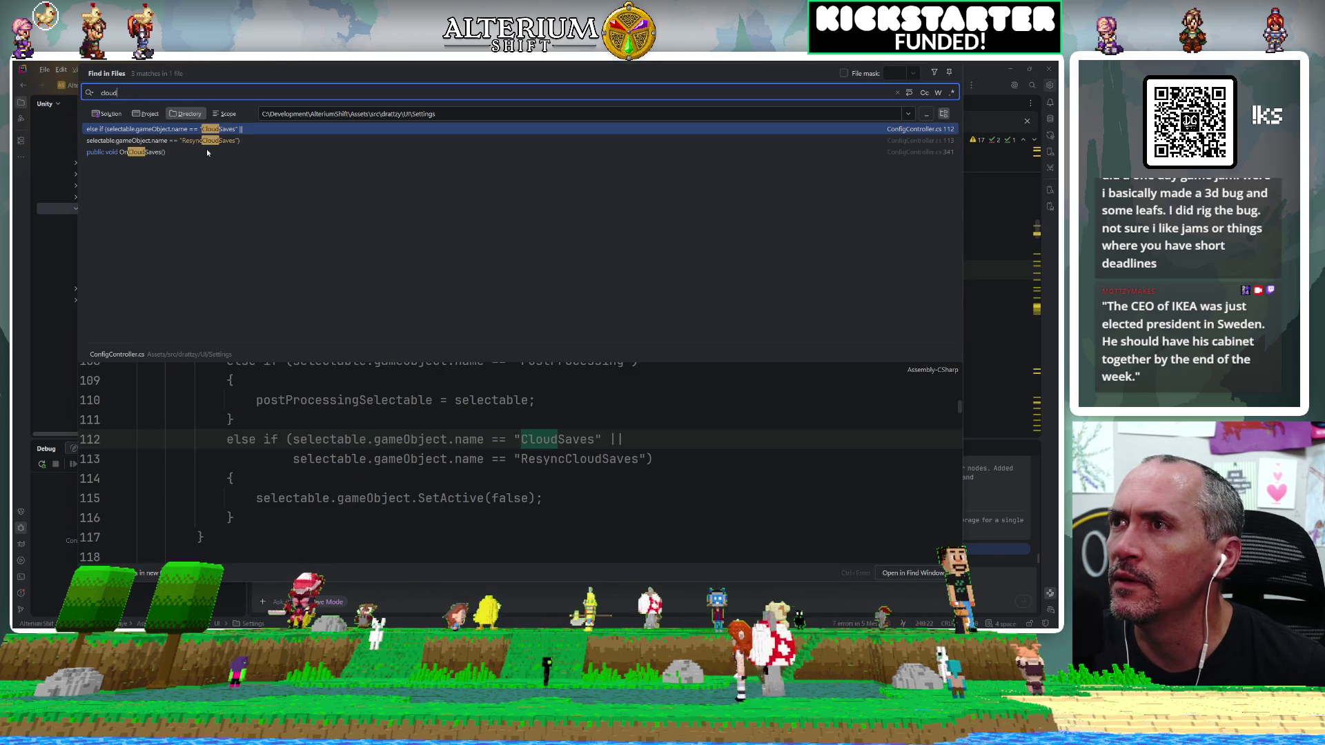
Open the line 113 ResyncCloudSaves match in ConfigController.cs and select ResyncCloudSaves.
{"action": "left_click", "coordinate": [155, 142]}
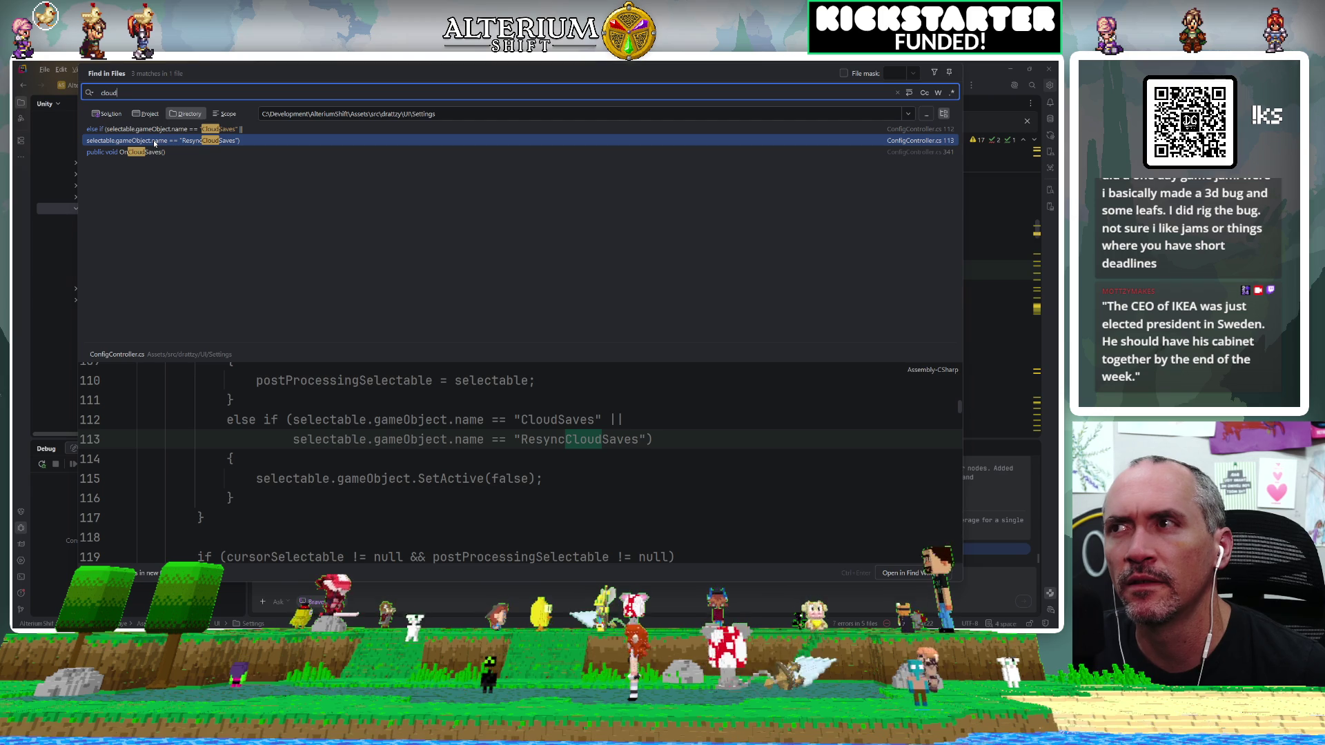
{"action": "double_click", "coordinate": [155, 140]}
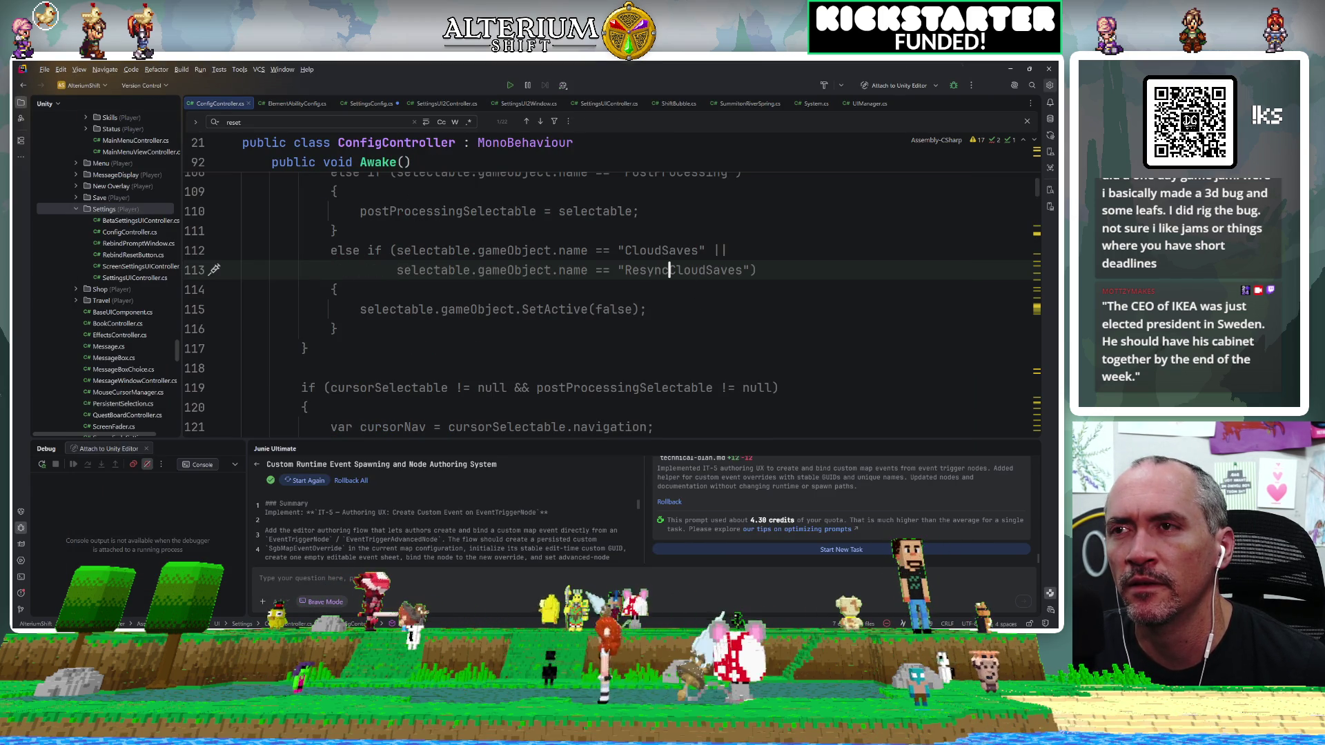
{"action": "double_click", "coordinate": [675, 273]}
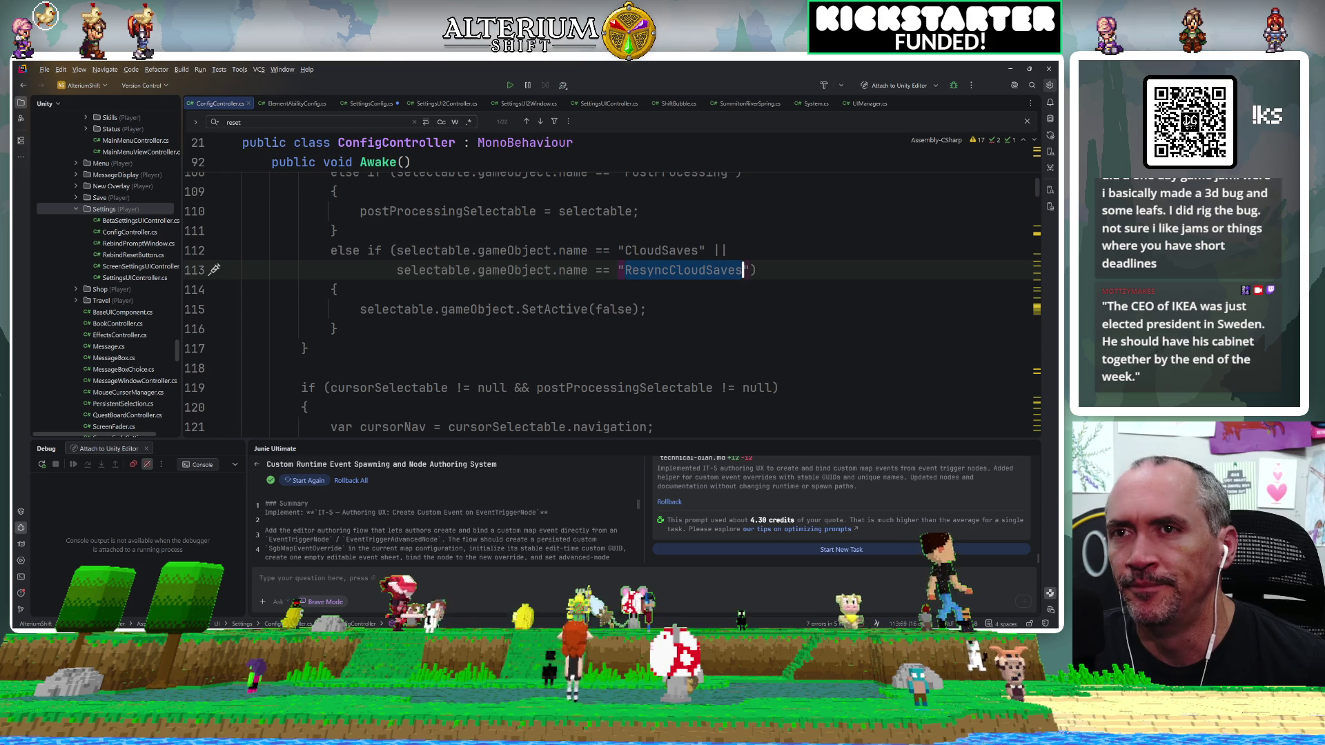
Search the UI folder for ResyncCloudSaves, finding no other references, then switch to Unity Editor.
{"action": "scroll", "coordinate": [78, 230], "scroll_direction": "up", "scroll_amount": 5}
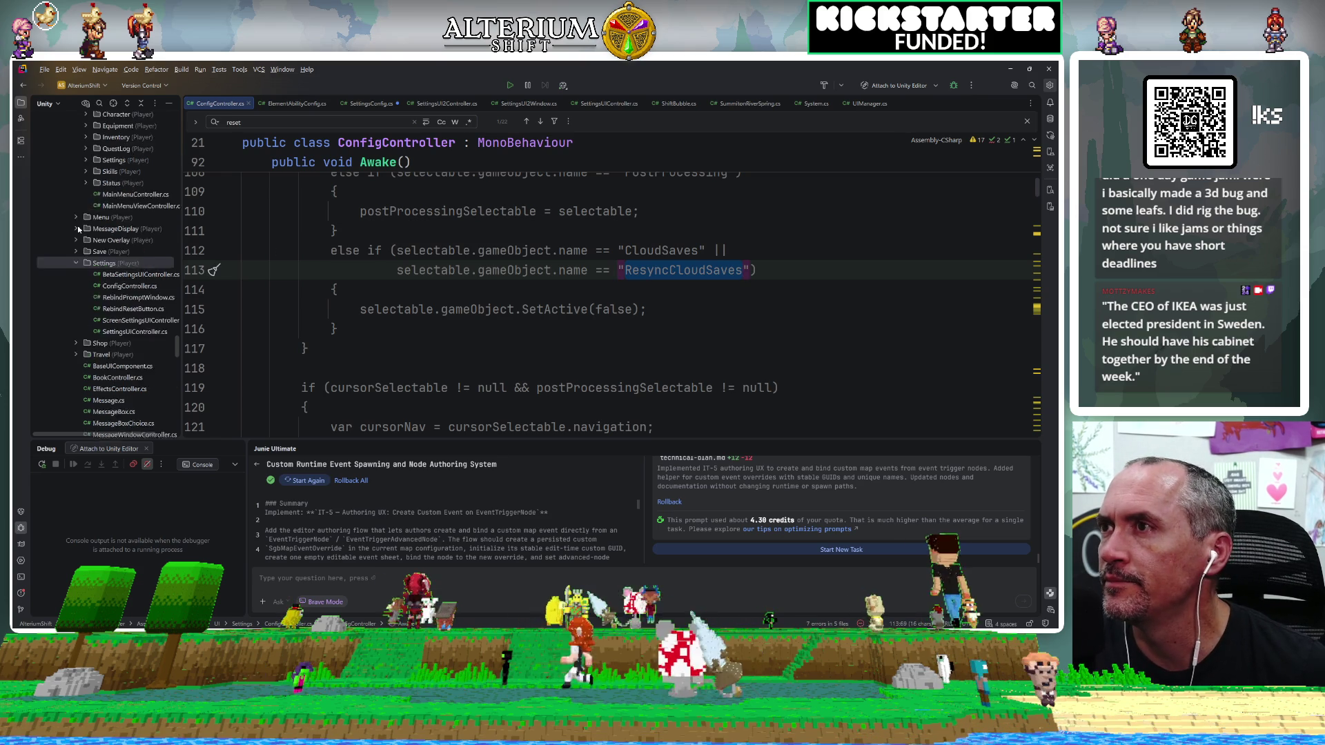
{"action": "scroll", "coordinate": [78, 230], "scroll_direction": "up", "scroll_amount": 2}
{"action": "left_click", "coordinate": [94, 278]}
{"action": "key", "text": "ctrl+shift+f"}
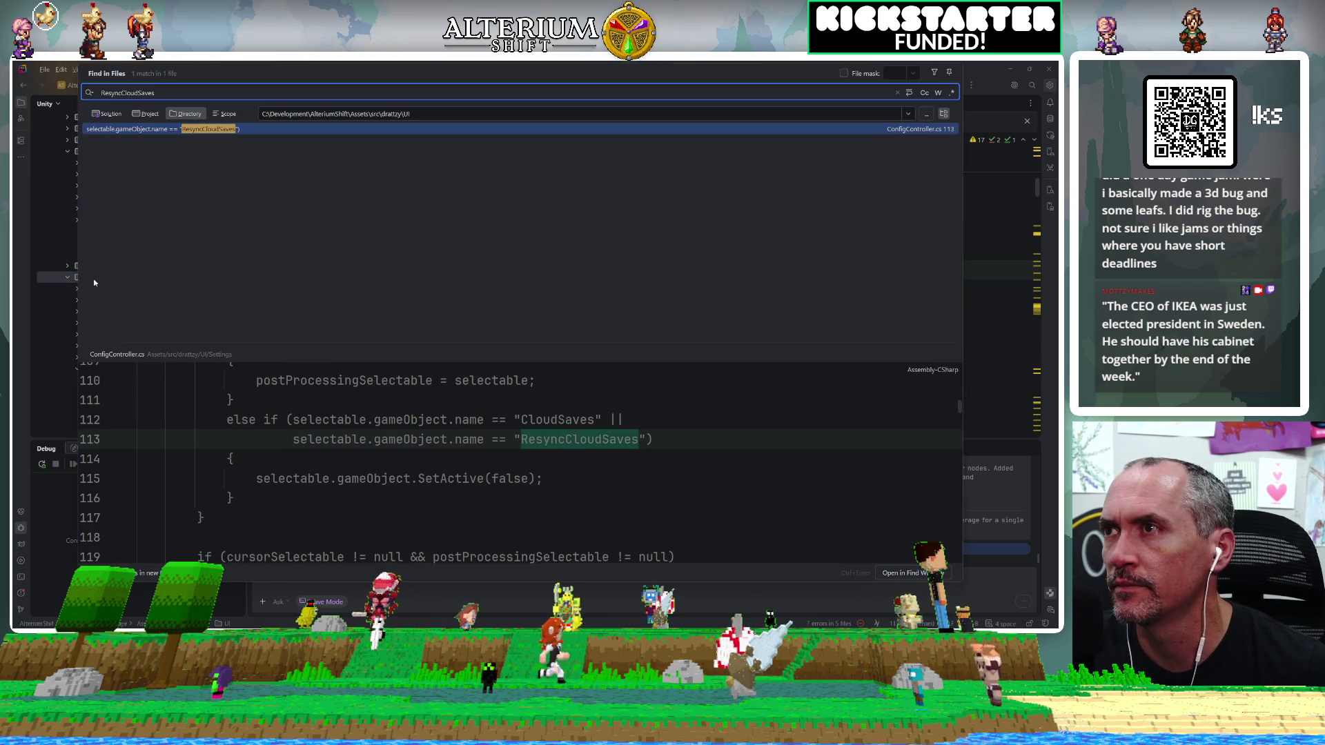
{"action": "key", "text": "Return"}
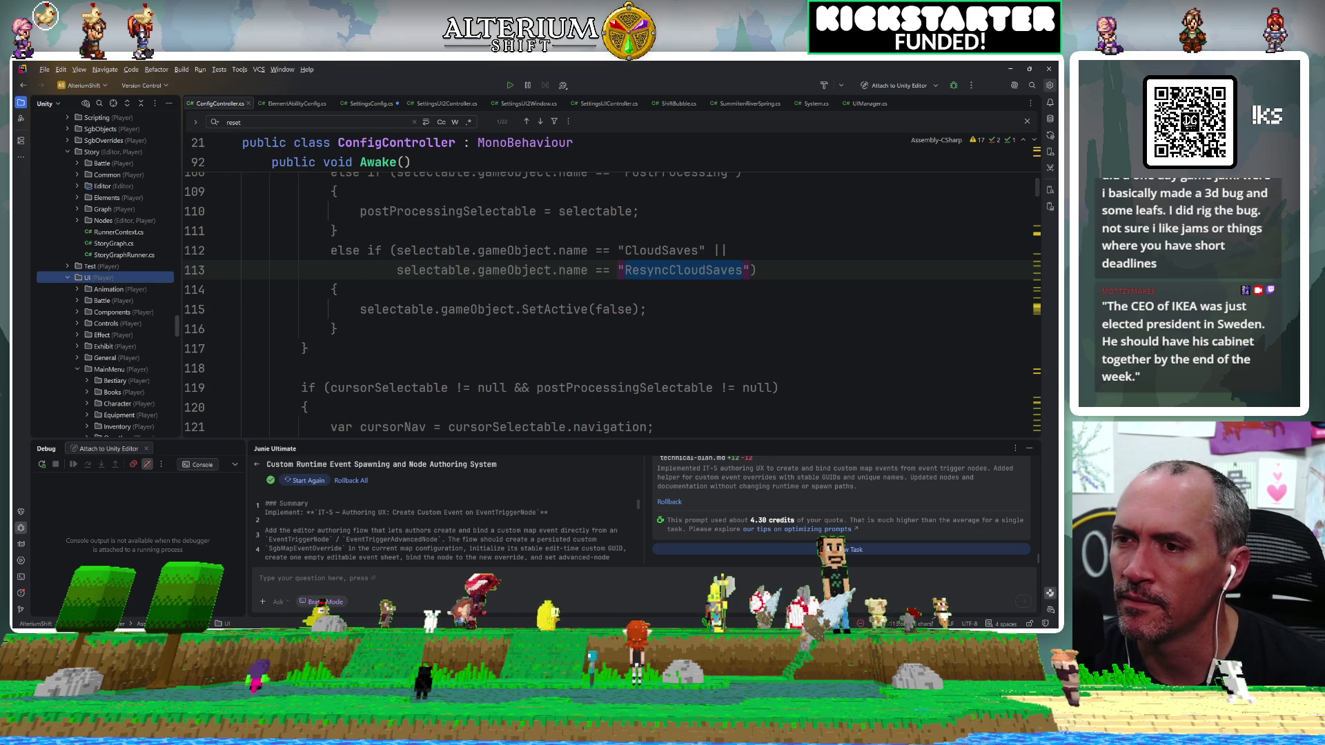
{"action": "key", "text": "alt+Tab"}
Expand MainMenu > RootContainer > MainView in the Hierarchy.
{"action": "scroll", "coordinate": [88, 135], "scroll_direction": "up", "scroll_amount": 10}
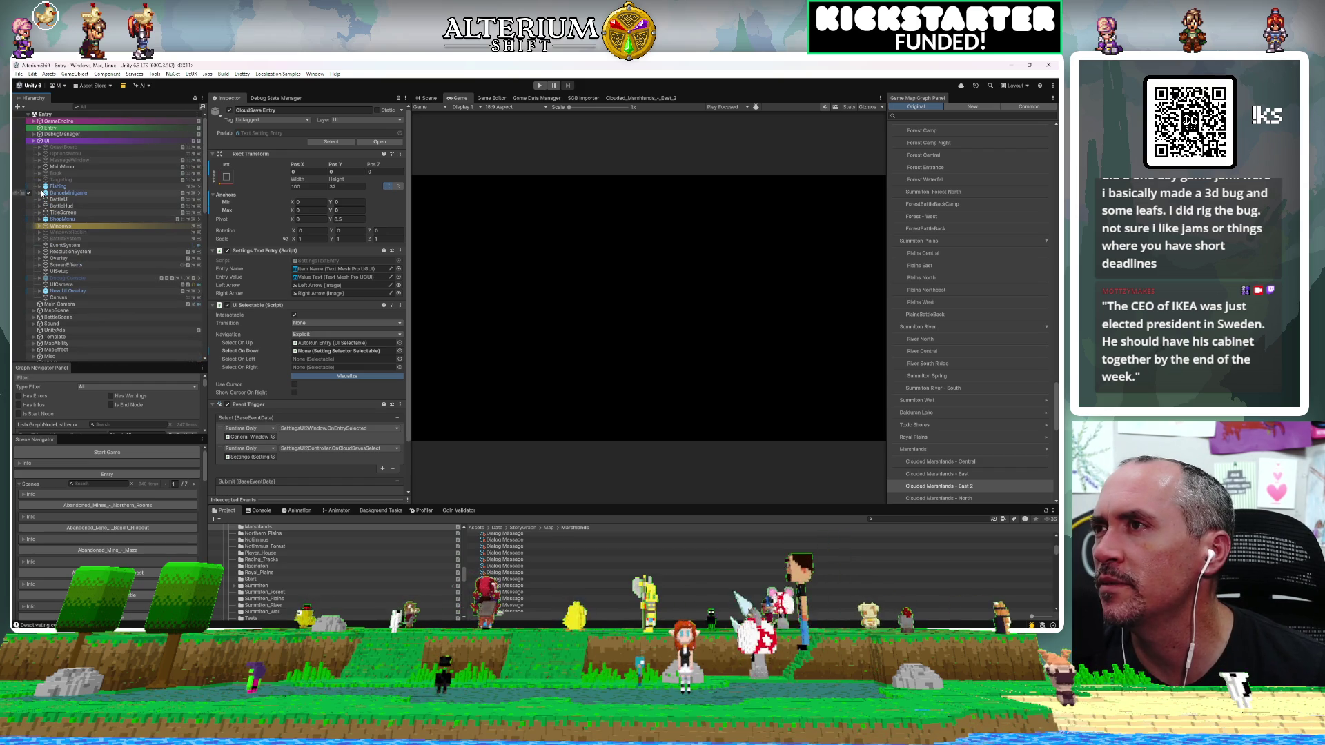
{"action": "left_click", "coordinate": [39, 167]}
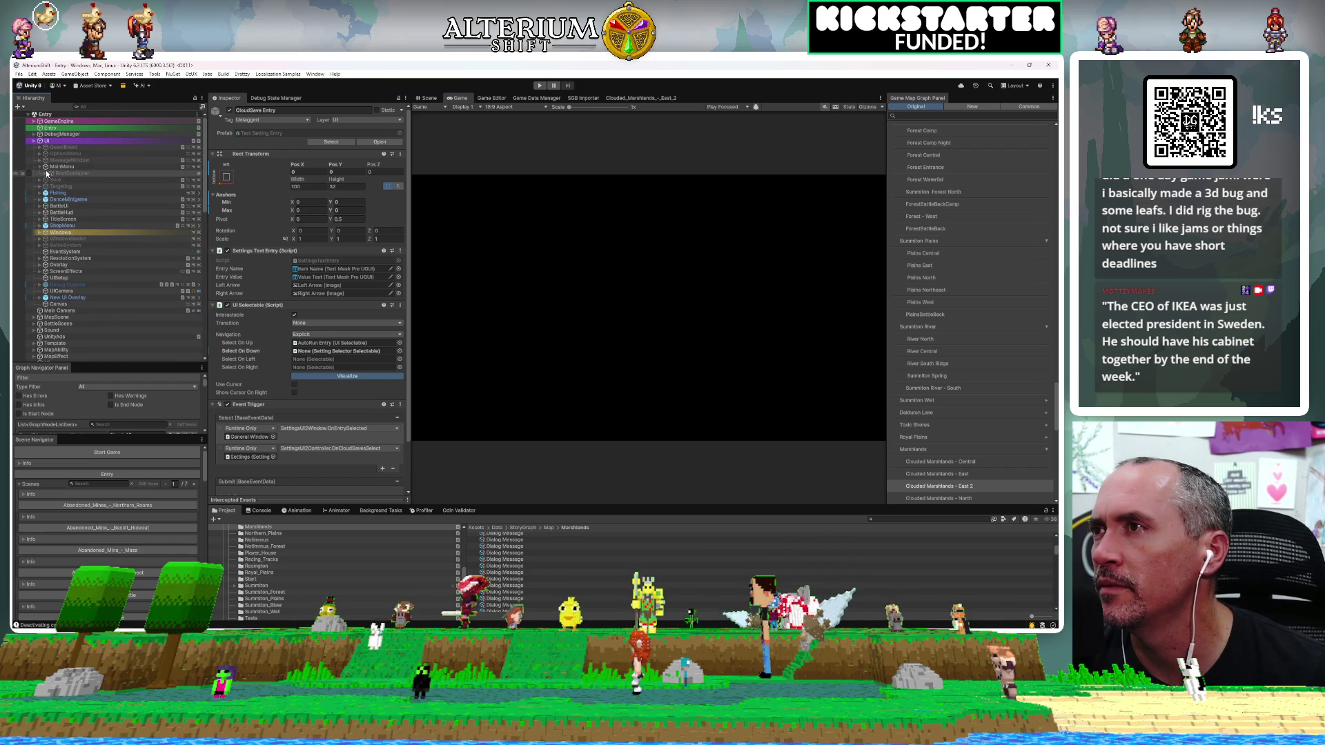
{"action": "left_click", "coordinate": [45, 173]}
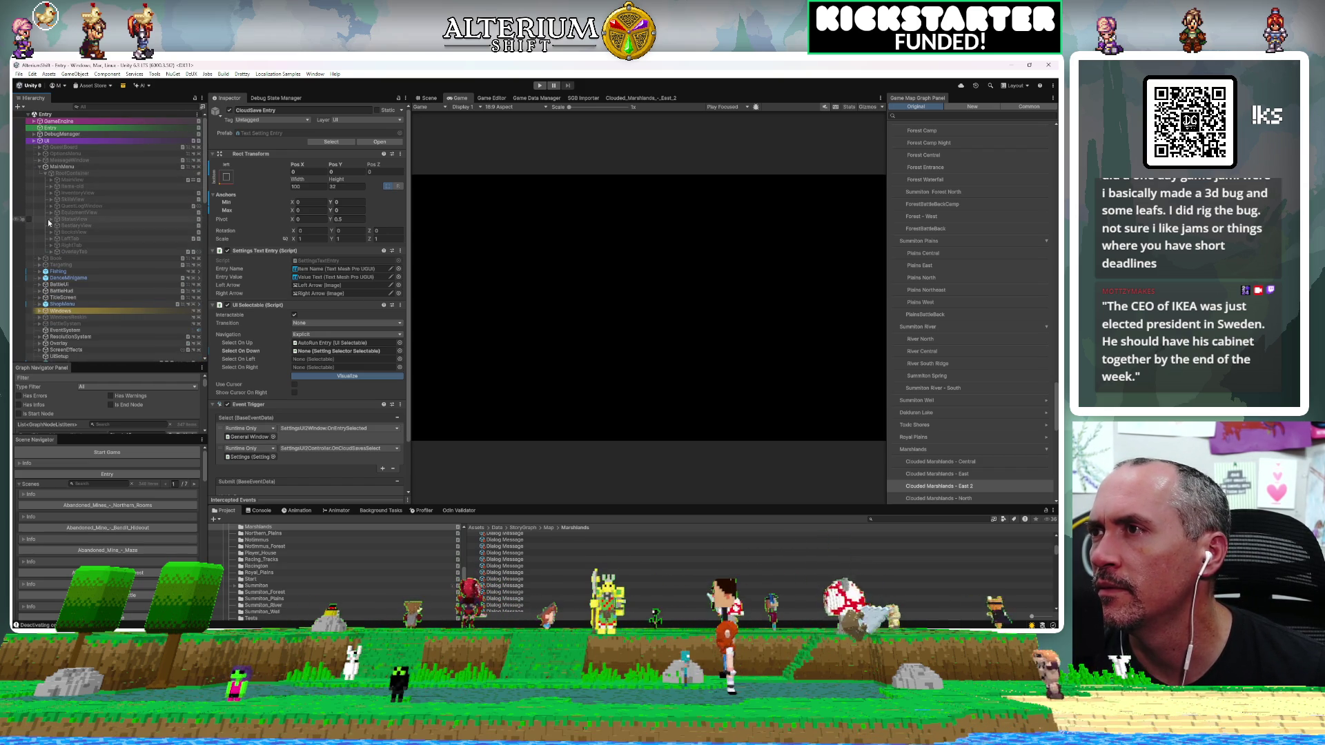
{"action": "left_click", "coordinate": [51, 181]}
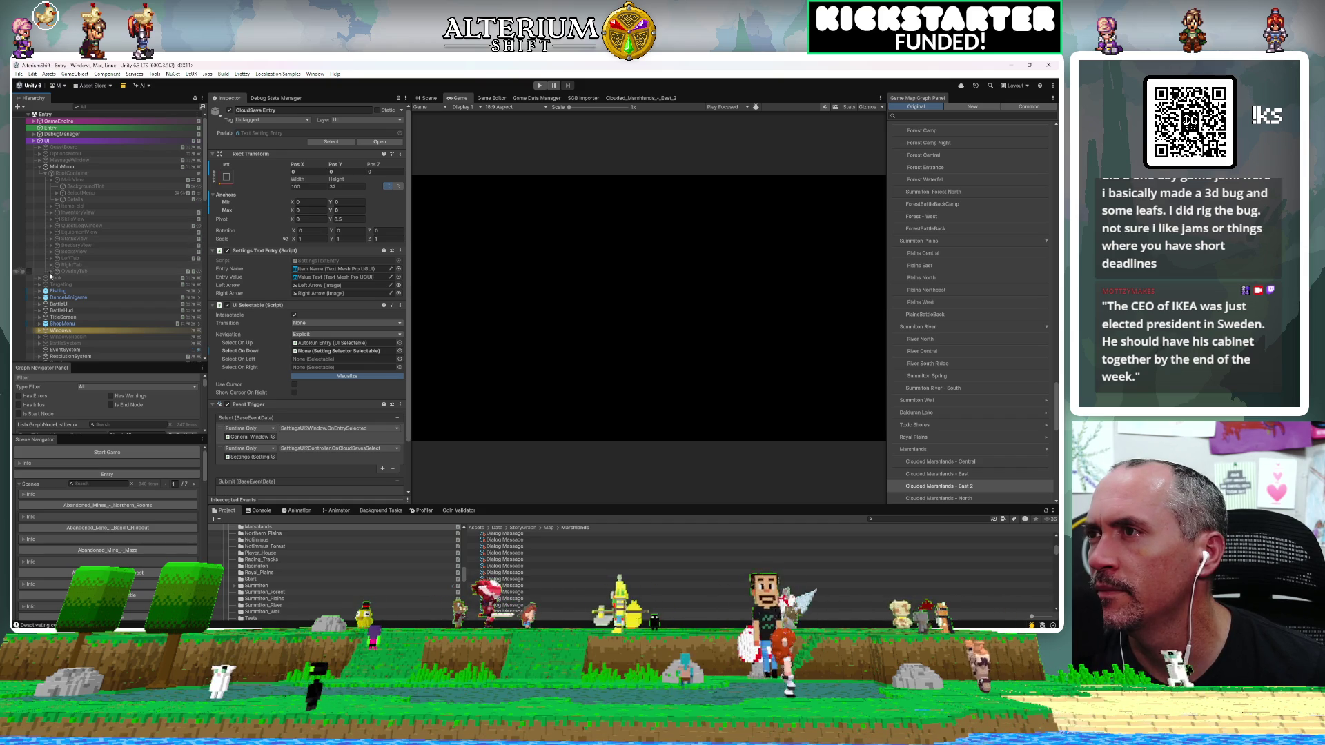
Expand Windows > RootContainer and select and expand SettingsWindow.
{"action": "scroll", "coordinate": [45, 284], "scroll_direction": "down", "scroll_amount": 1}
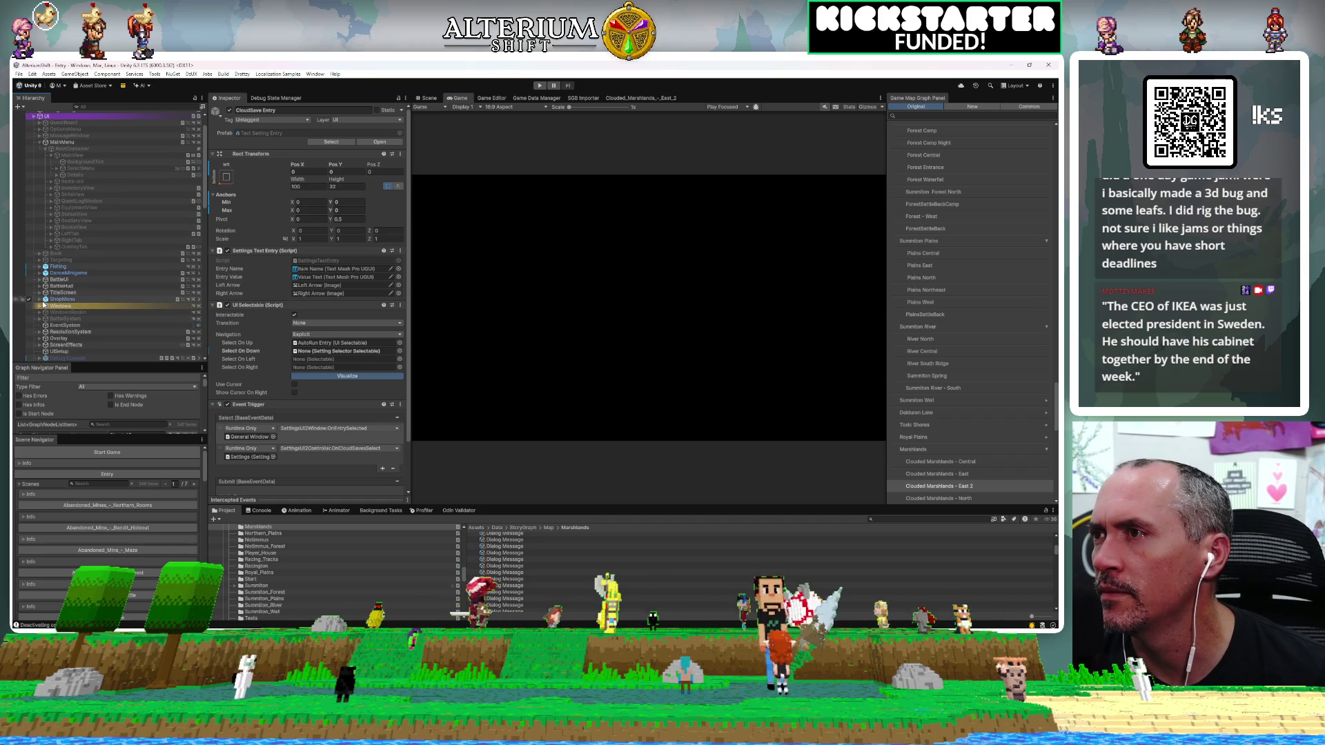
{"action": "left_click", "coordinate": [39, 306]}
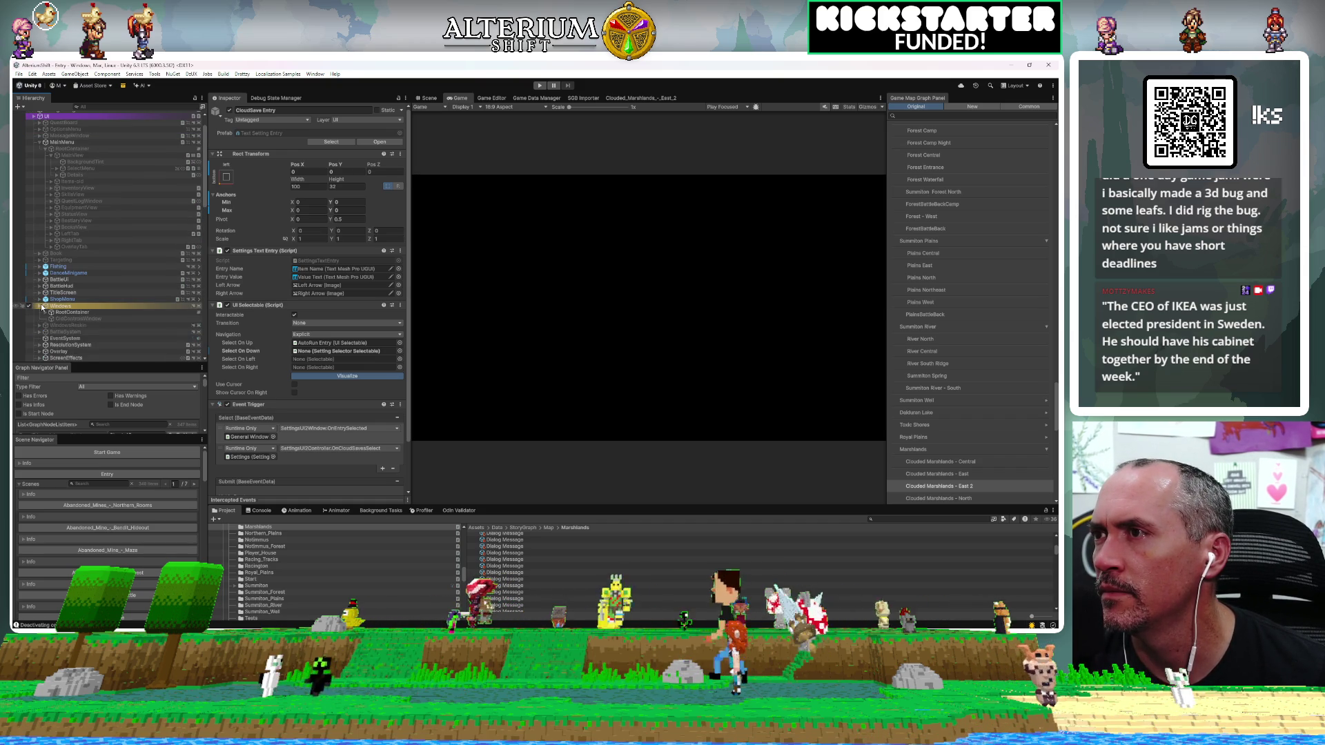
{"action": "scroll", "coordinate": [45, 304], "scroll_direction": "down", "scroll_amount": 1}
{"action": "left_click", "coordinate": [46, 289]}
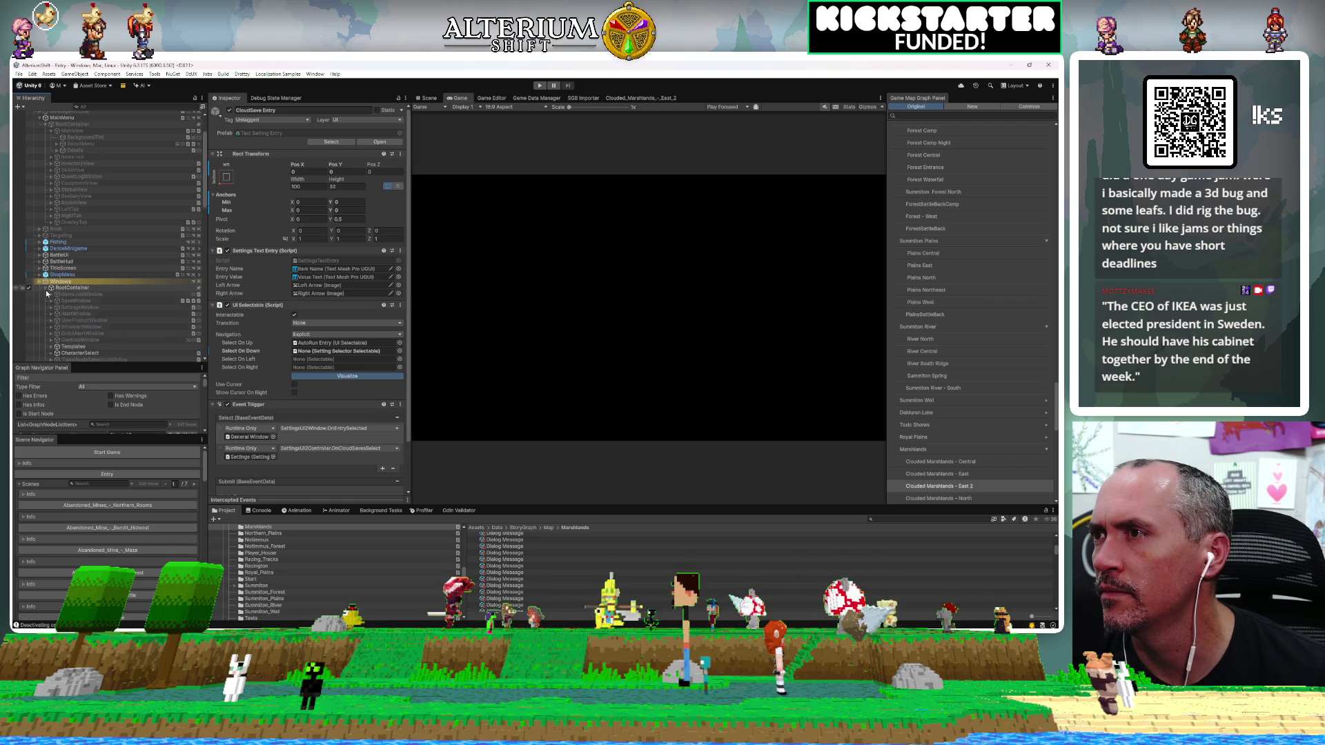
{"action": "scroll", "coordinate": [46, 293], "scroll_direction": "down", "scroll_amount": 1}
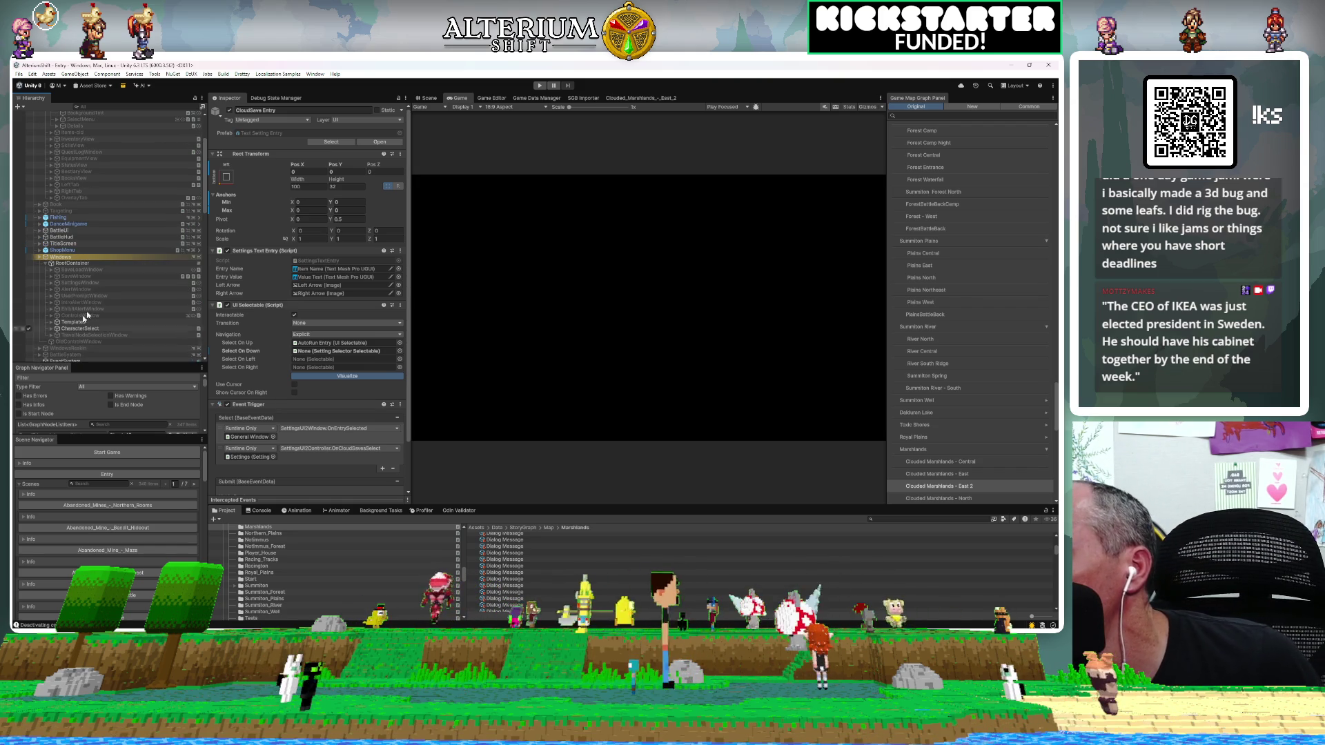
{"action": "left_click", "coordinate": [55, 282]}
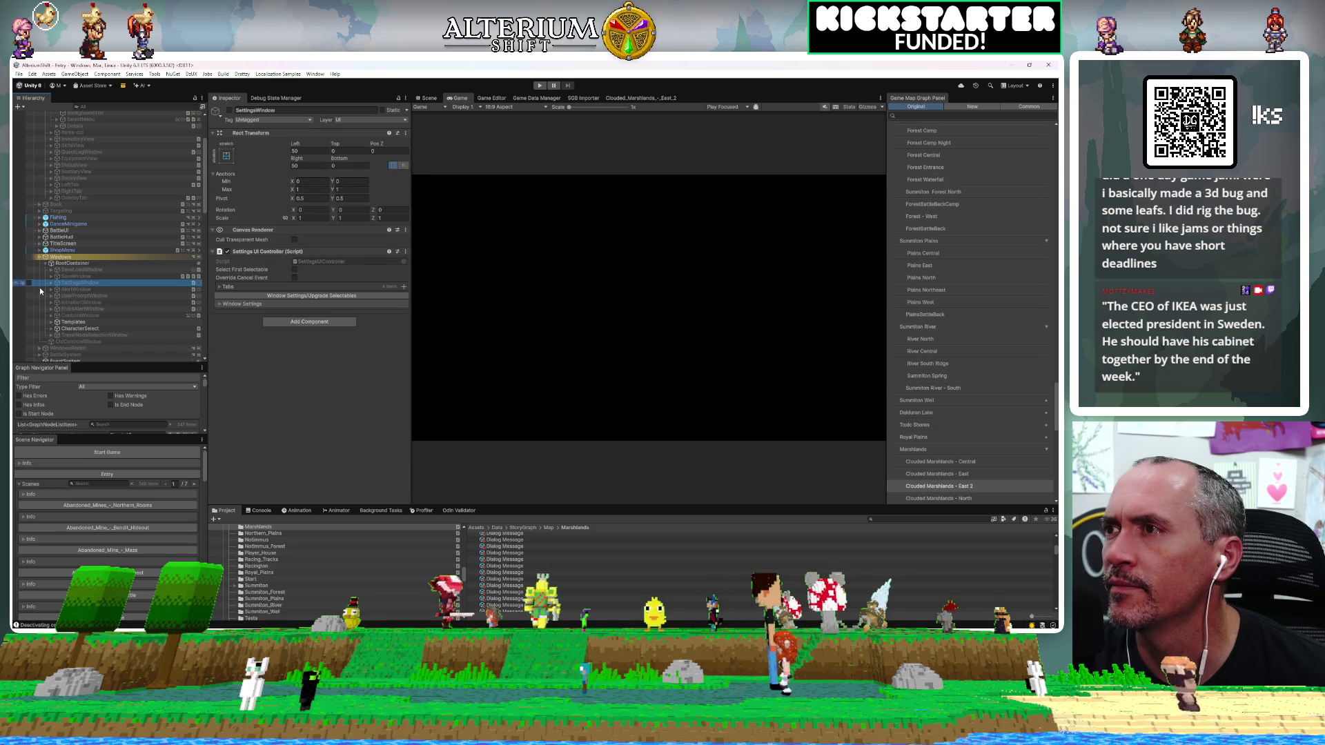
{"action": "left_click", "coordinate": [51, 284]}
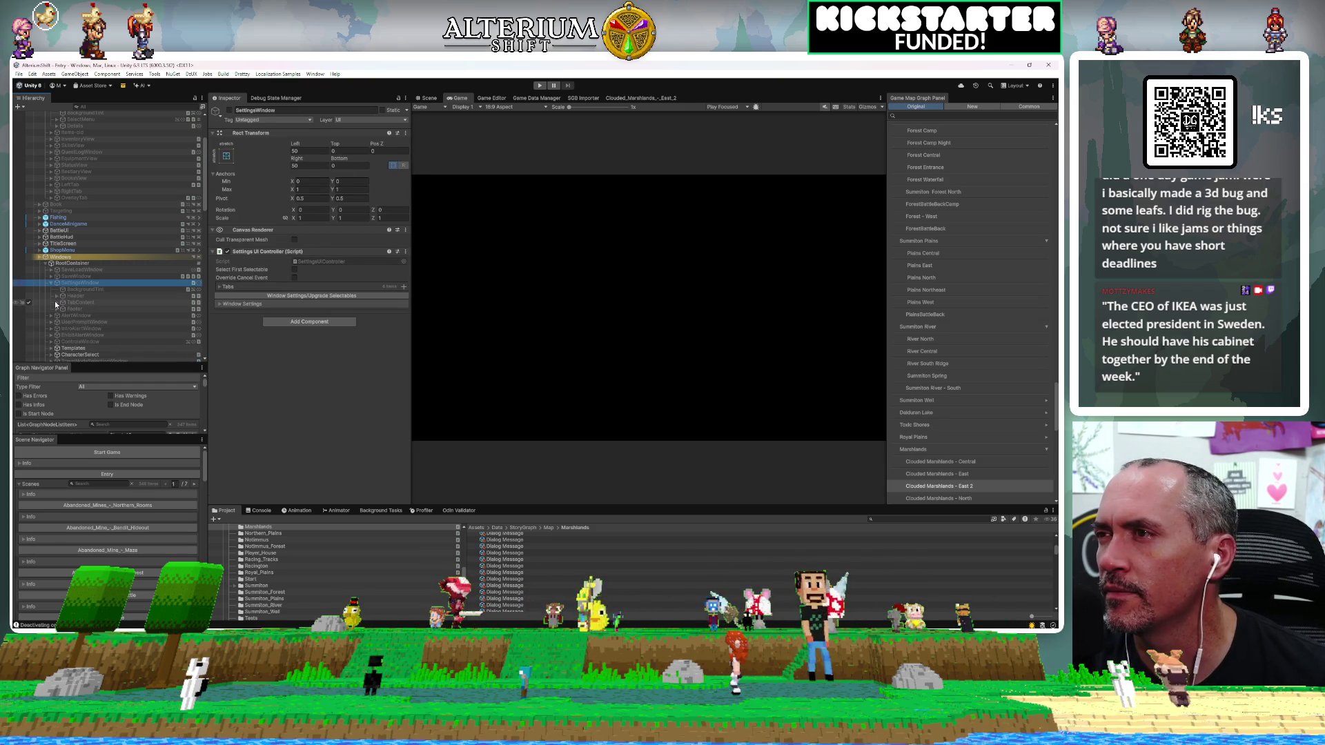
Drill into TabContent > TabGame > ViewPort > ConfigLayout and select the CloudSaves entry.
{"action": "left_click", "coordinate": [57, 302]}
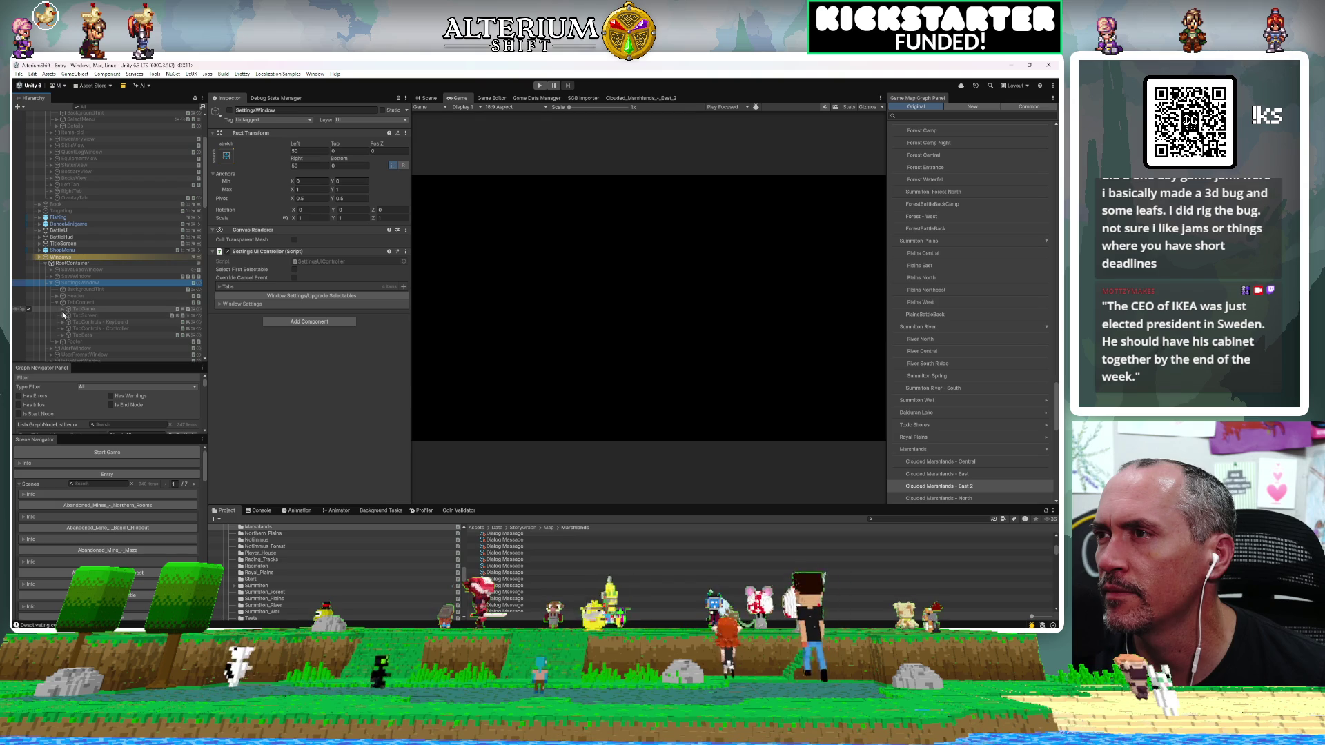
{"action": "left_click", "coordinate": [62, 310]}
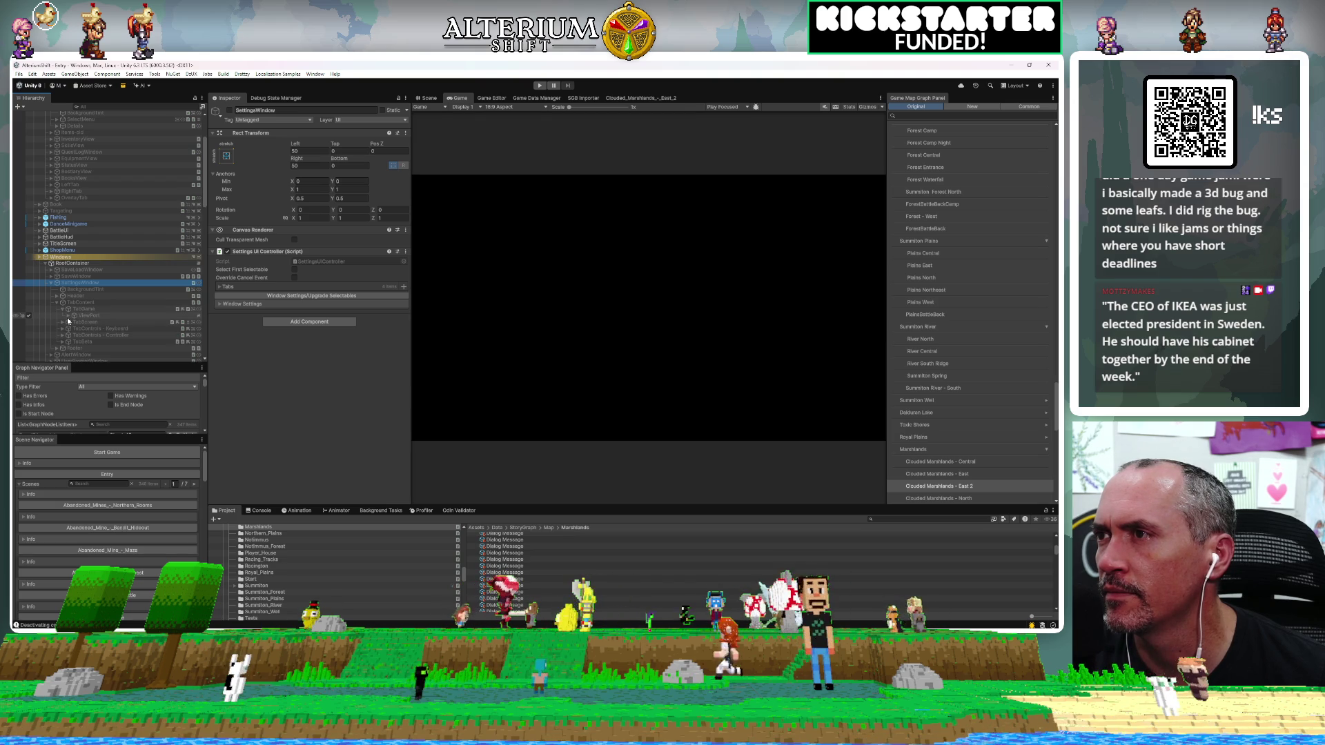
{"action": "left_click", "coordinate": [69, 316]}
{"action": "left_click", "coordinate": [72, 326]}
{"action": "left_click", "coordinate": [73, 322]}
{"action": "scroll", "coordinate": [80, 323], "scroll_direction": "down", "scroll_amount": 1}
{"action": "scroll", "coordinate": [80, 323], "scroll_direction": "down", "scroll_amount": 2}
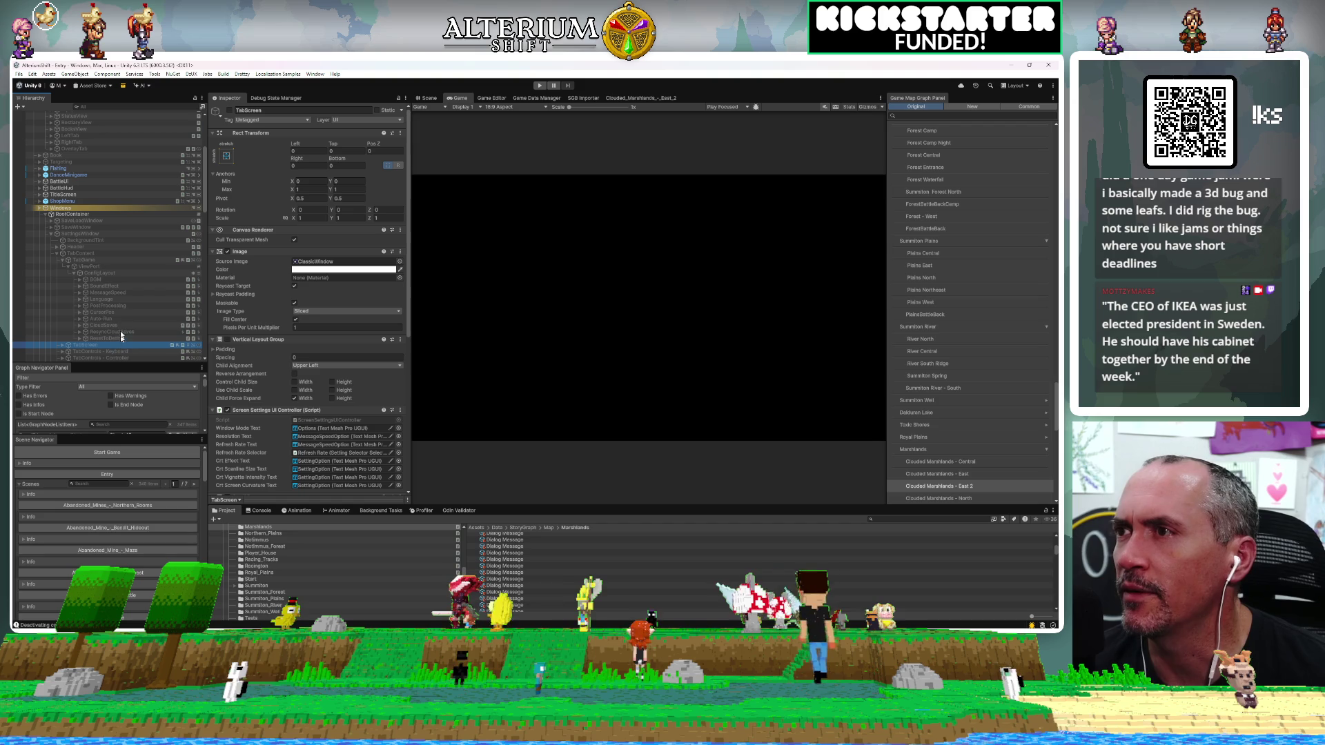
{"action": "left_click", "coordinate": [111, 320]}
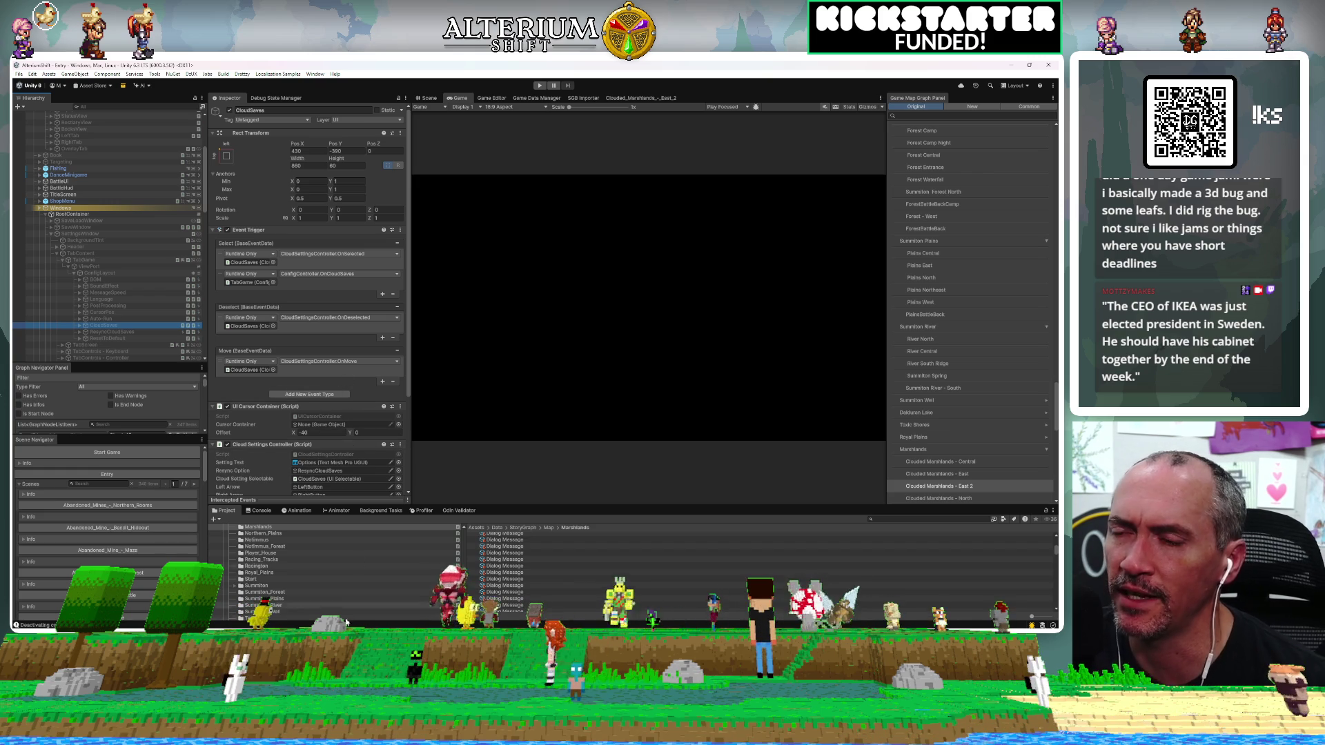
In Rider, open CloudSettingsController.cs via the file search for 'cloudsett'.
{"action": "key", "text": "alt+Tab"}
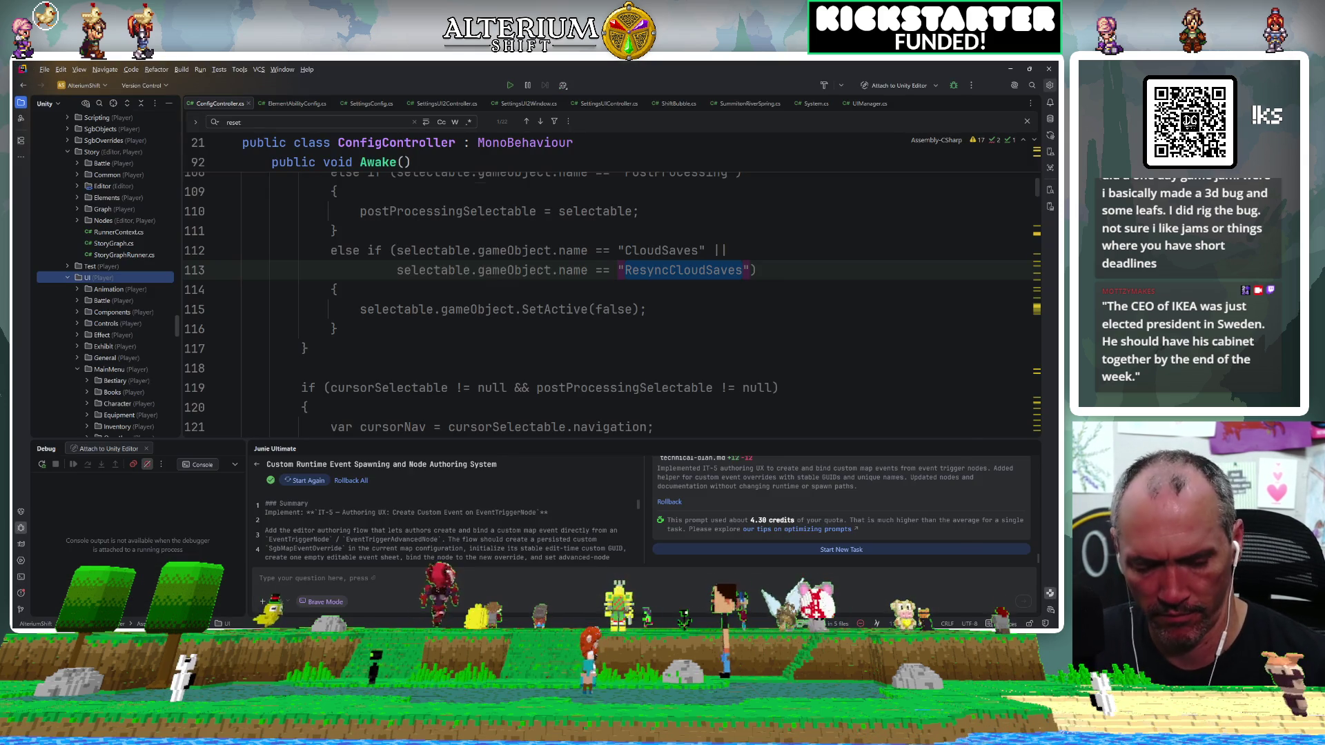
{"action": "key", "text": "ctrl+shift+n"}
{"action": "type", "text": "cloudsett"}
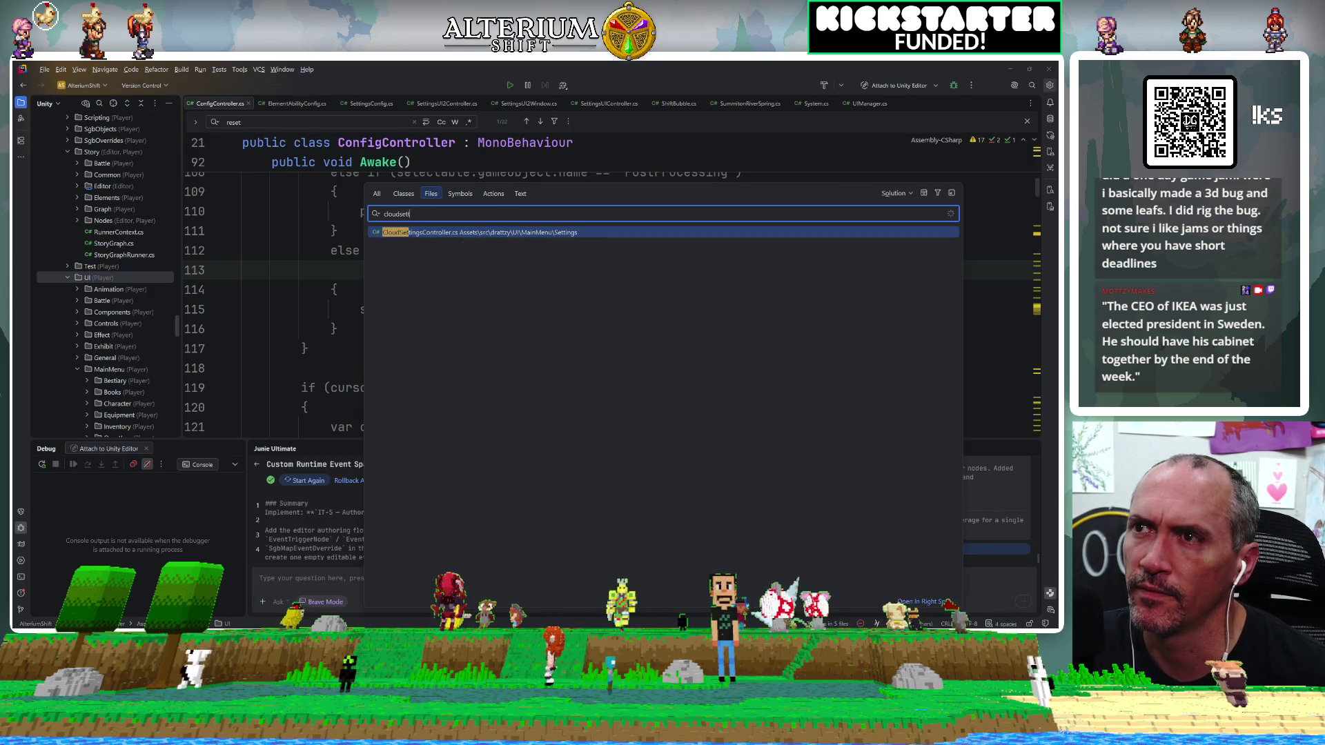
{"action": "key", "text": "Return"}
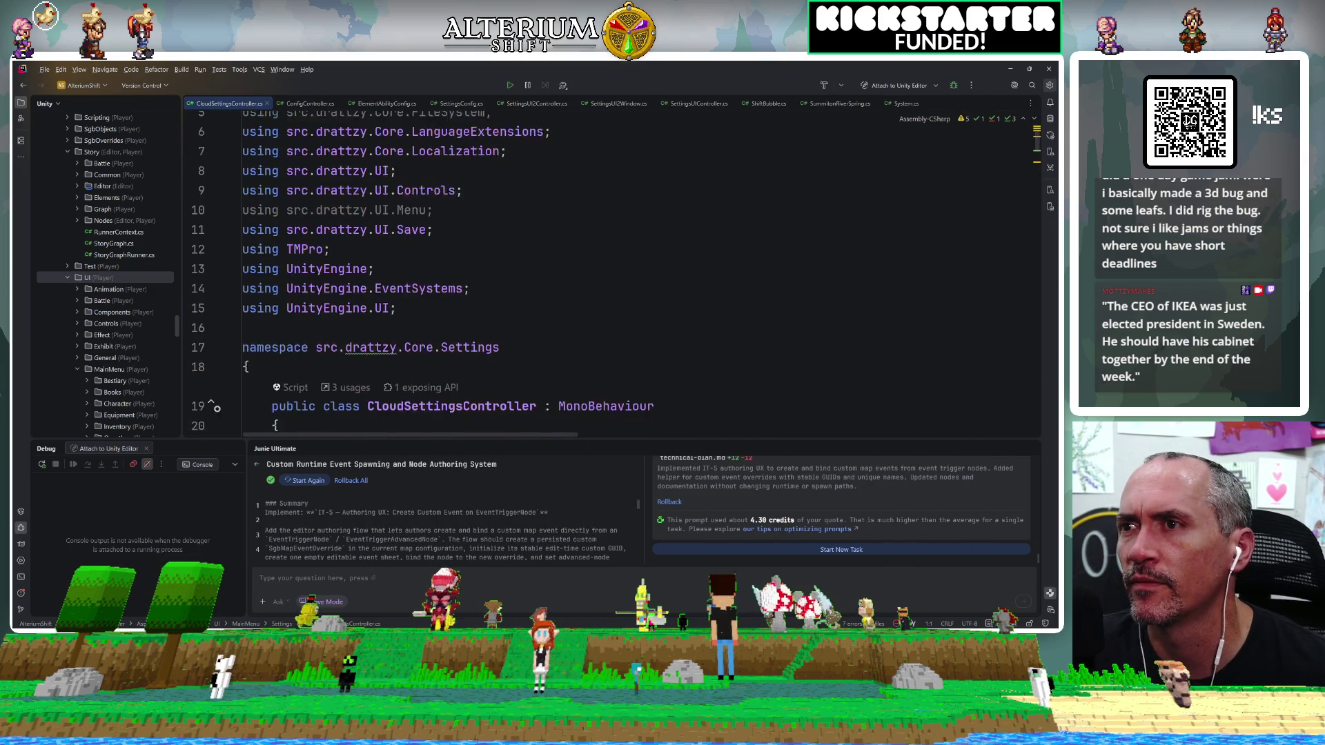
Scroll down through Awake() to SaveSettings(), which writes the "cloud-saves" flag.
{"action": "scroll", "coordinate": [549, 158], "scroll_direction": "down", "scroll_amount": 4}
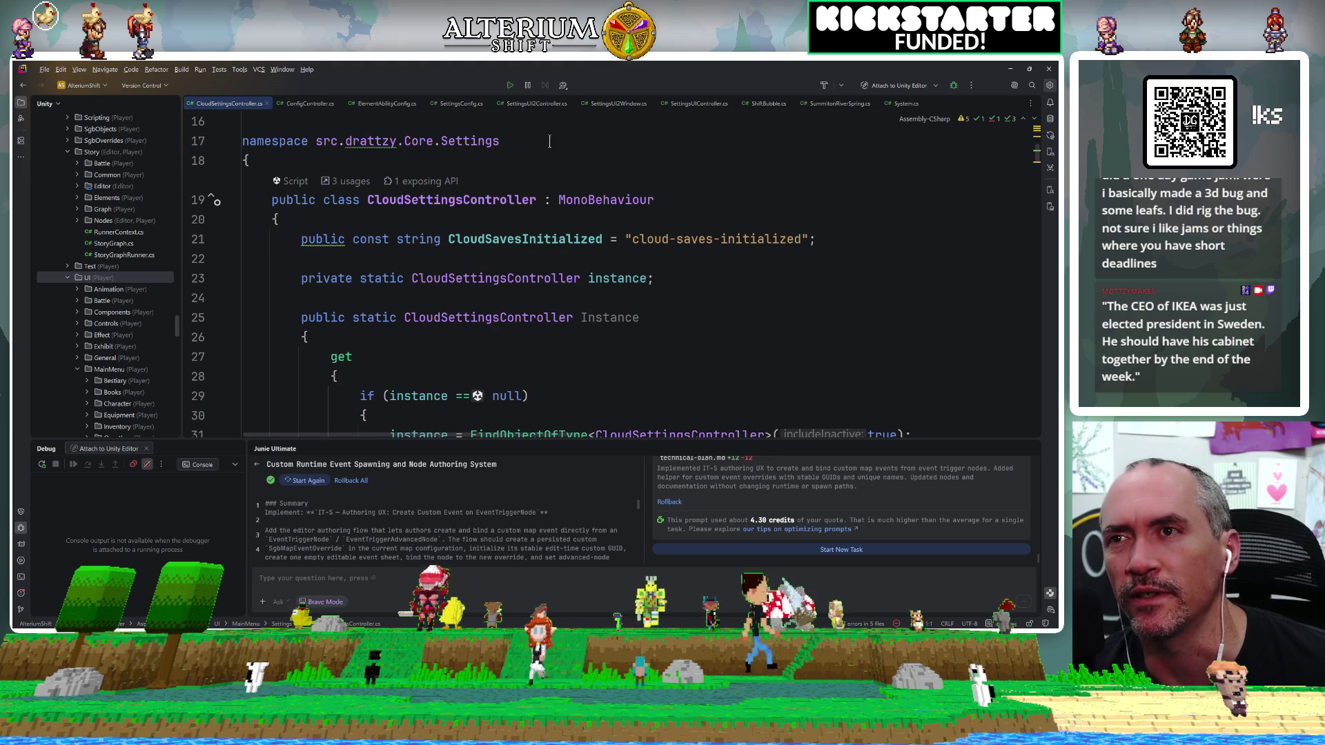
{"action": "scroll", "coordinate": [549, 158], "scroll_direction": "down", "scroll_amount": 3}
{"action": "scroll", "coordinate": [549, 158], "scroll_direction": "down", "scroll_amount": 1}
{"action": "scroll", "coordinate": [549, 158], "scroll_direction": "down", "scroll_amount": 9}
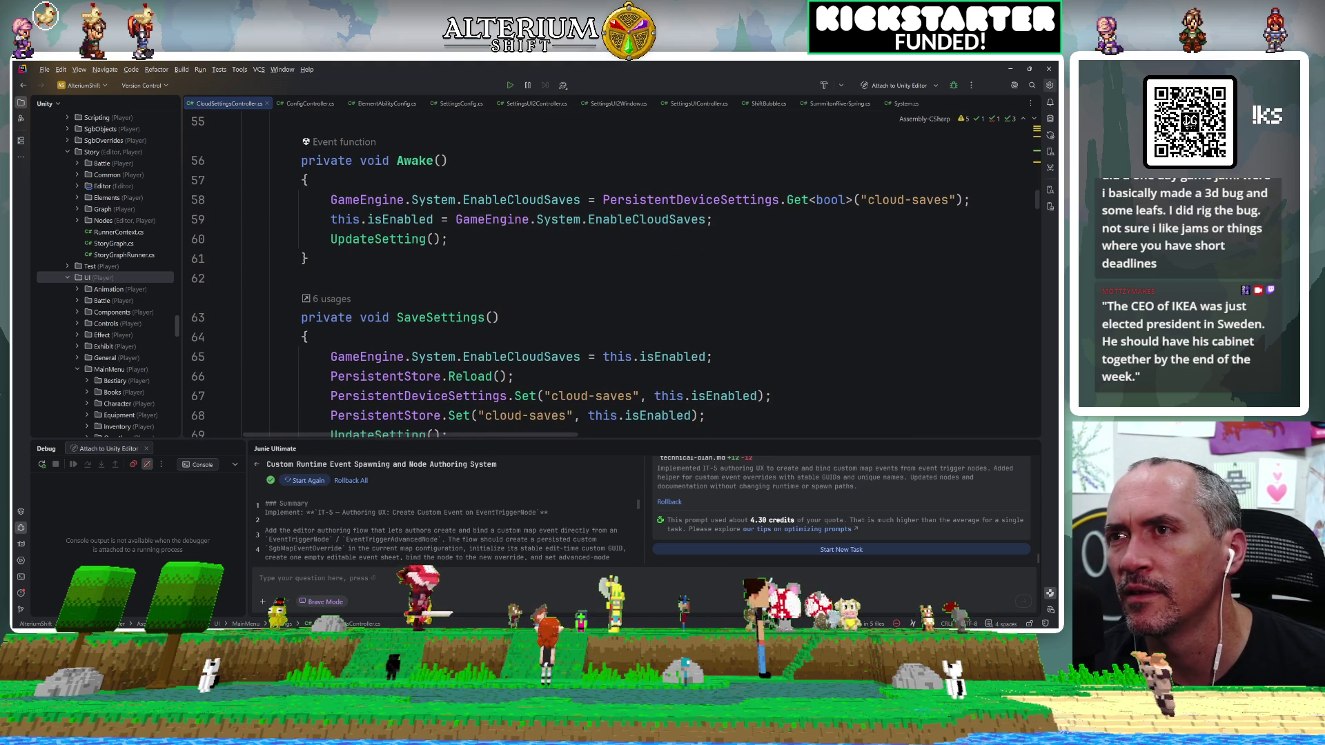
{"action": "scroll", "coordinate": [607, 276], "scroll_direction": "down", "scroll_amount": 1}
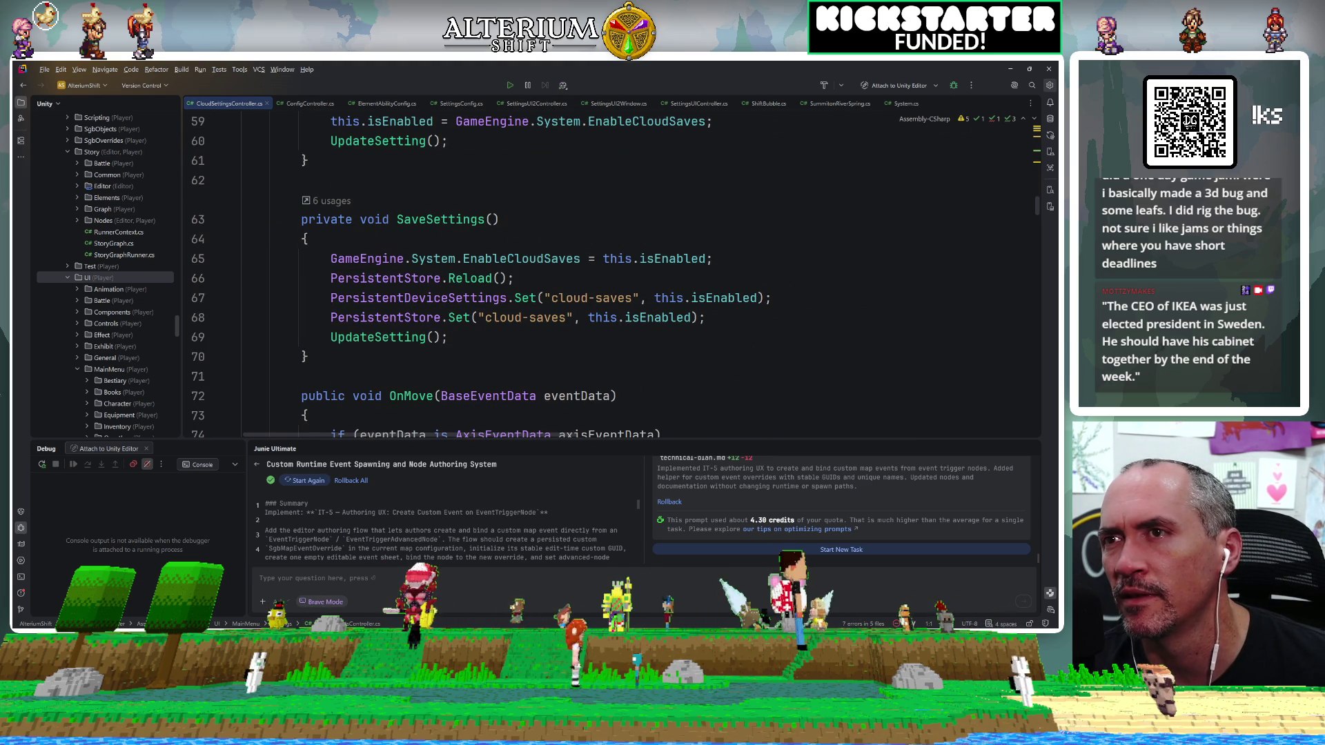